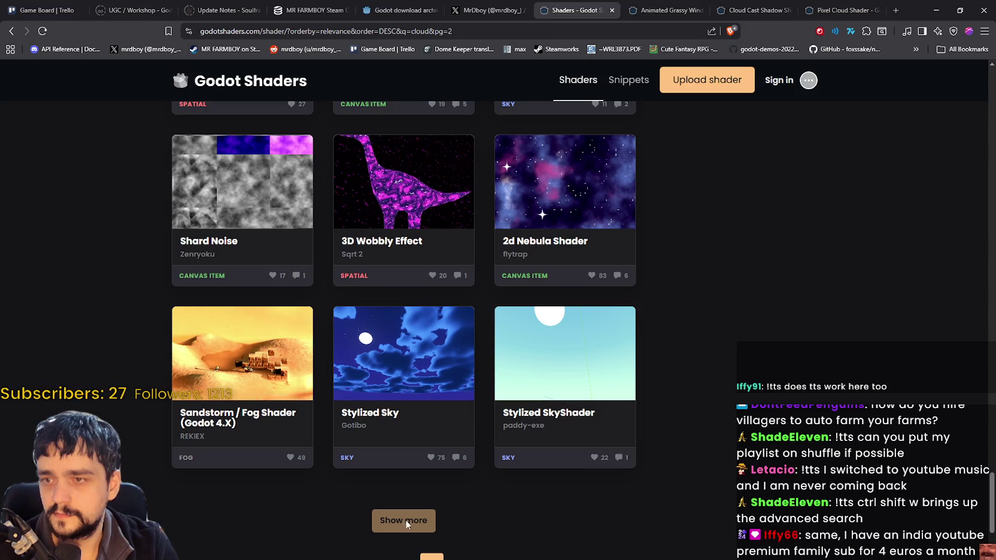
Open Animated Pixel Art Planet from the cloud results in a background tab.
scroll(399, 520, "down", 3)
scroll(478, 395, "up", 6)
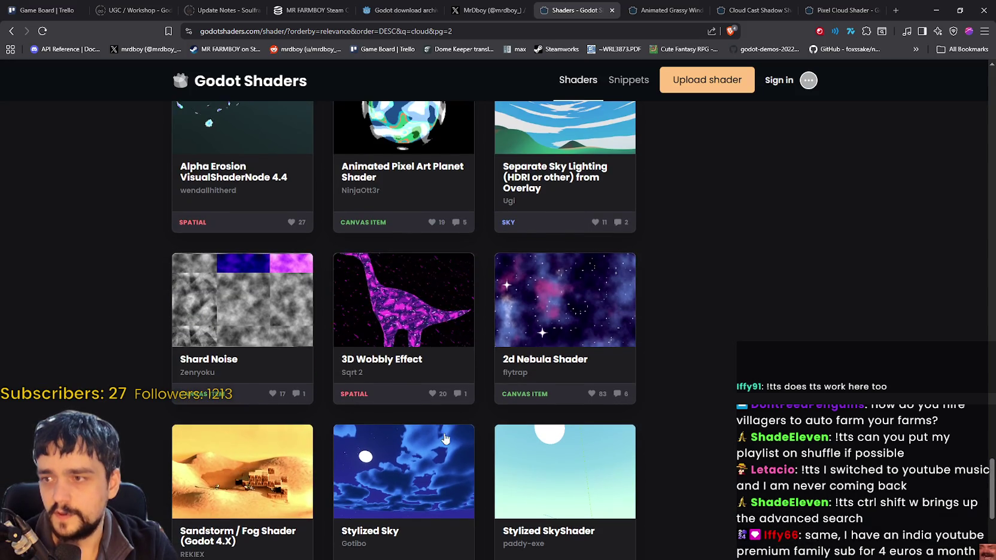
scroll(446, 435, "down", 3)
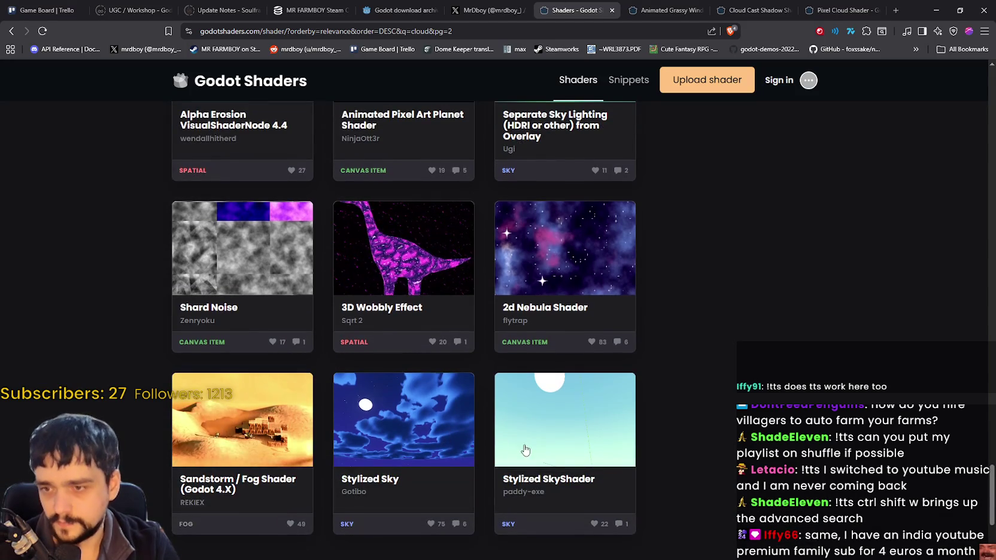
scroll(374, 374, "down", 2)
scroll(253, 360, "up", 9)
scroll(254, 365, "up", 15)
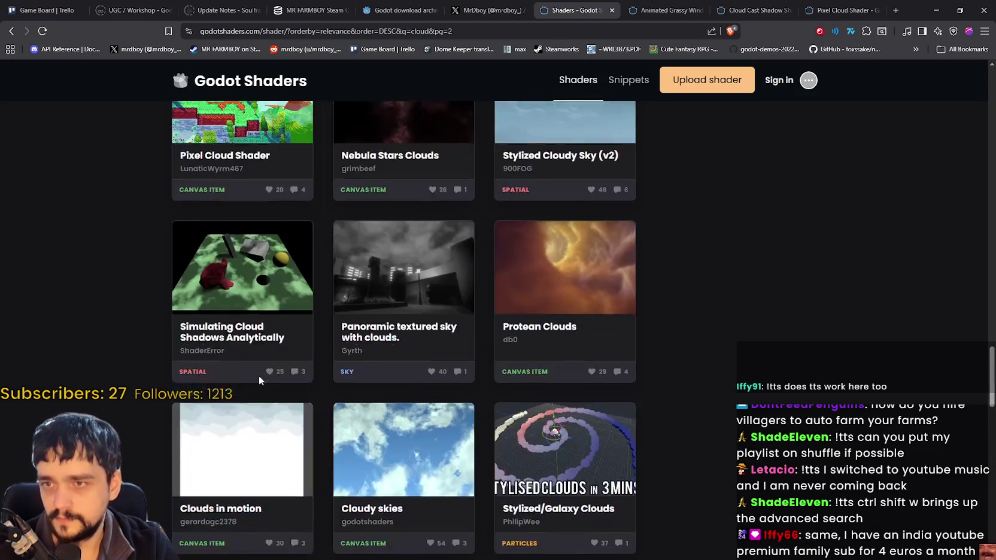
scroll(259, 375, "up", 3)
scroll(259, 373, "down", 3)
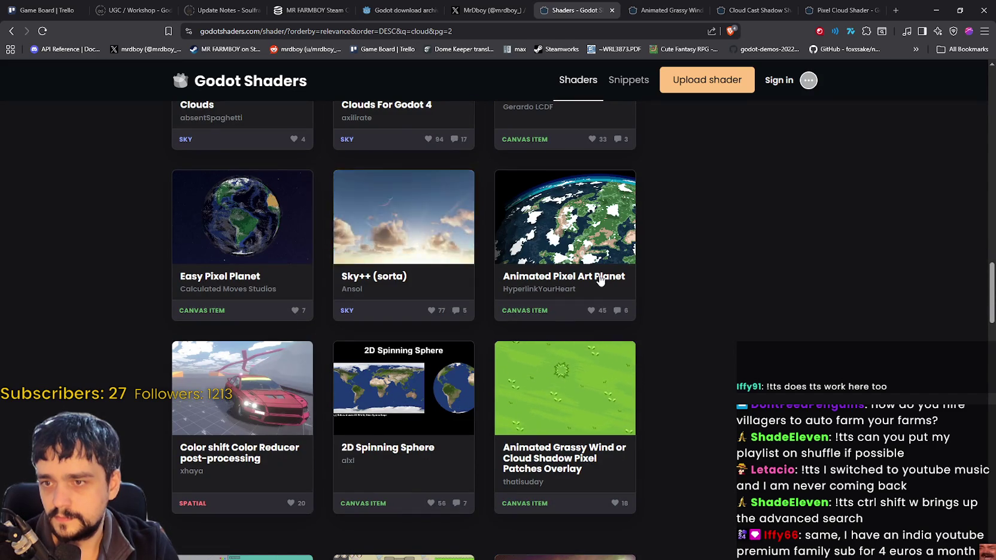
right_click(559, 282)
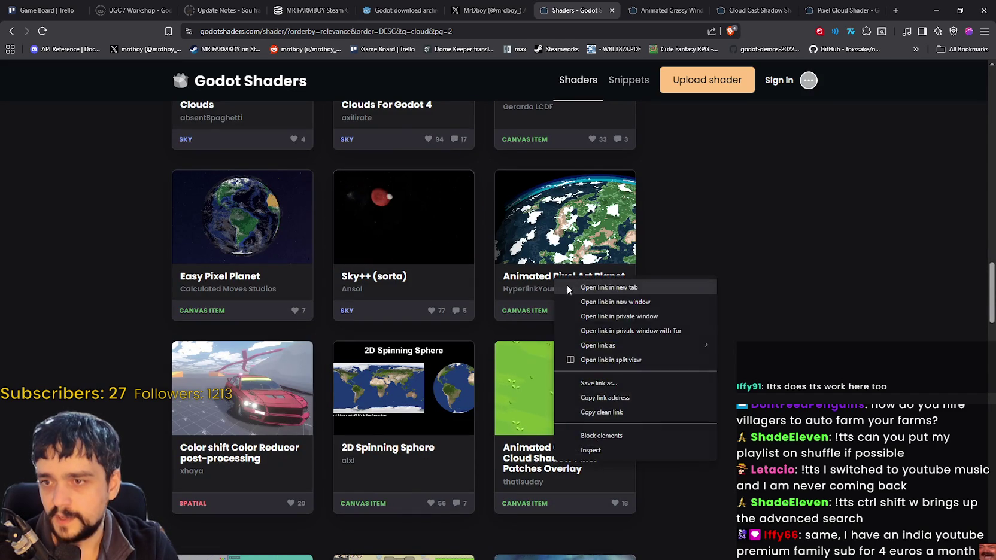
left_click(583, 285)
Scroll back up the results and open Stylized Cloud as texture in a new tab.
scroll(515, 383, "up", 4)
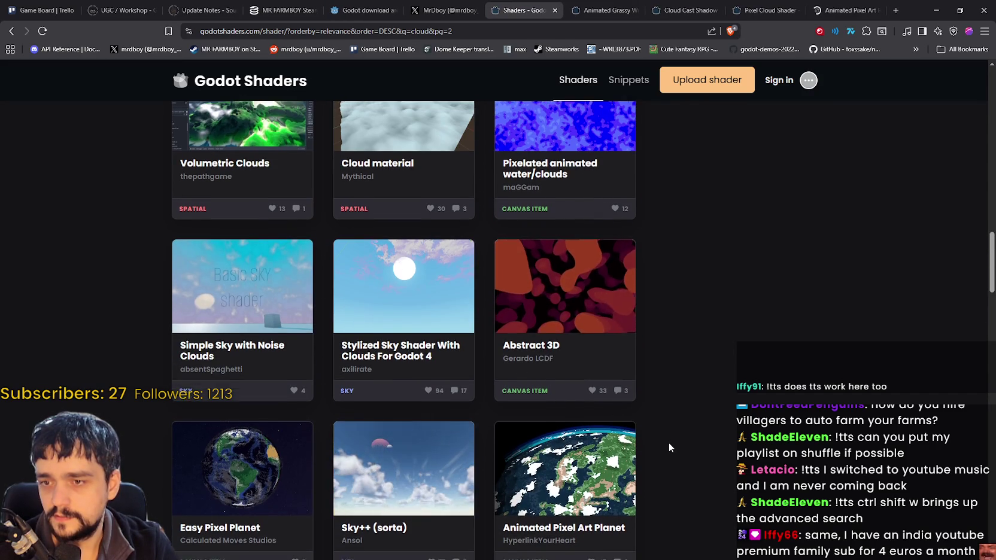
scroll(667, 442, "up", 1)
scroll(351, 424, "up", 3)
scroll(351, 424, "up", 6)
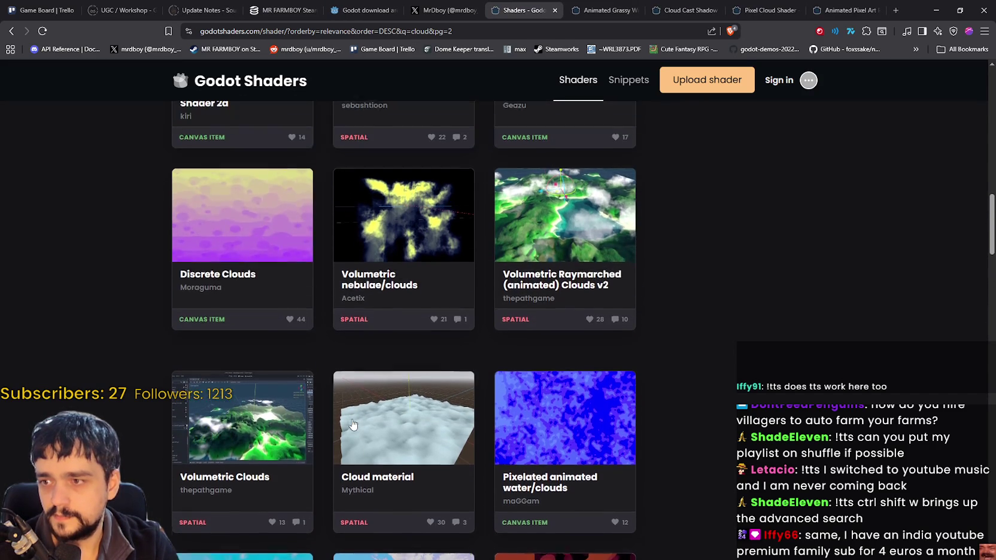
scroll(394, 446, "up", 11)
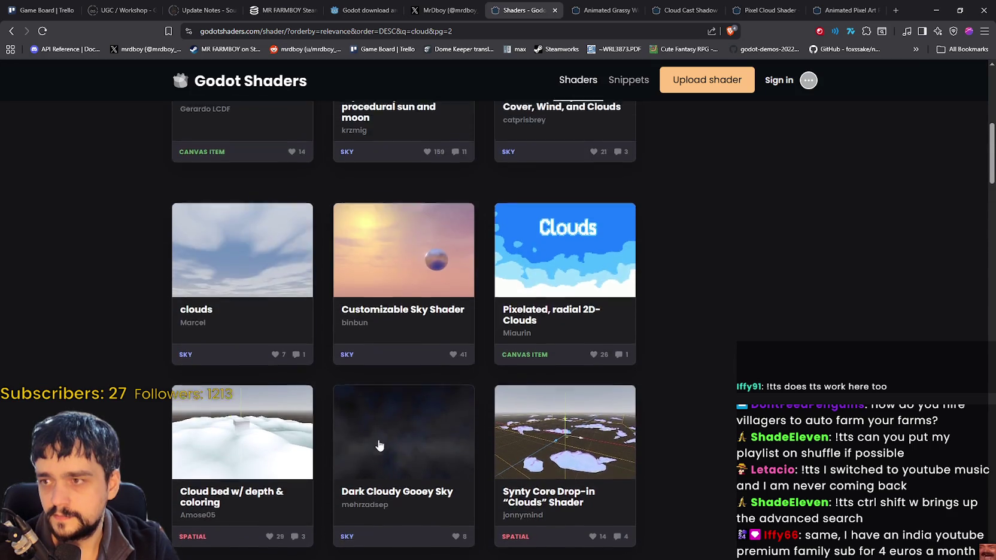
scroll(377, 437, "down", 1)
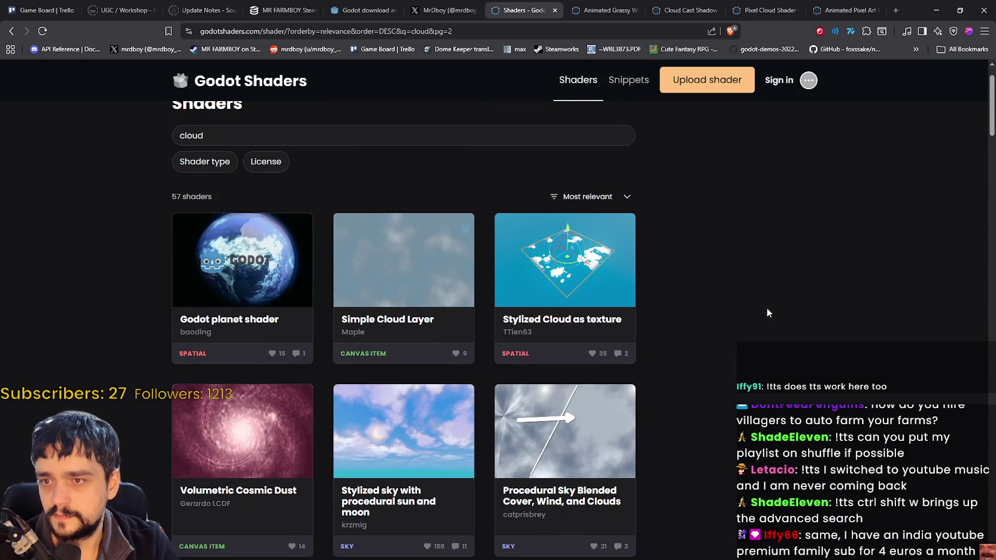
right_click(560, 323)
left_click(598, 328)
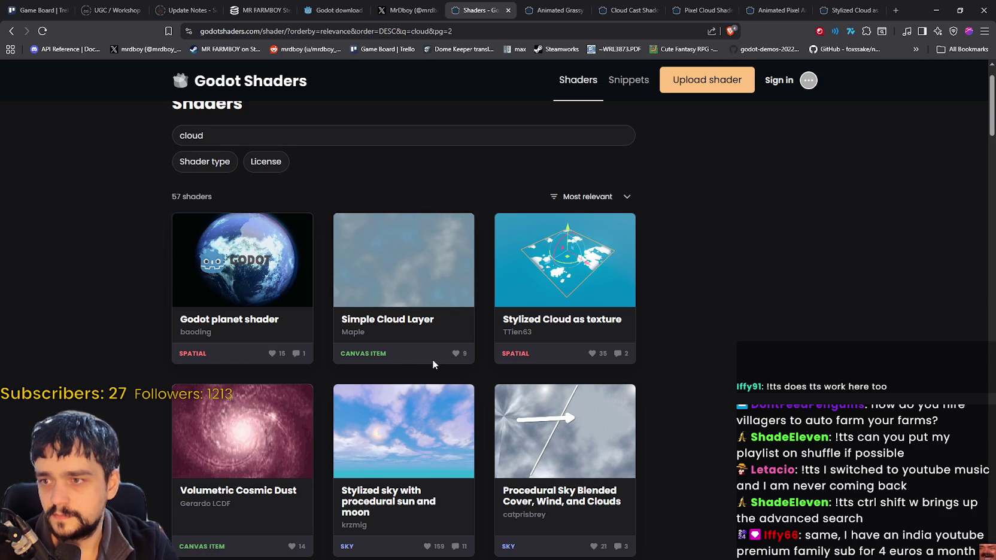
Select the word 'cloud' in the shader search box.
left_click(228, 136)
double_click(228, 135)
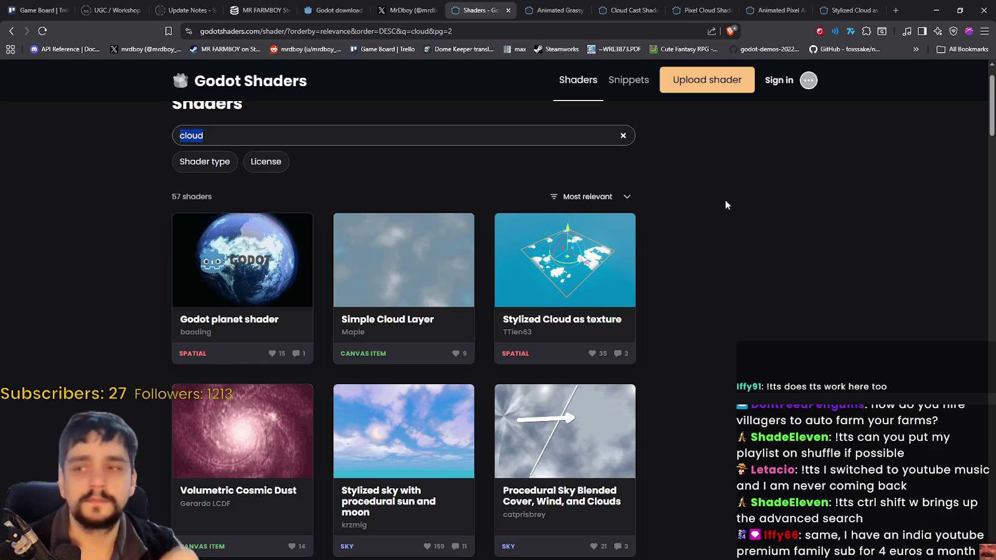
Delete 'cloud' from the search box and rerun the empty search.
left_click(305, 141)
key("ctrl+a")
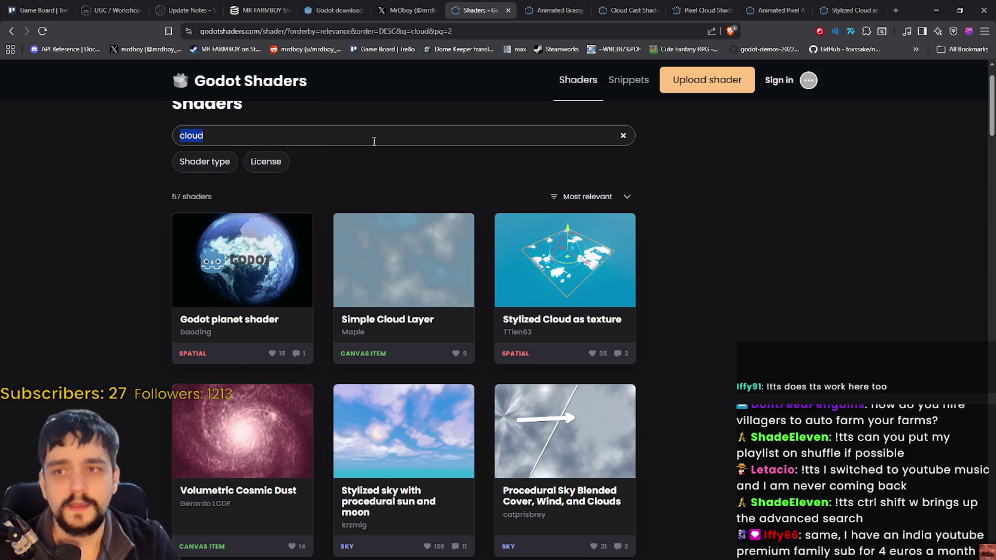
key("BackSpace")
key("Return")
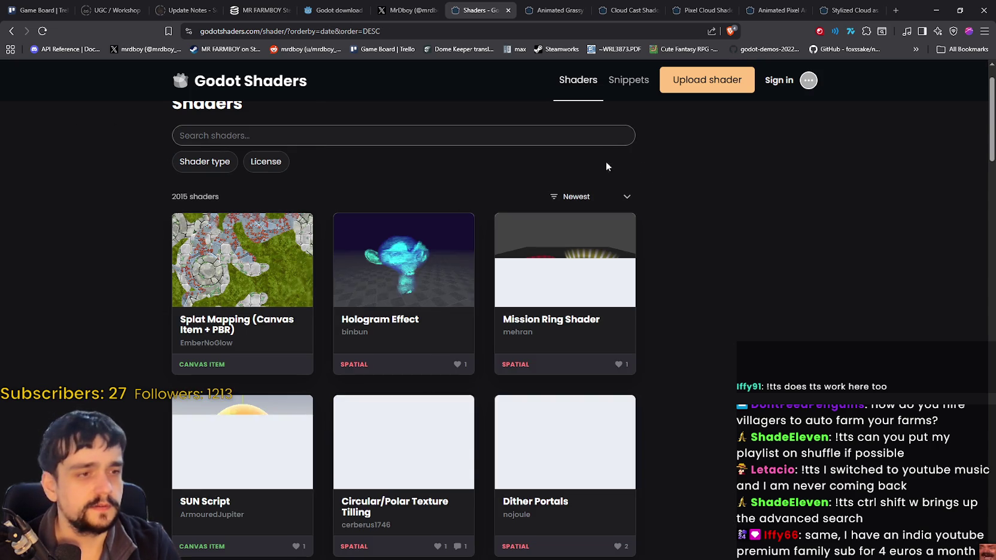
Try searching for 'iffy', then erase it so all shaders are listed again.
left_click(366, 133)
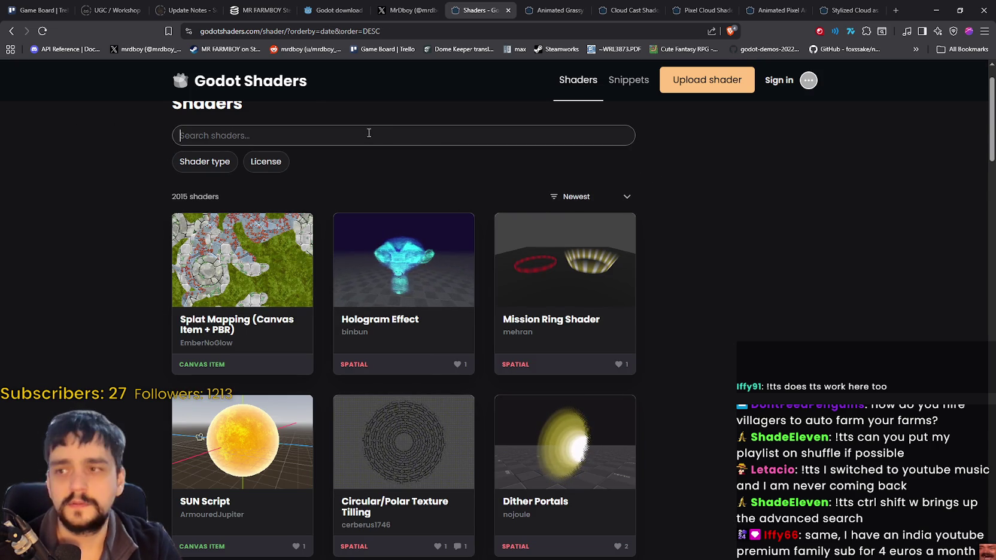
type("iffy")
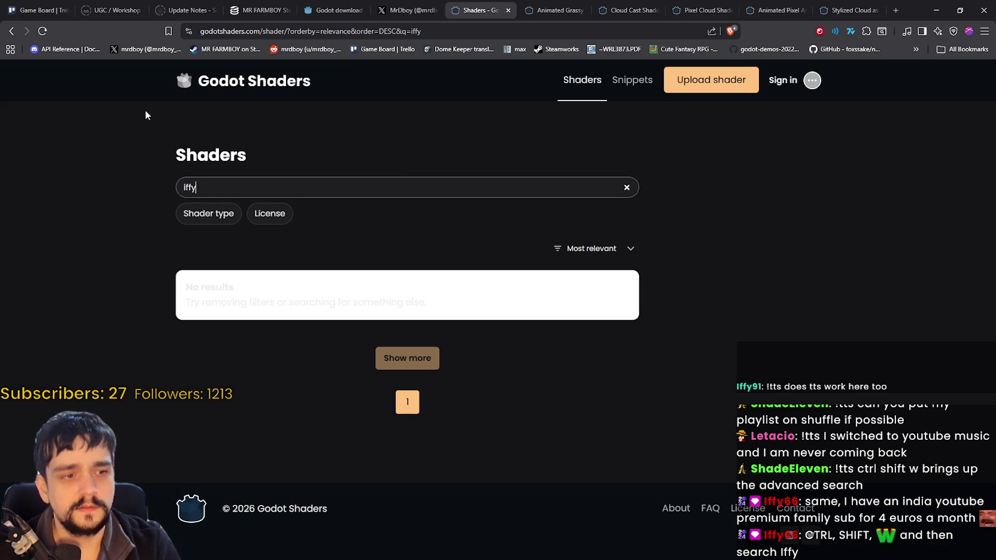
key("BackSpace")
key("BackSpace")
key("BackSpace")
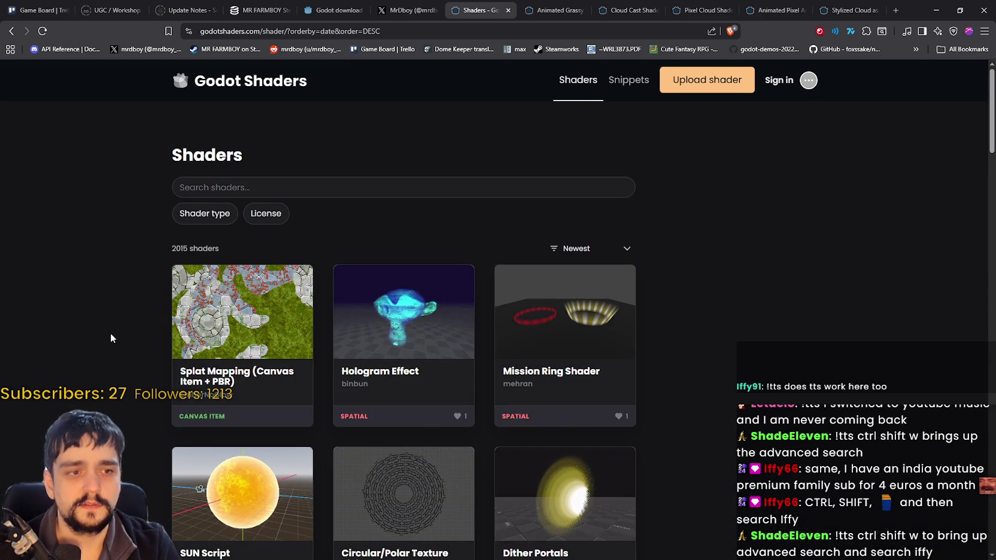
key("ctrl+shift+w")
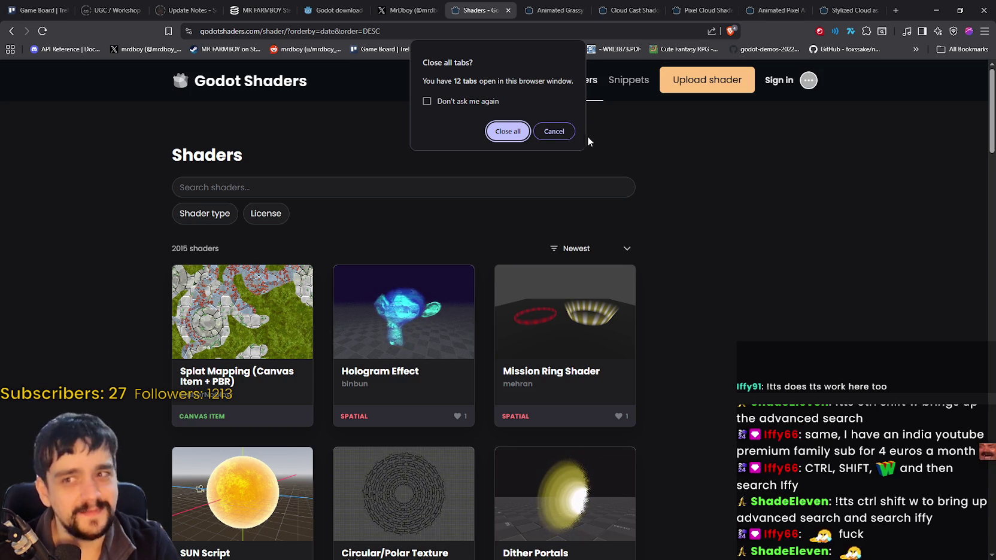
left_click(571, 133)
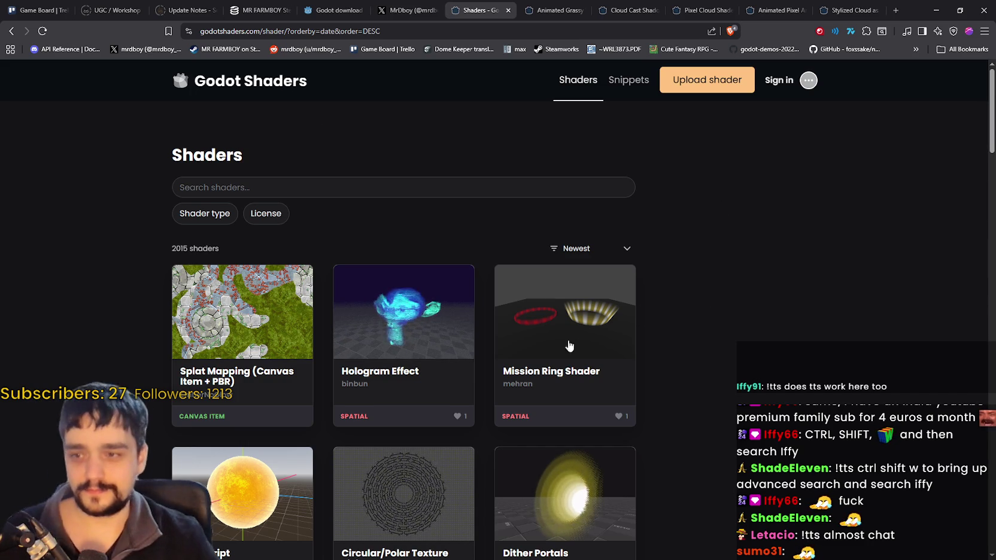
scroll(508, 331, "down", 2)
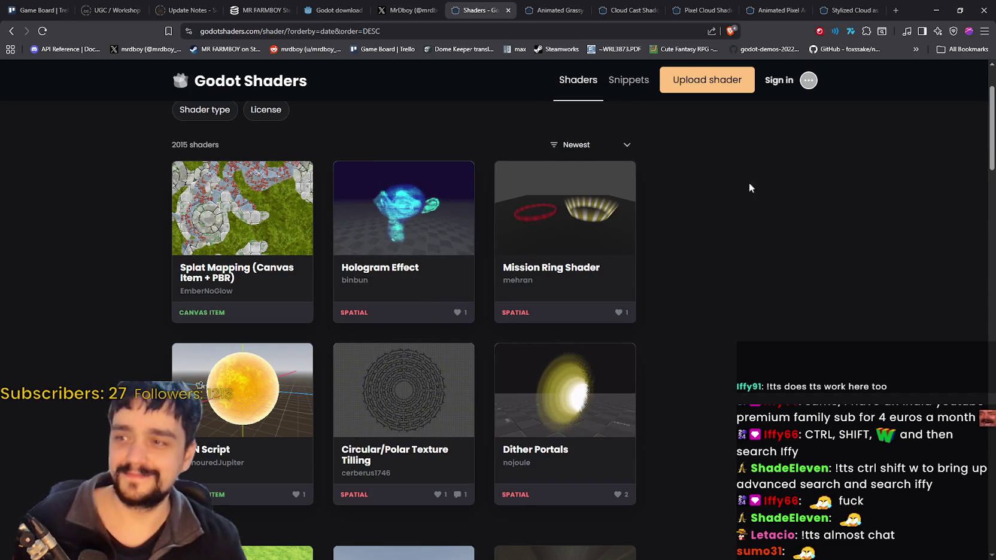
Switch to the Animated Grassy Wind shader page and scroll down to its screenshots.
left_click(551, 10)
scroll(502, 204, "down", 1)
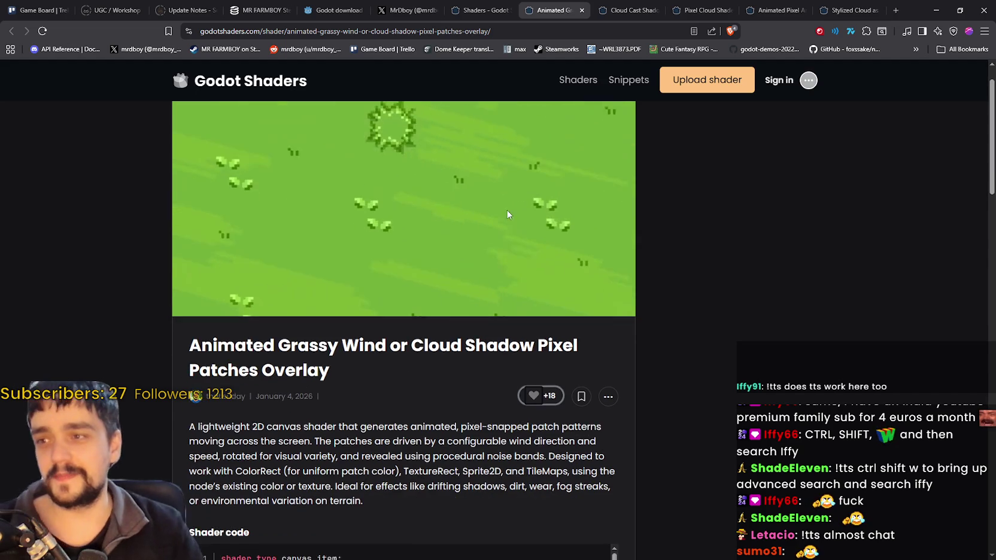
scroll(498, 225, "up", 1)
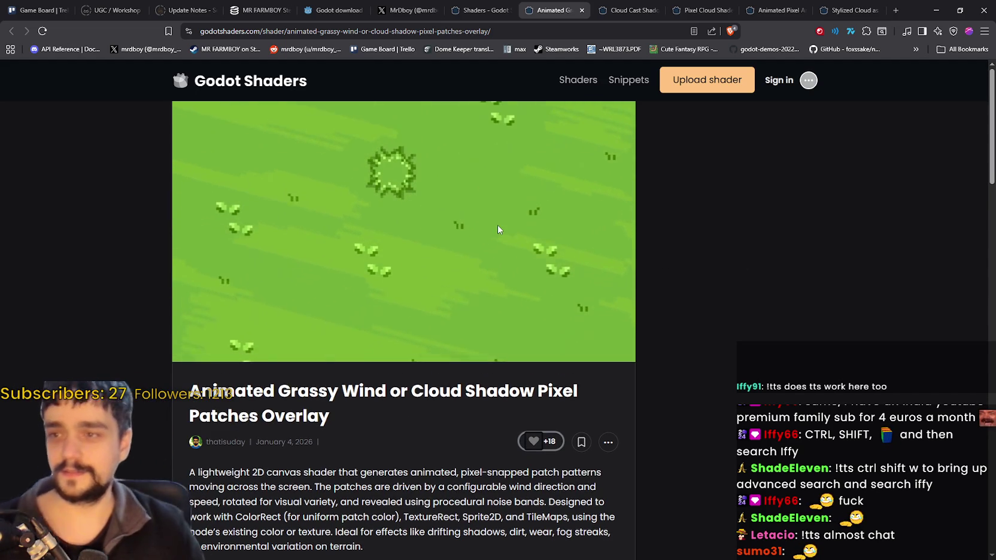
scroll(714, 306, "down", 1)
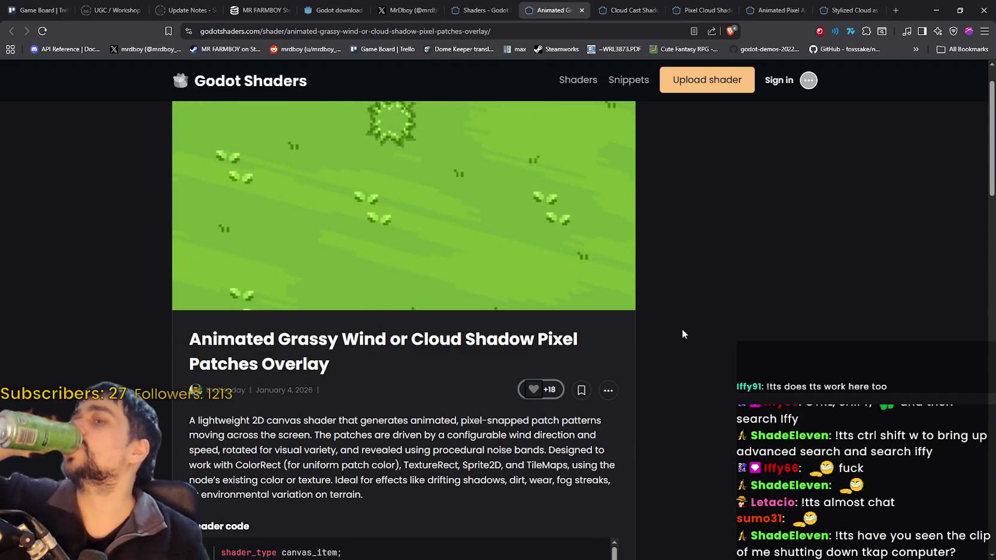
scroll(680, 330, "up", 1)
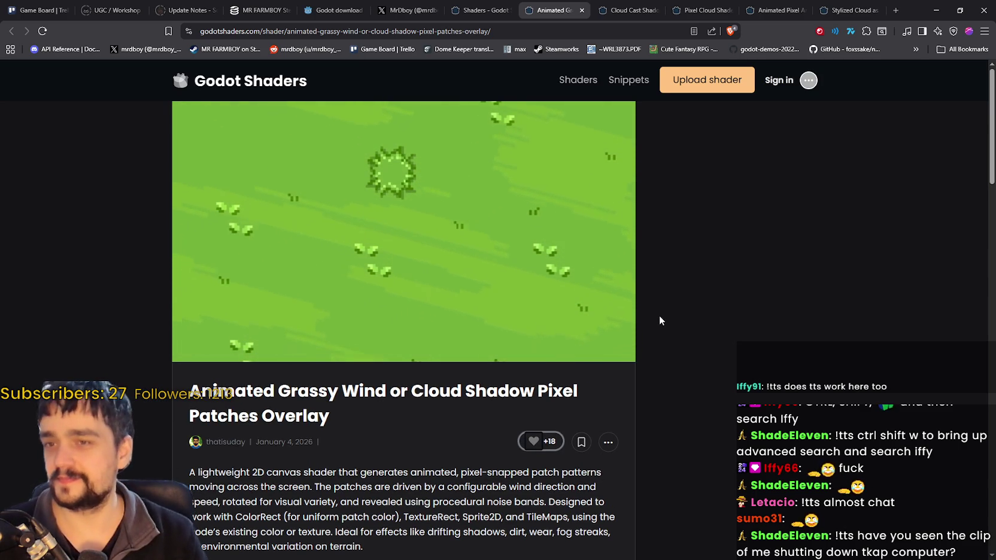
scroll(445, 339, "down", 3)
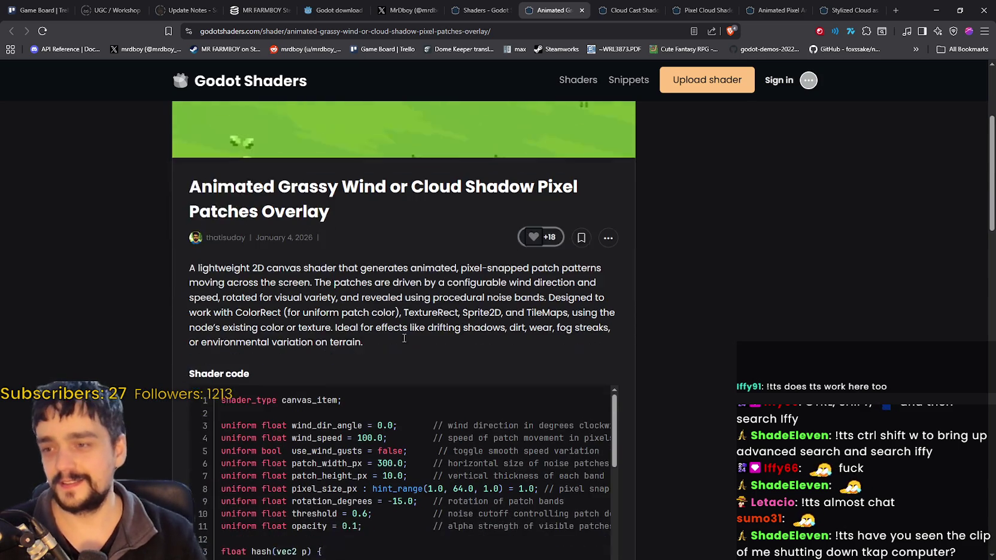
scroll(675, 350, "down", 12)
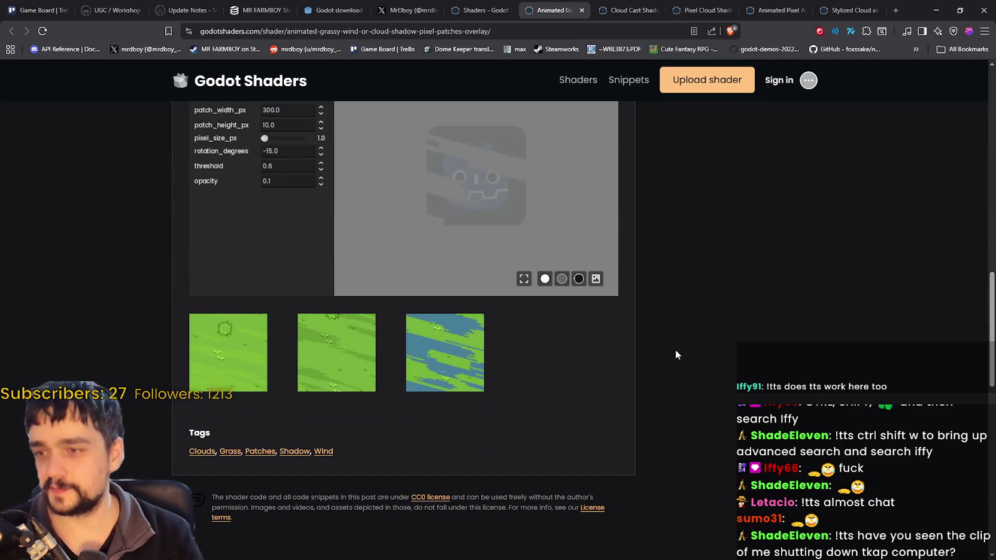
Step through all three screenshots enlarged, then close the viewer and scroll back up.
left_click(247, 350)
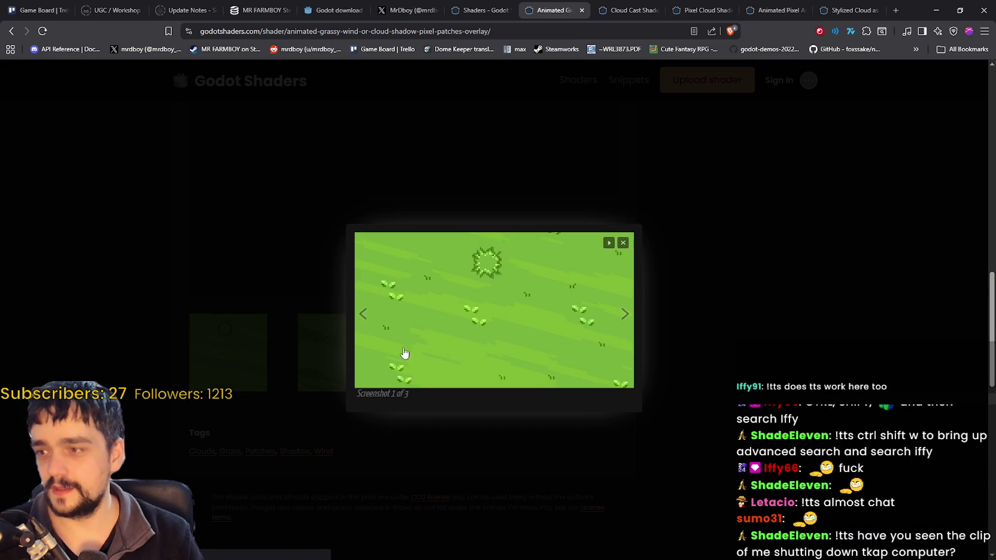
left_click(627, 315)
left_click(634, 314)
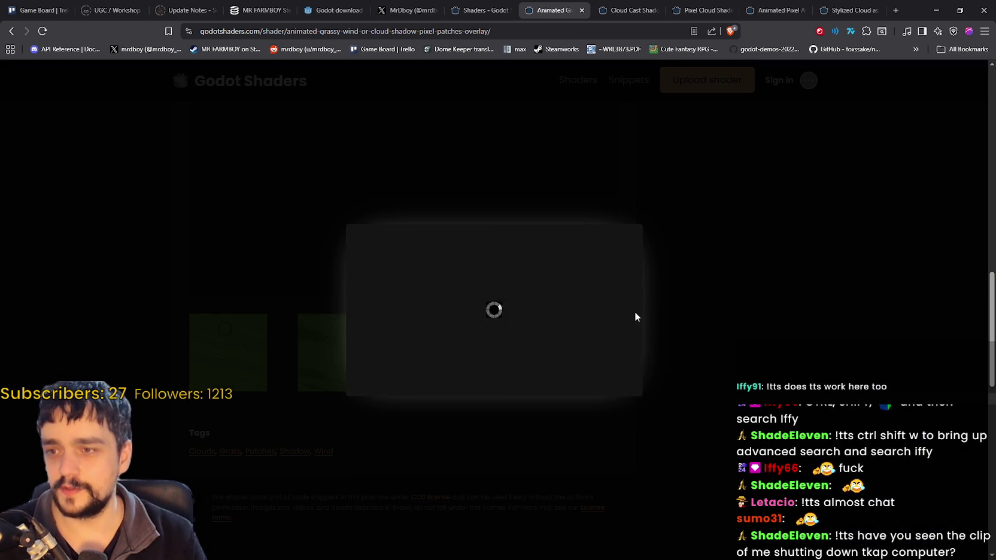
left_click(689, 295)
scroll(716, 297, "up", 10)
scroll(716, 297, "up", 6)
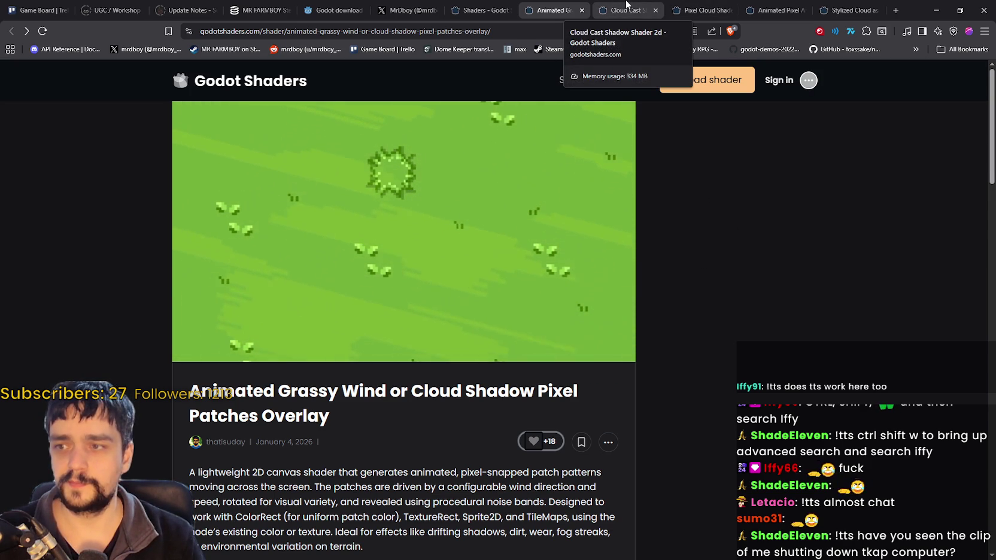
Look over the Cloud Cast Shadow Shader 2d page, then close its tab.
left_click(626, 5)
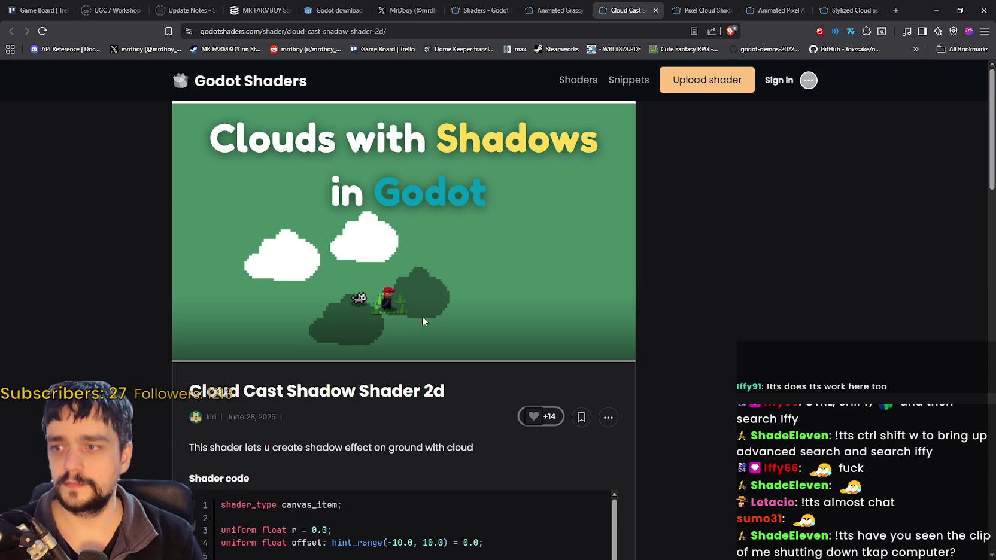
scroll(692, 308, "down", 10)
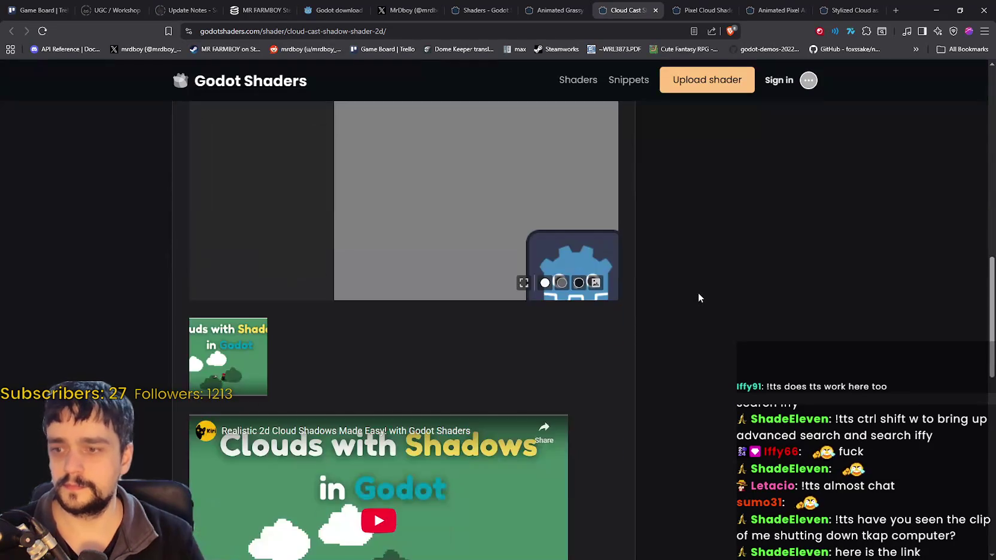
scroll(698, 297, "down", 3)
scroll(709, 338, "up", 3)
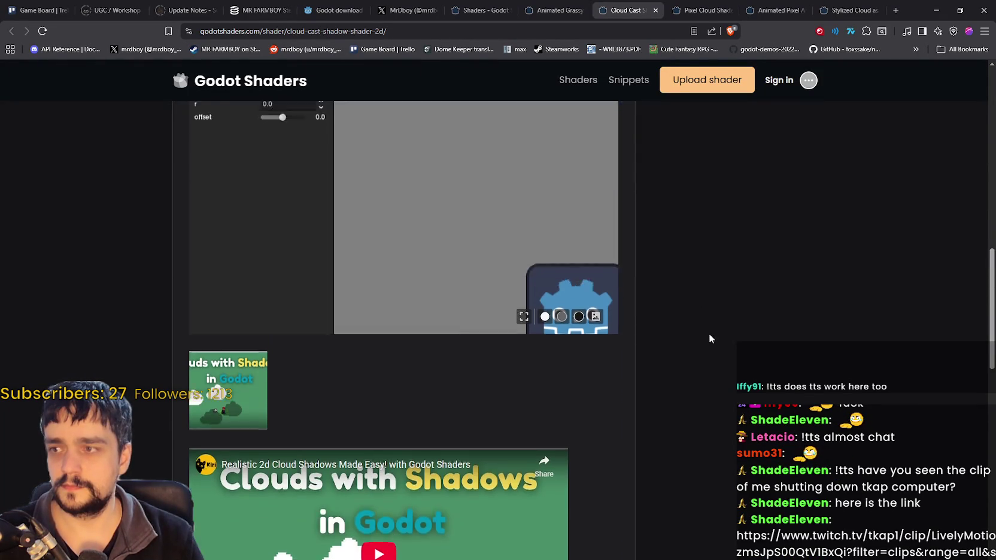
scroll(700, 326, "up", 10)
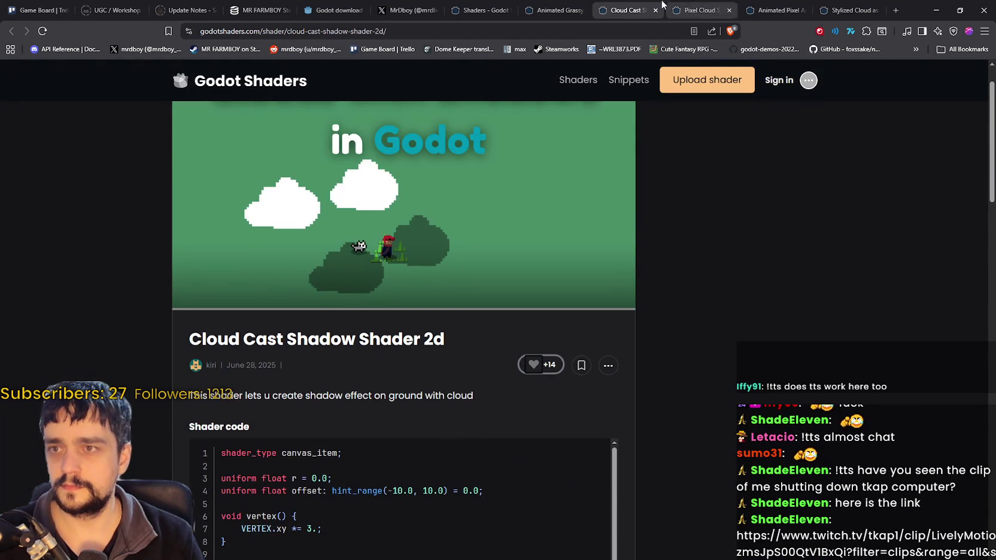
left_click(655, 10)
Browse the Pixel Cloud Shader's three example screenshots enlarged, then close that page.
scroll(759, 429, "down", 5)
scroll(758, 430, "down", 15)
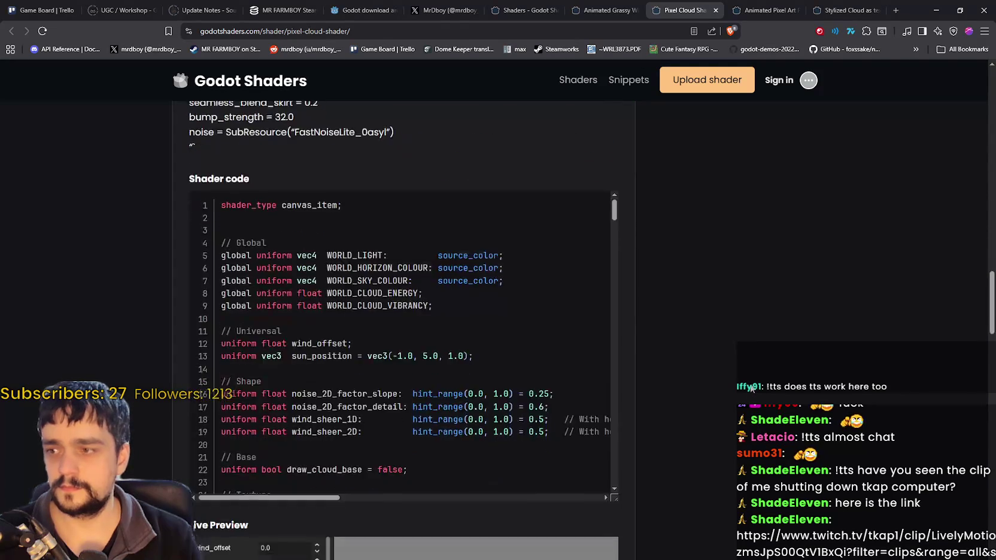
scroll(750, 387, "down", 10)
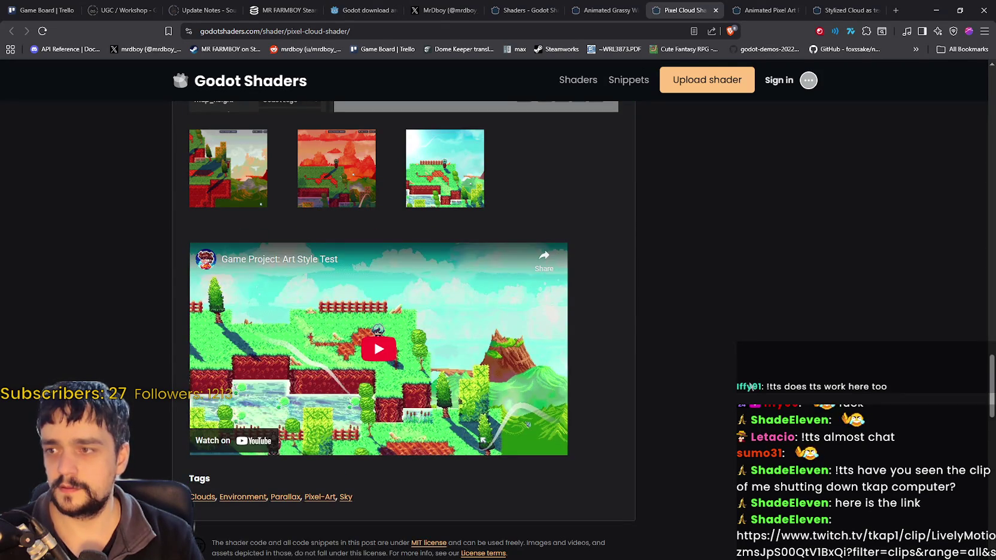
scroll(750, 387, "up", 3)
left_click(241, 338)
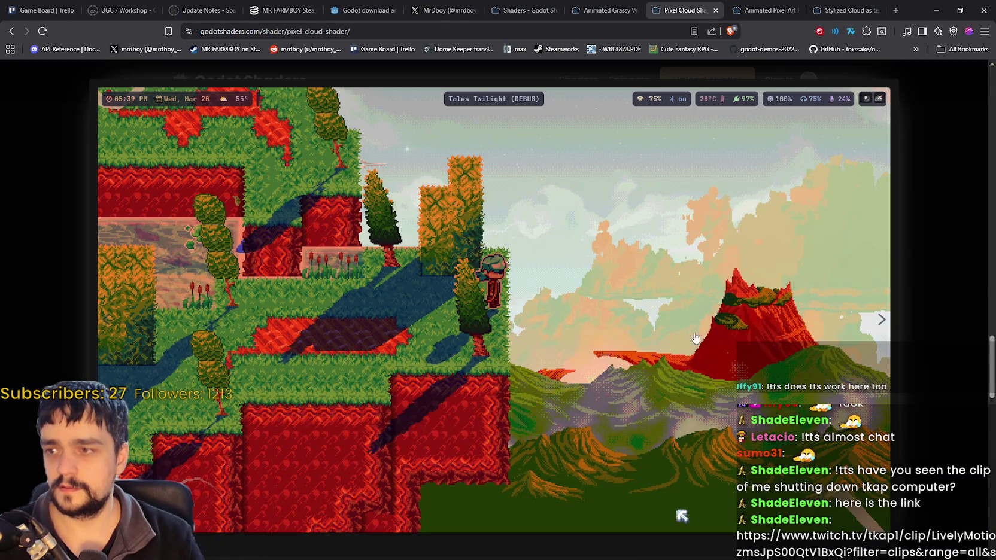
left_click(884, 323)
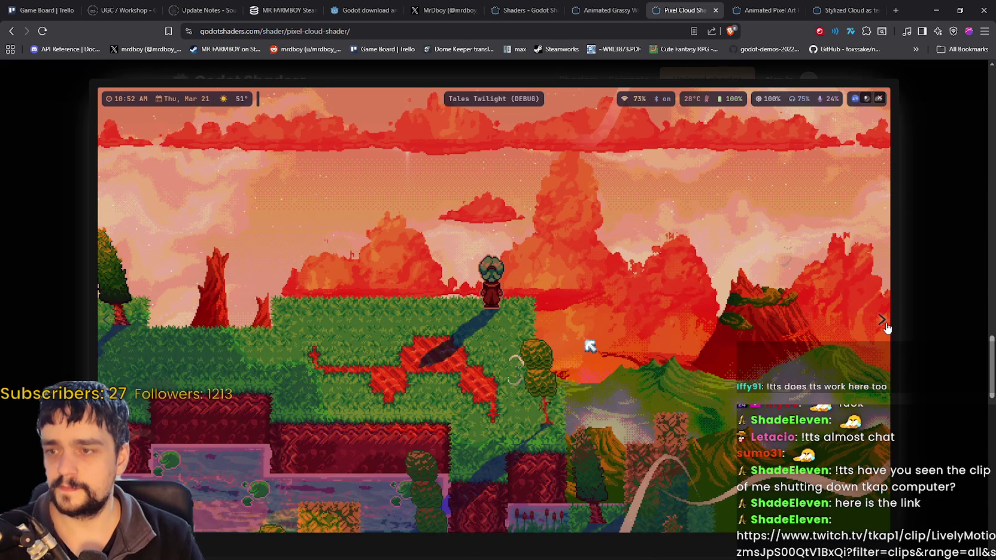
left_click(885, 321)
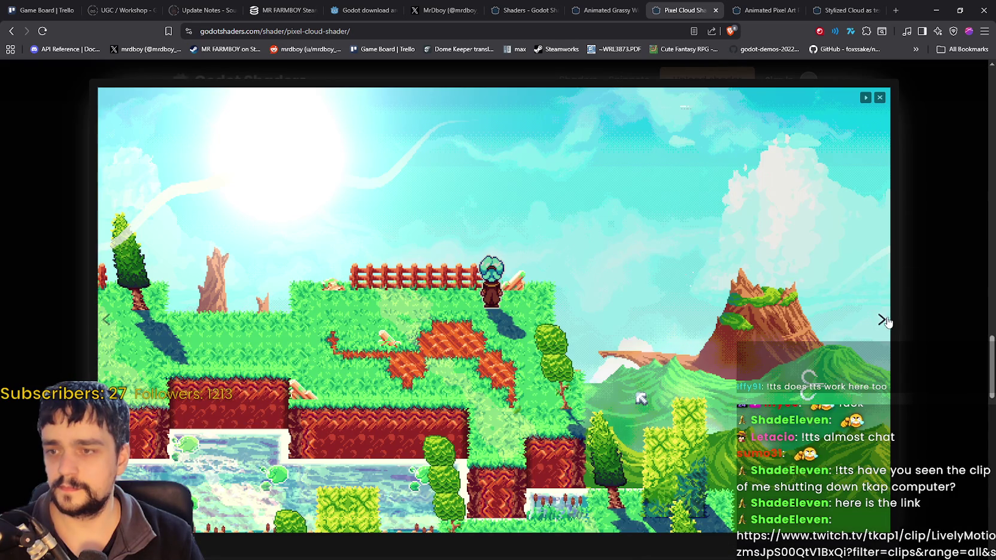
left_click(920, 189)
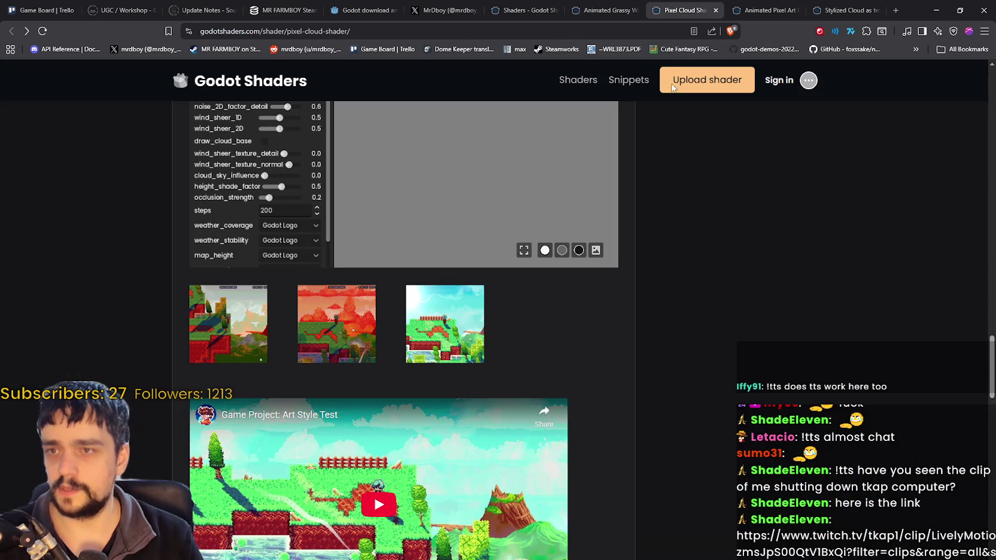
left_click(717, 10)
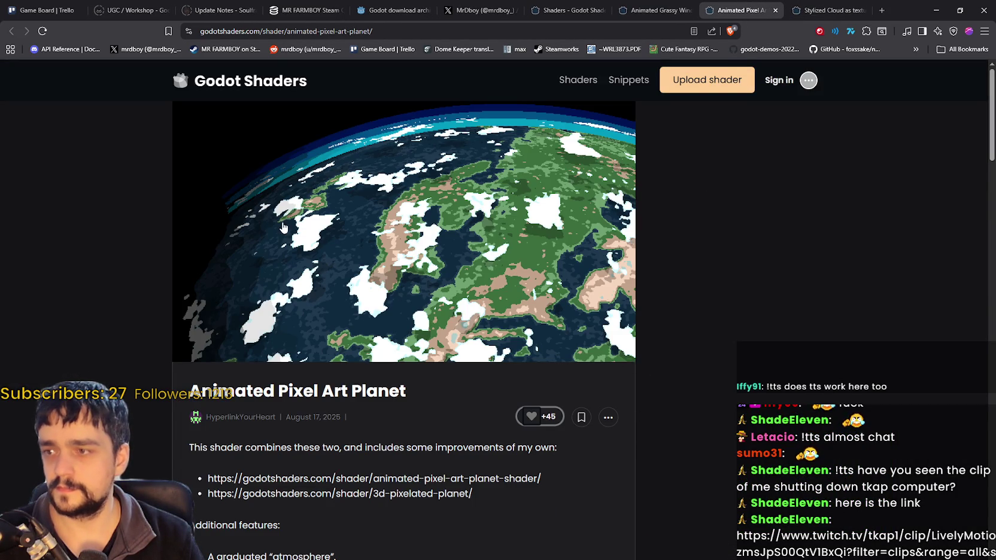
Switch the planet preview's surface palette to Noise and enlarge its surface radius.
scroll(258, 315, "down", 15)
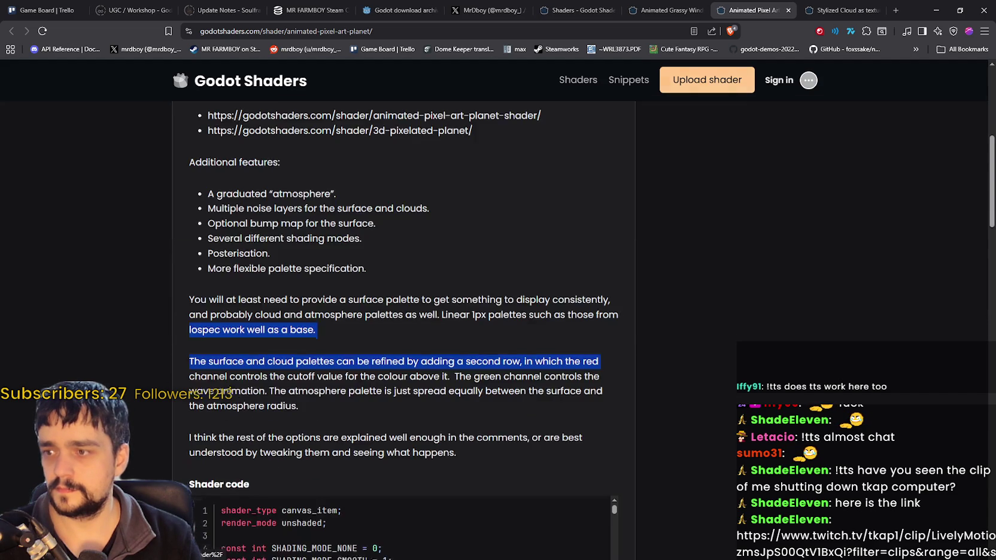
scroll(167, 359, "down", 5)
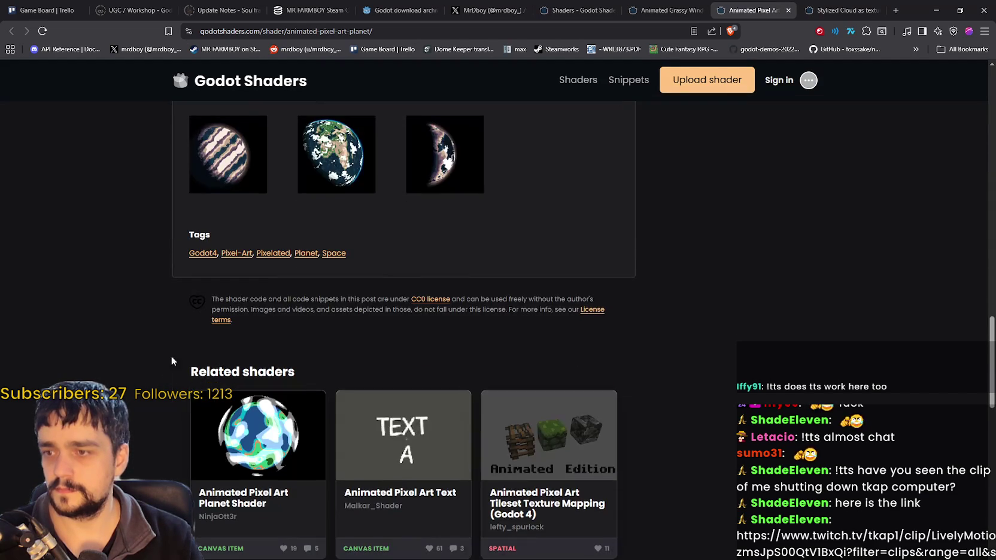
scroll(166, 335, "up", 5)
scroll(162, 402, "up", 5)
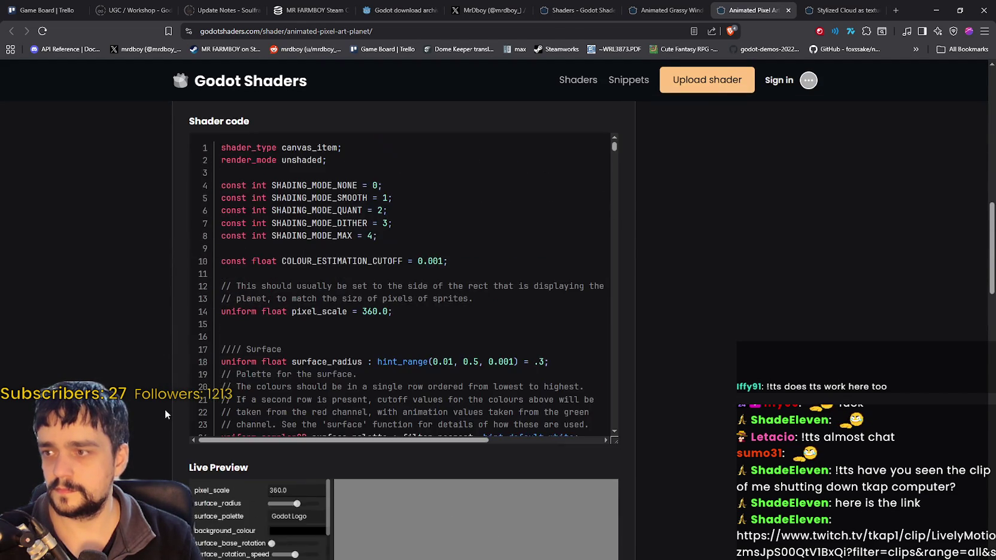
scroll(166, 408, "down", 5)
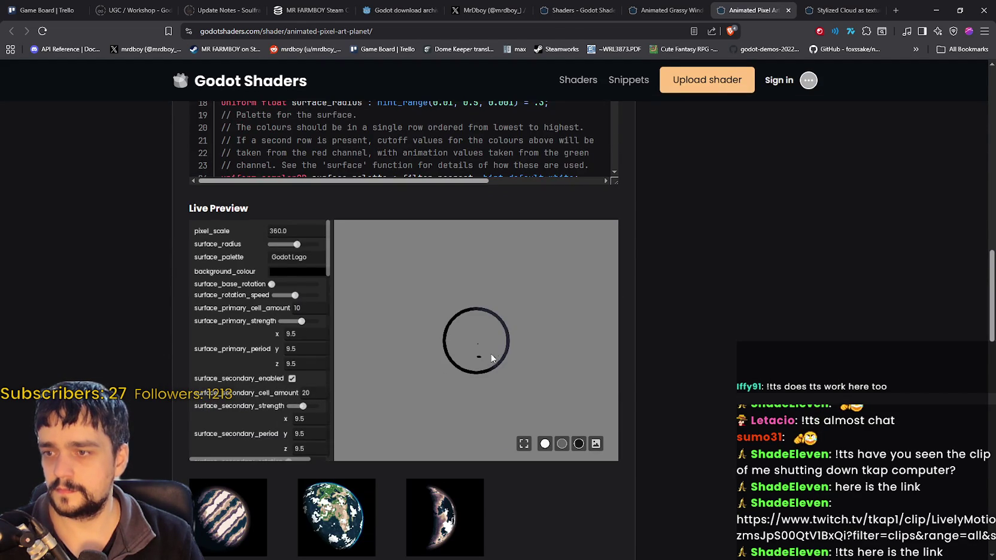
mouse_move(297, 244)
left_mouse_down()
mouse_move(234, 246)
mouse_move(296, 257)
mouse_move(288, 254)
left_mouse_up()
left_click(311, 258)
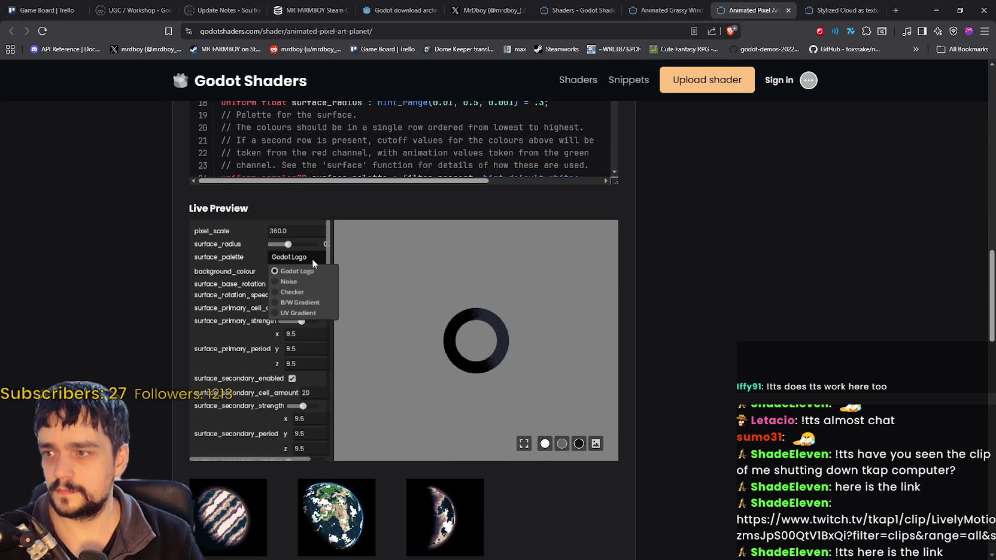
left_click(306, 281)
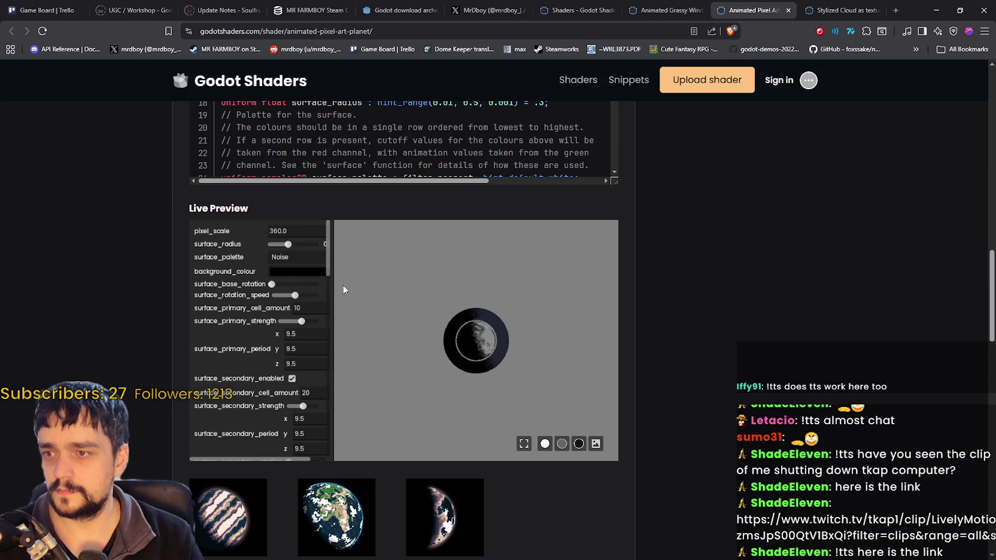
mouse_move(288, 246)
left_mouse_down()
mouse_move(324, 249)
mouse_move(316, 246)
left_mouse_up()
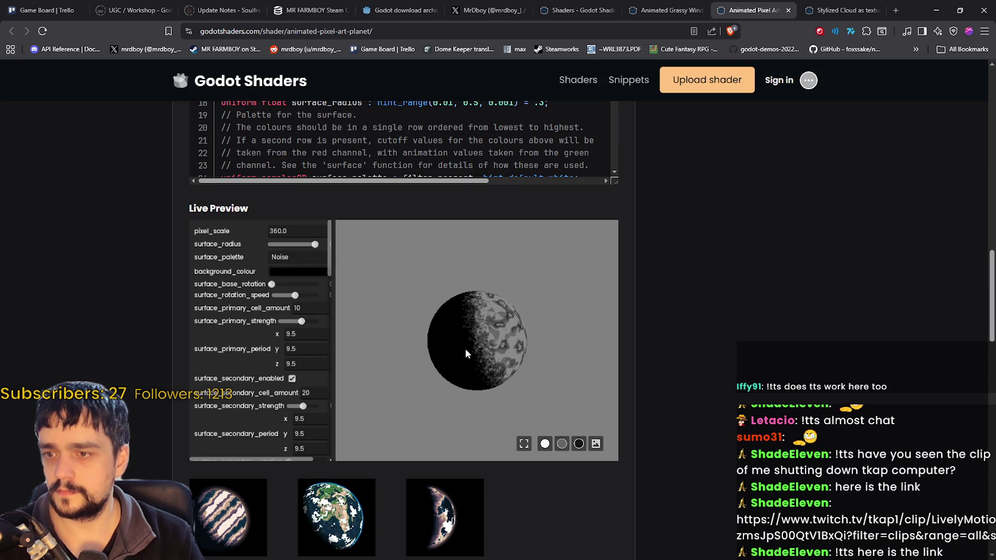
Put the leaf image behind the planet and widen the parameter panel.
left_click(578, 444)
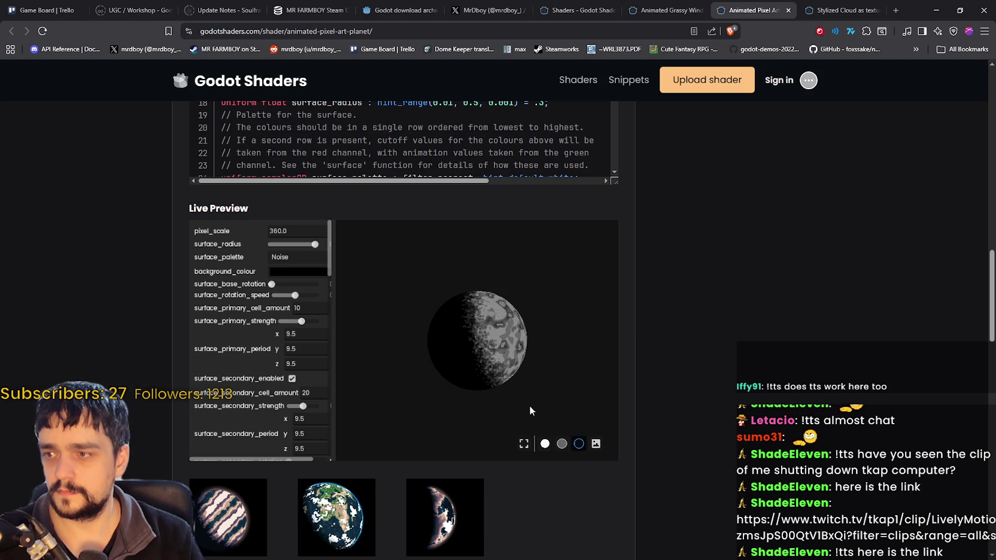
left_click(596, 444)
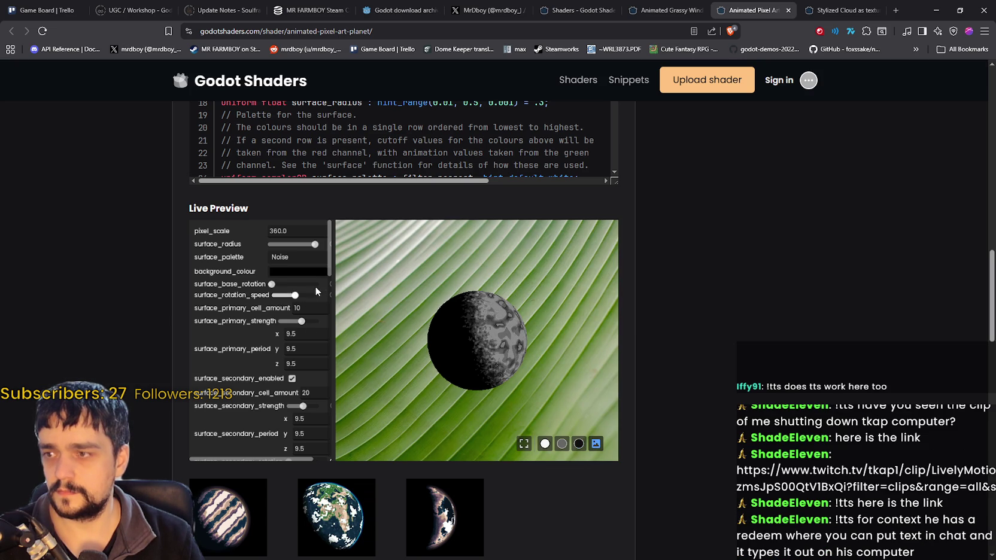
left_click_drag(337, 288, 369, 292)
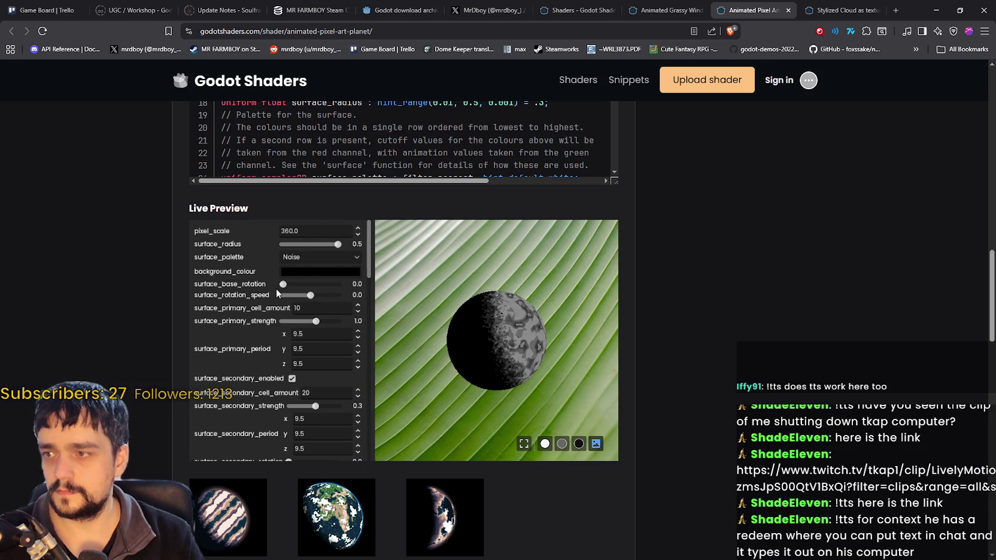
Set base rotation 2.0, rotation speed 0.072, primary strength 1.21, negative secondary strength, then close the page.
left_click_drag(285, 287, 298, 288)
left_click(311, 295)
left_click(315, 322)
mouse_move(314, 321)
left_mouse_down()
mouse_move(303, 321)
mouse_move(317, 321)
left_mouse_up()
mouse_move(316, 406)
left_mouse_down()
mouse_move(298, 406)
mouse_move(313, 408)
left_mouse_up()
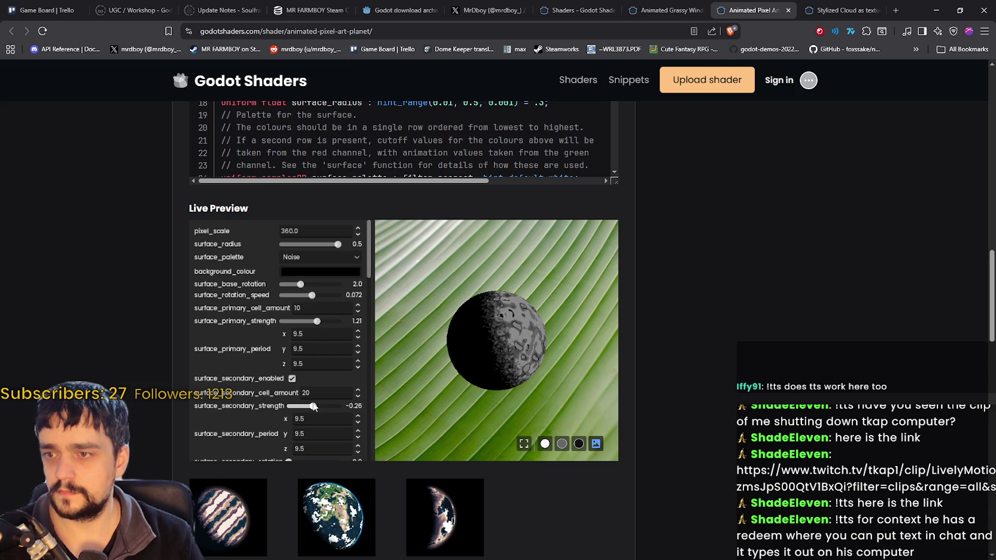
left_click(788, 10)
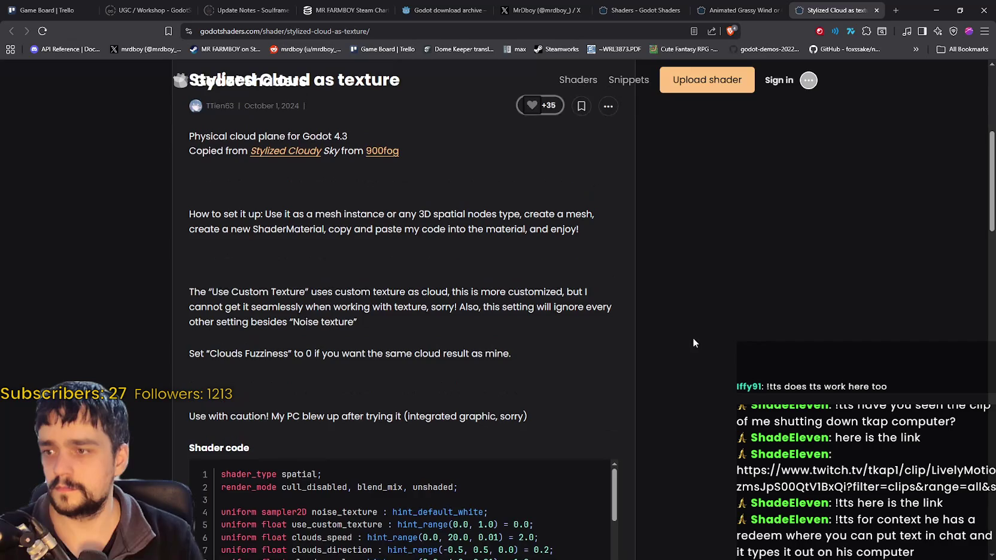
Toggle the cloud preview's environment, try Checker then Noise textures, and lower clouds direction.
scroll(692, 338, "down", 20)
scroll(766, 354, "down", 4)
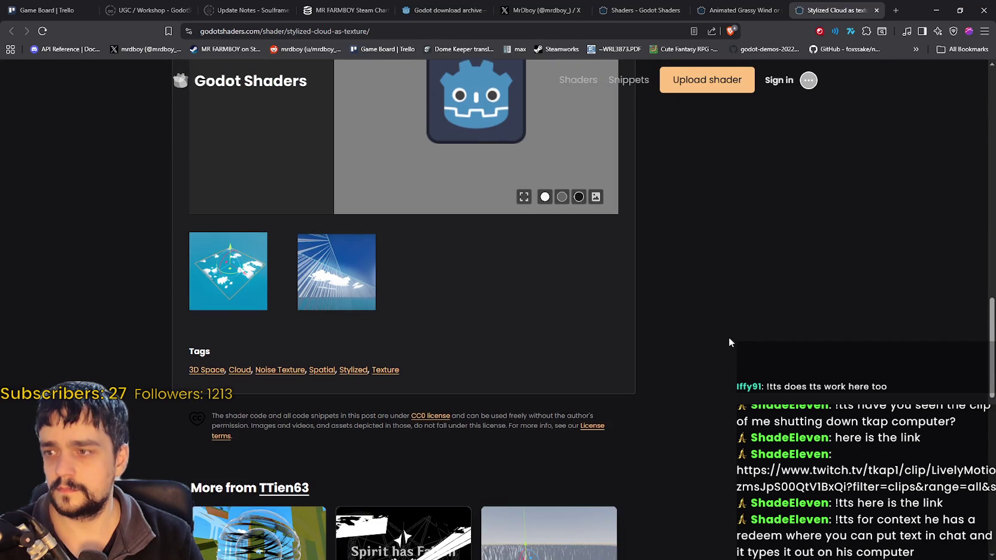
scroll(728, 337, "down", 3)
scroll(728, 330, "up", 6)
scroll(712, 317, "up", 3)
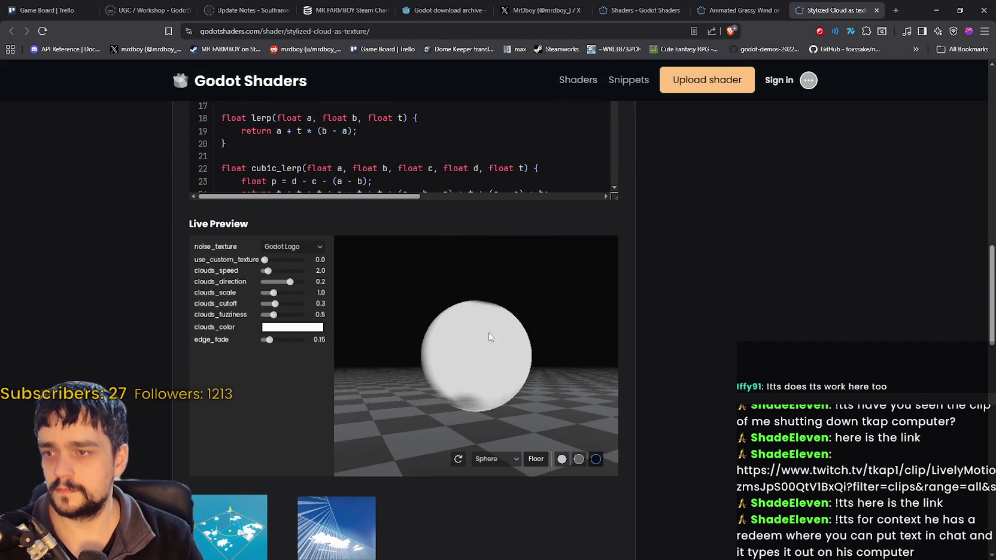
left_click(595, 459)
left_click(595, 459)
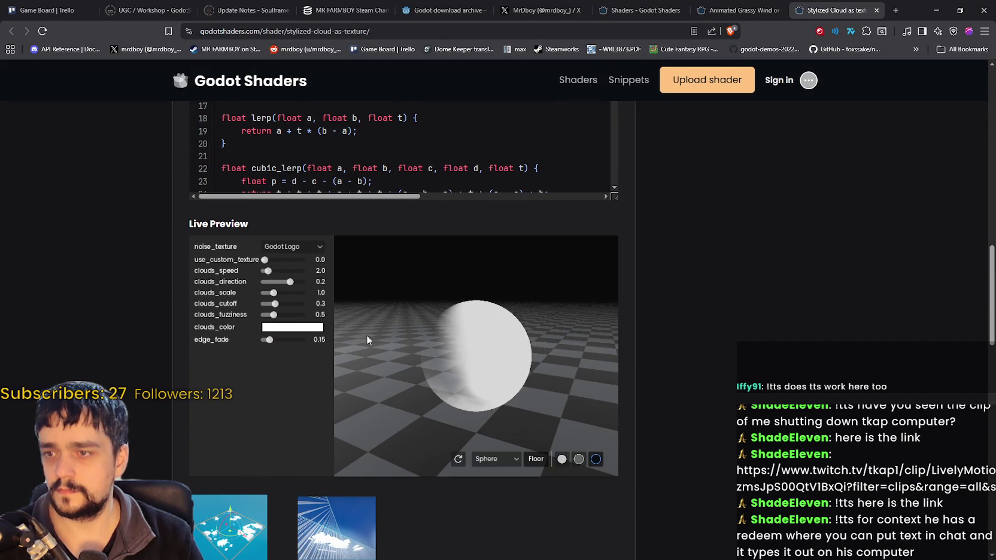
left_click(304, 247)
left_click(306, 281)
left_click(293, 246)
left_click(284, 270)
mouse_move(291, 283)
left_mouse_down()
mouse_move(278, 284)
mouse_move(284, 270)
mouse_move(271, 259)
mouse_move(286, 259)
left_mouse_up()
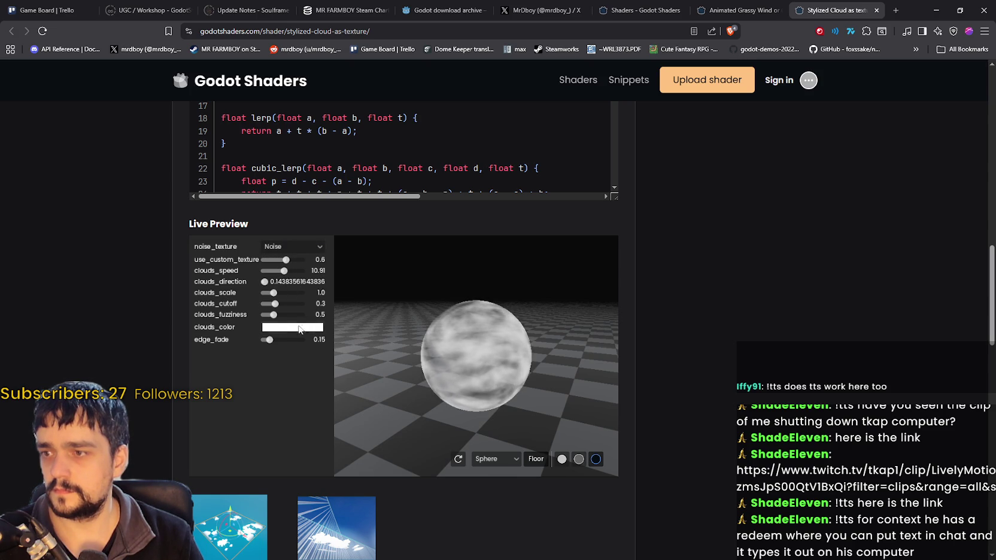
Hide the preview floor and tilt the camera to view the sphere from another angle.
left_click(536, 459)
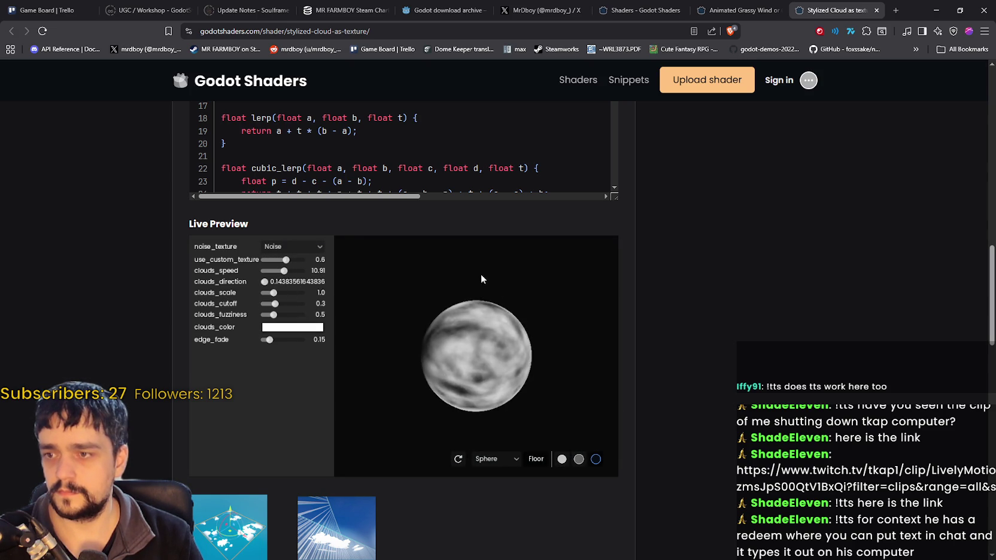
left_click_drag(481, 279, 413, 329)
scroll(515, 360, "up", 5)
scroll(512, 340, "down", 3)
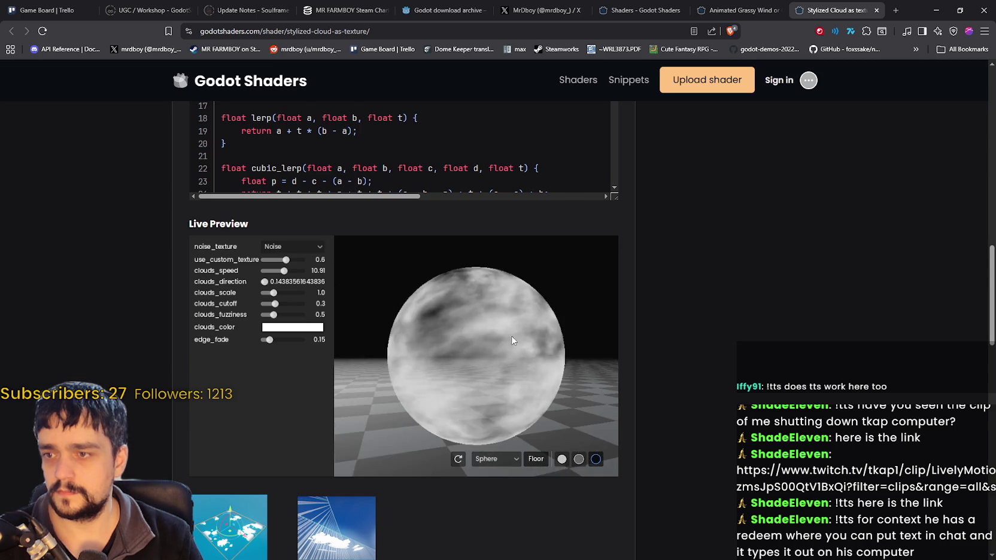
mouse_move(511, 340)
left_mouse_down()
mouse_move(407, 414)
mouse_move(509, 413)
left_mouse_up()
scroll(767, 222, "down", 2)
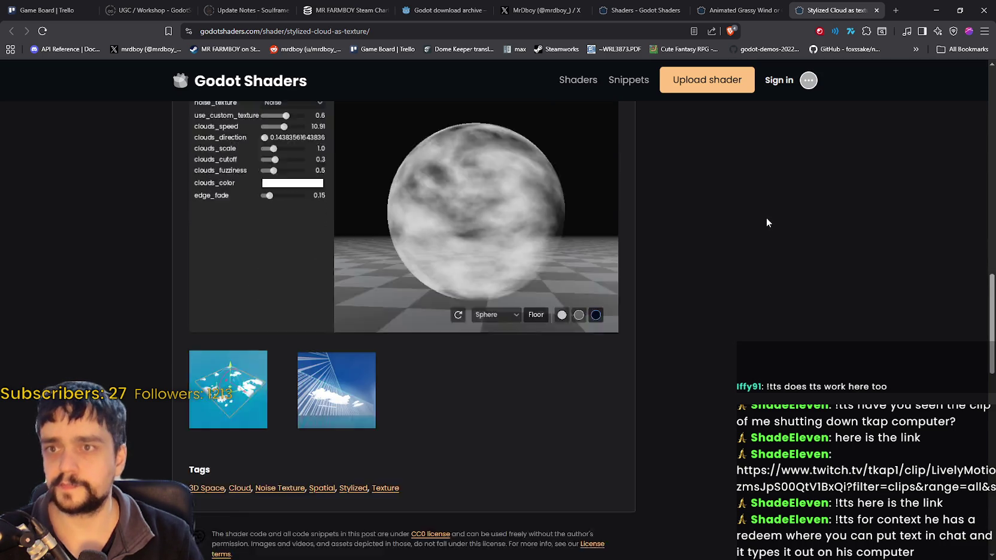
scroll(763, 227, "up", 3)
scroll(420, 302, "down", 5)
View two example screenshots enlarged, then close the Stylized Cloud as texture page.
left_click(259, 220)
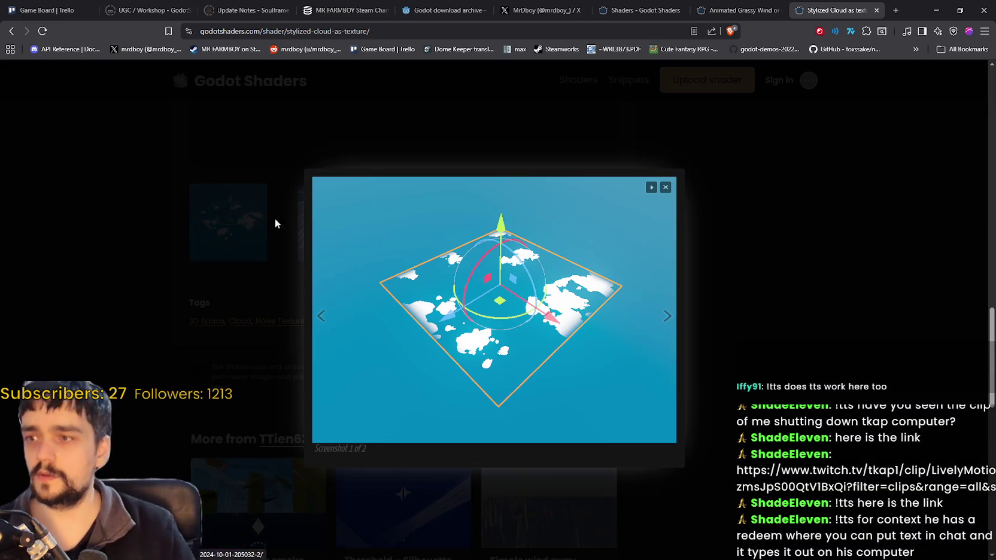
left_click(681, 315)
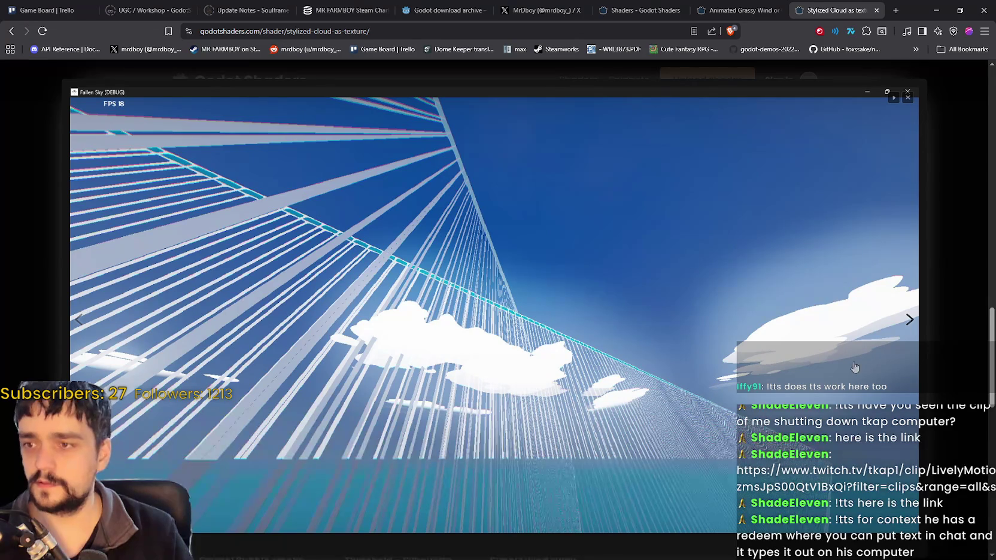
left_click(908, 101)
scroll(701, 347, "down", 3)
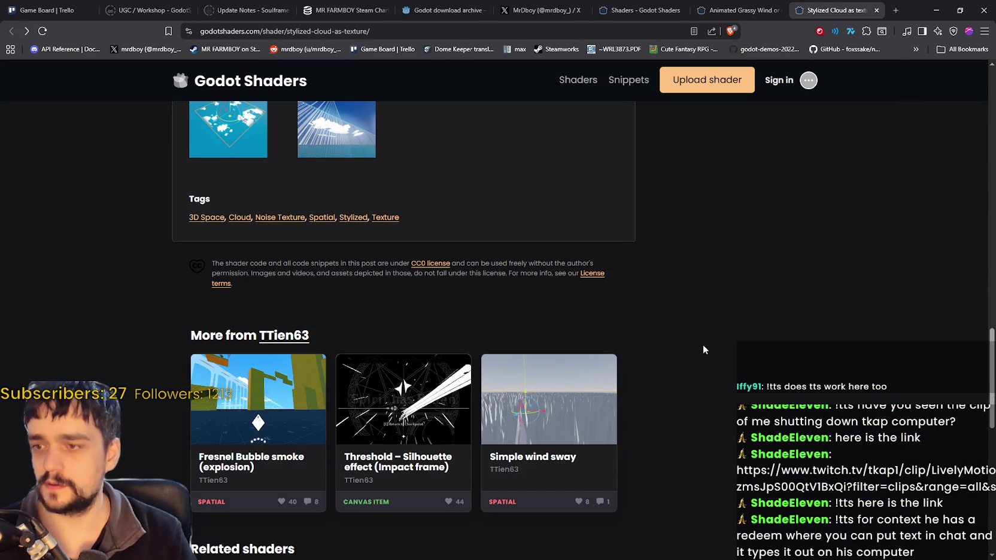
left_click(876, 10)
scroll(743, 430, "down", 7)
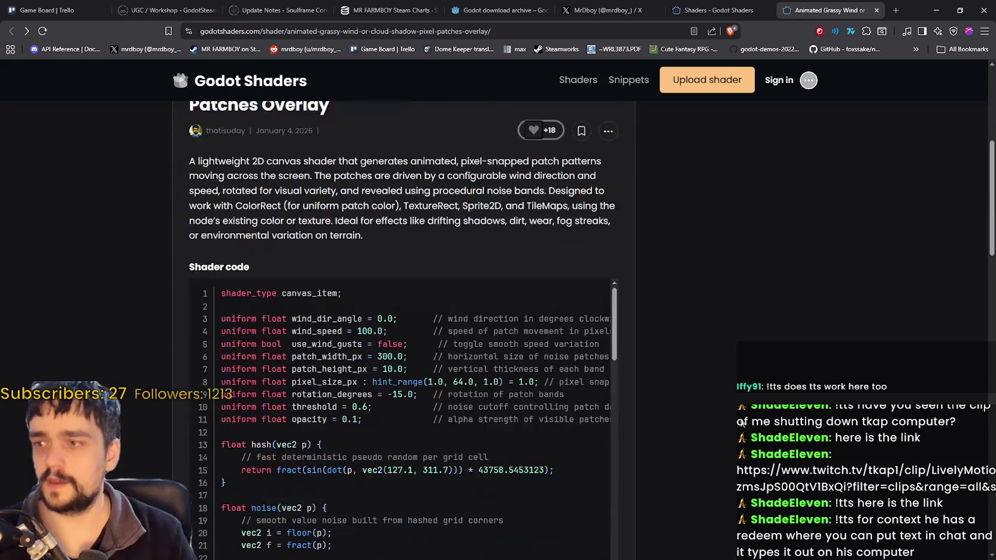
Scroll down through the grassy wind shader code and live preview, then back up.
scroll(741, 421, "down", 6)
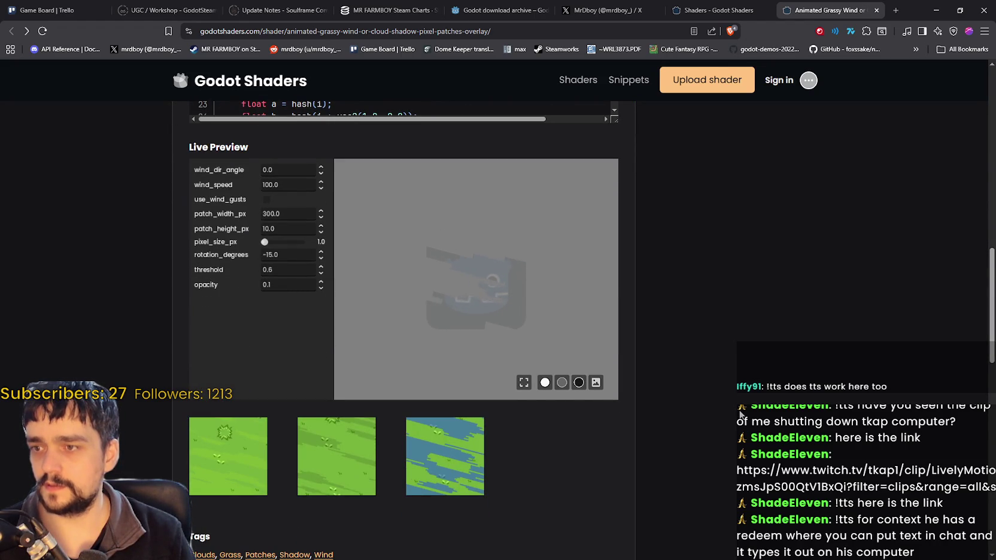
scroll(740, 413, "up", 10)
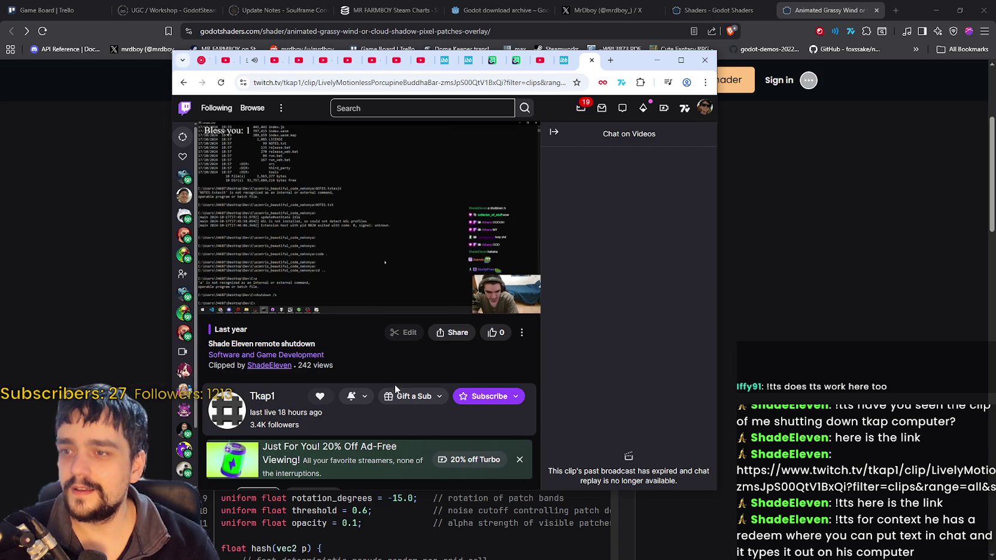
Watch the Twitch clip to its end, then minimize its window.
mouse_move(381, 240)
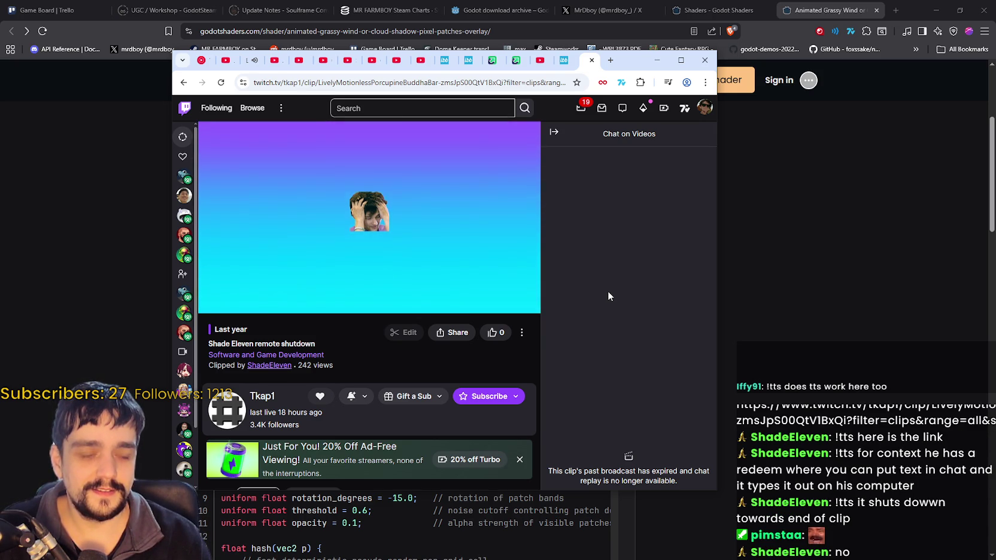
mouse_move(490, 188)
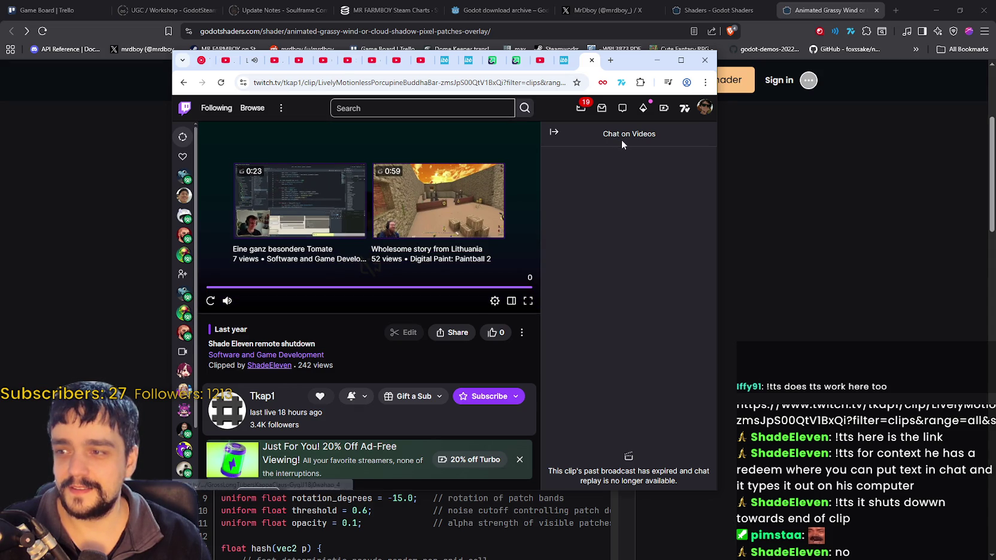
left_click(657, 60)
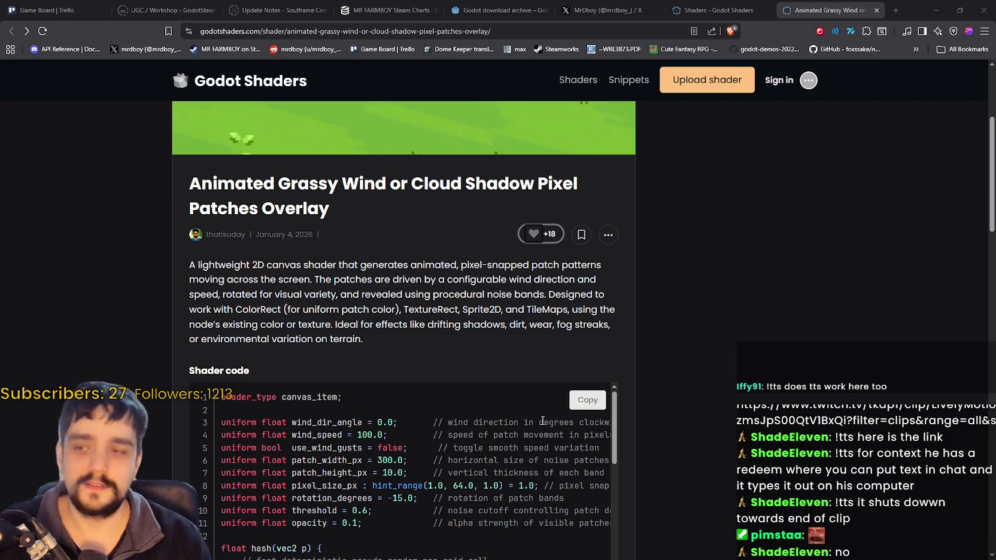
scroll(645, 398, "down", 2)
scroll(595, 362, "down", 1)
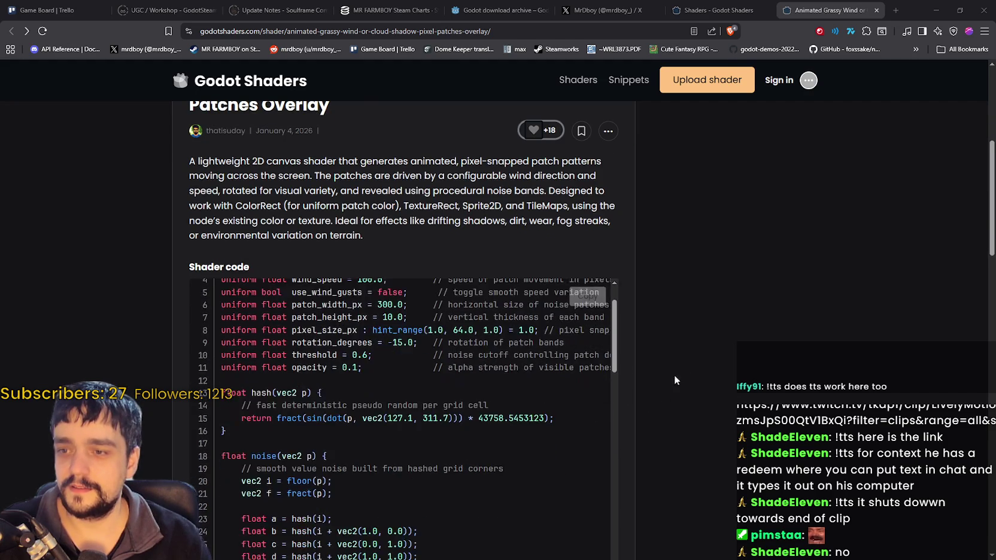
scroll(595, 362, "up", 2)
scroll(494, 356, "down", 3)
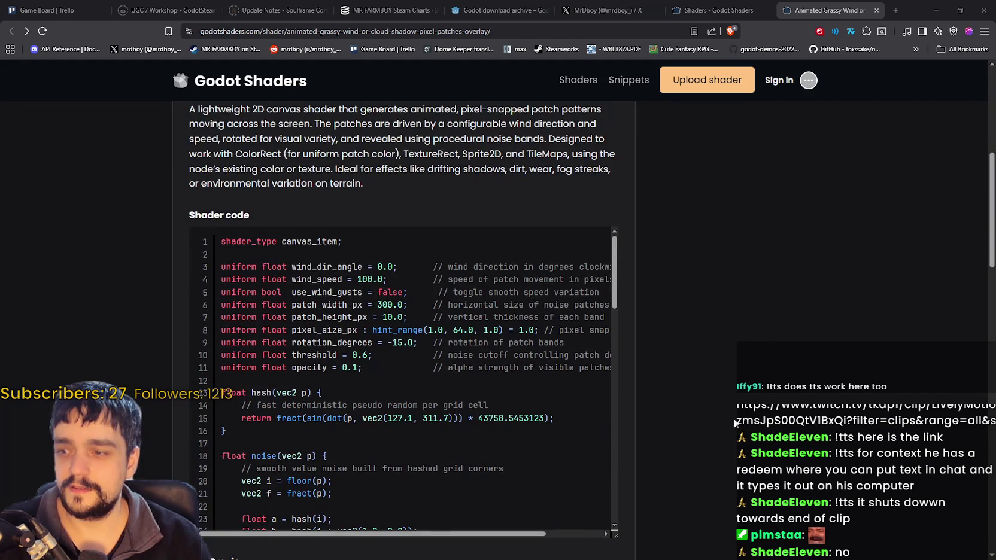
scroll(693, 361, "up", 3)
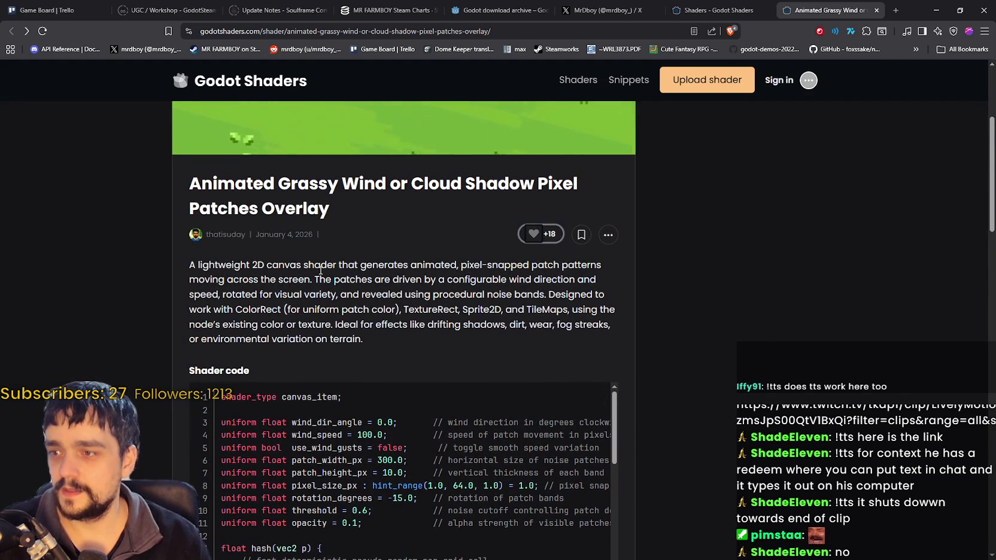
left_click_drag(191, 265, 598, 280)
left_click_drag(438, 279, 439, 290)
mouse_move(335, 280)
left_mouse_down()
mouse_move(399, 309)
mouse_move(459, 294)
left_mouse_up()
left_click_drag(405, 309, 449, 323)
left_click(415, 298)
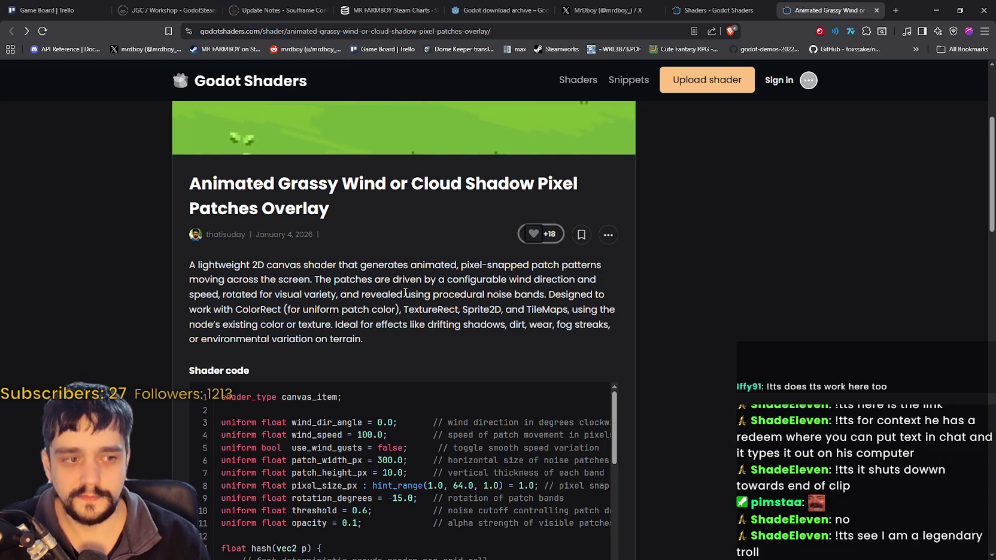
left_click_drag(547, 296, 669, 317)
left_click(506, 325)
left_click_drag(250, 310, 283, 316)
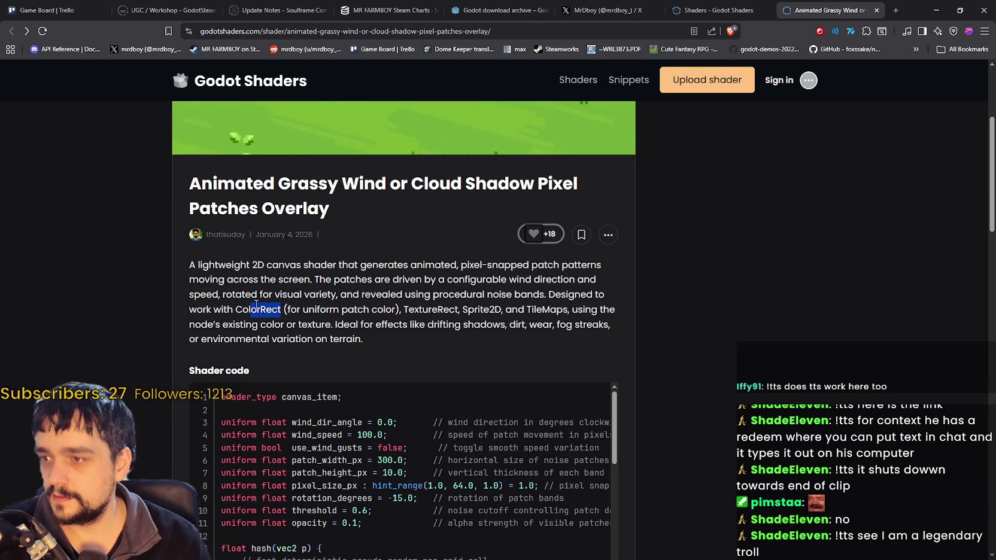
mouse_move(404, 310)
left_mouse_down()
mouse_move(597, 305)
mouse_move(219, 326)
mouse_move(299, 326)
mouse_move(271, 322)
left_mouse_up()
double_click(309, 323)
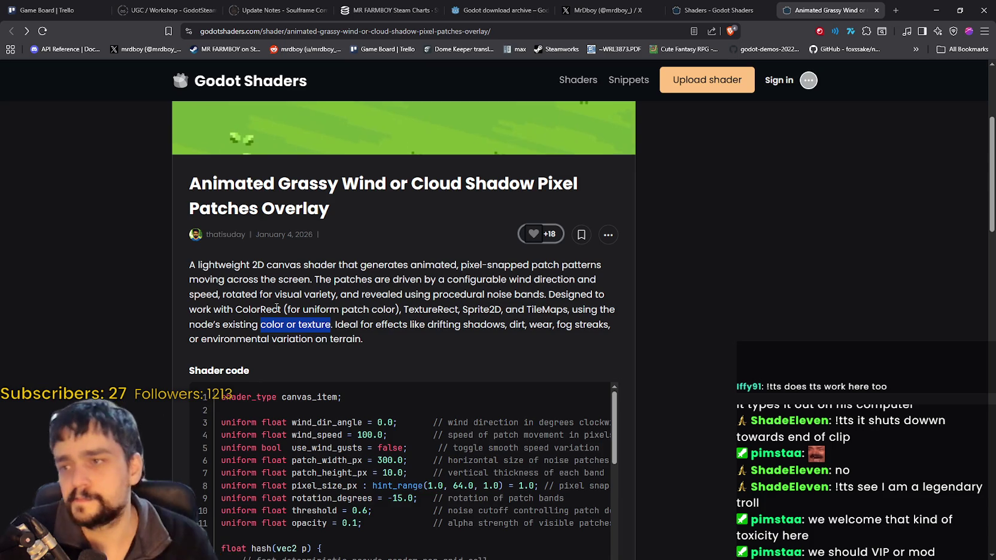
scroll(477, 418, "up", 3)
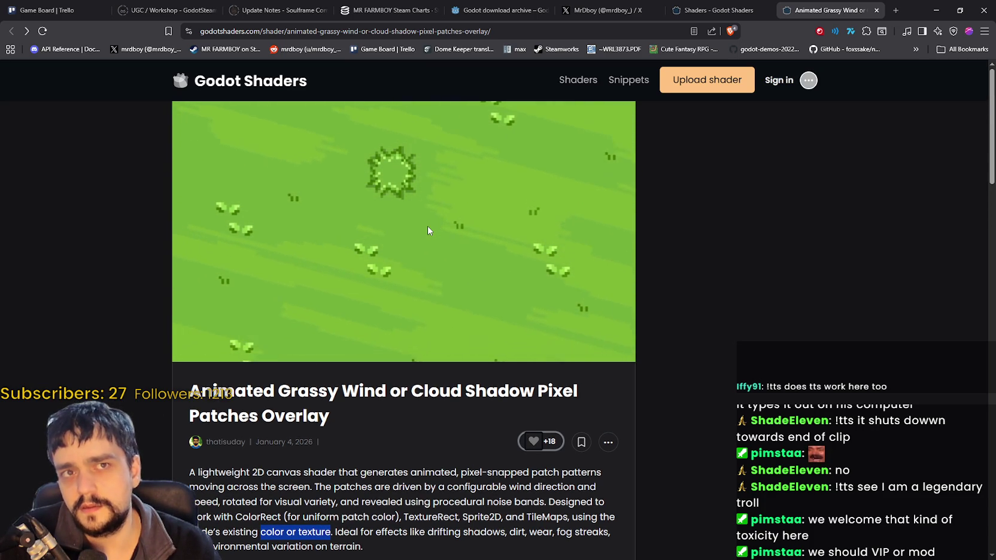
scroll(405, 248, "down", 2)
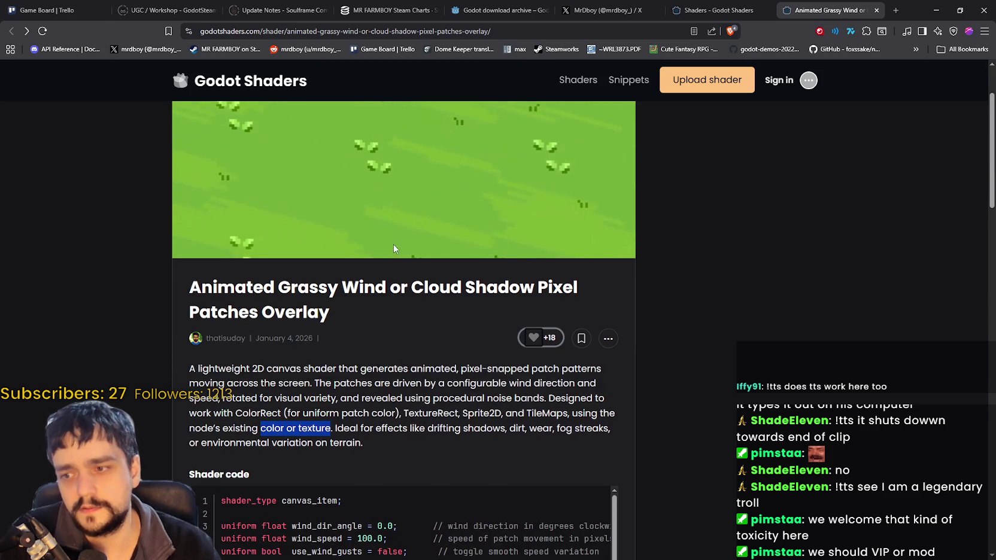
mouse_move(437, 440)
left_mouse_down()
mouse_move(232, 401)
mouse_move(185, 372)
left_mouse_up()
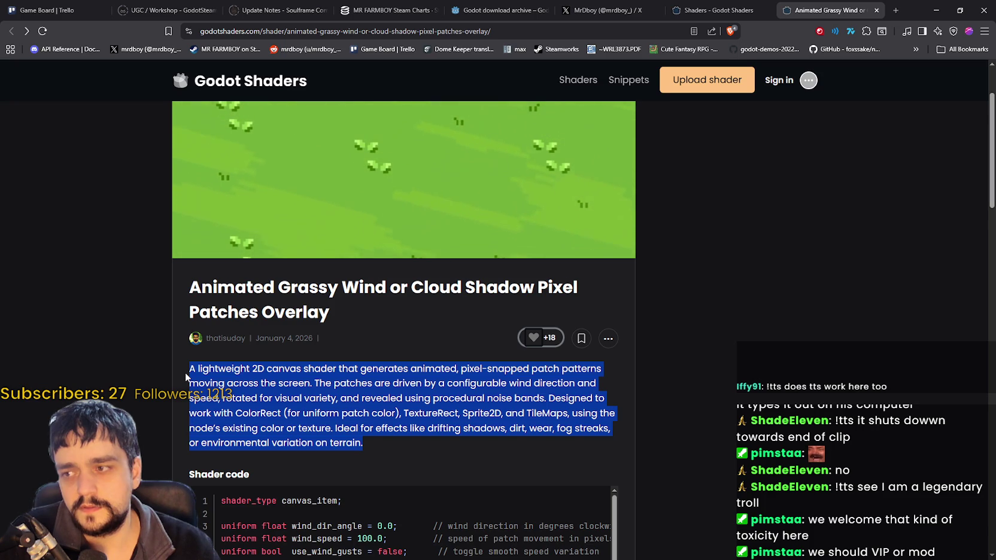
left_click(187, 375)
mouse_move(187, 375)
left_mouse_down()
mouse_move(197, 400)
mouse_move(379, 443)
mouse_move(163, 364)
left_mouse_up()
scroll(173, 379, "down", 10)
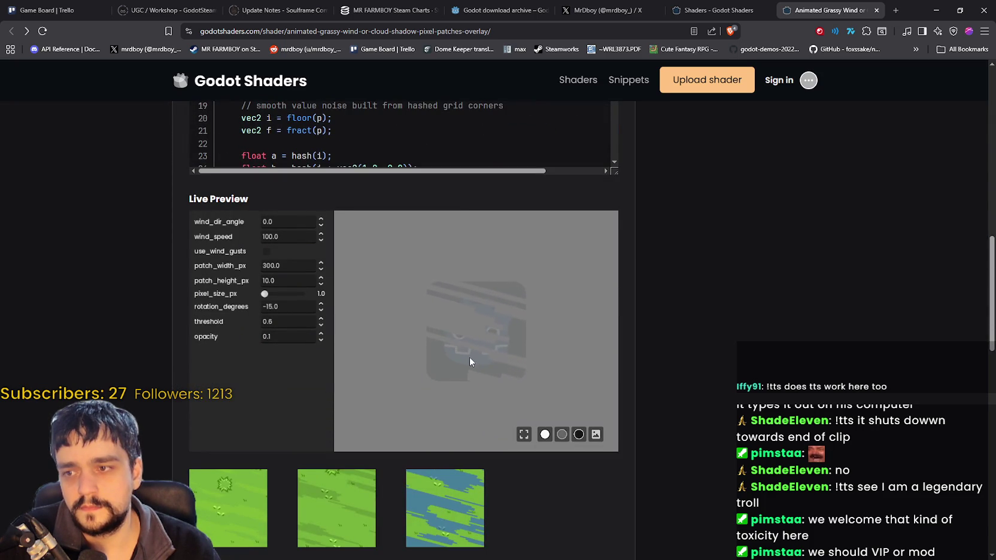
Cycle the preview background through black, white and grey, ending on the leaf photo.
left_click(579, 435)
left_click(548, 434)
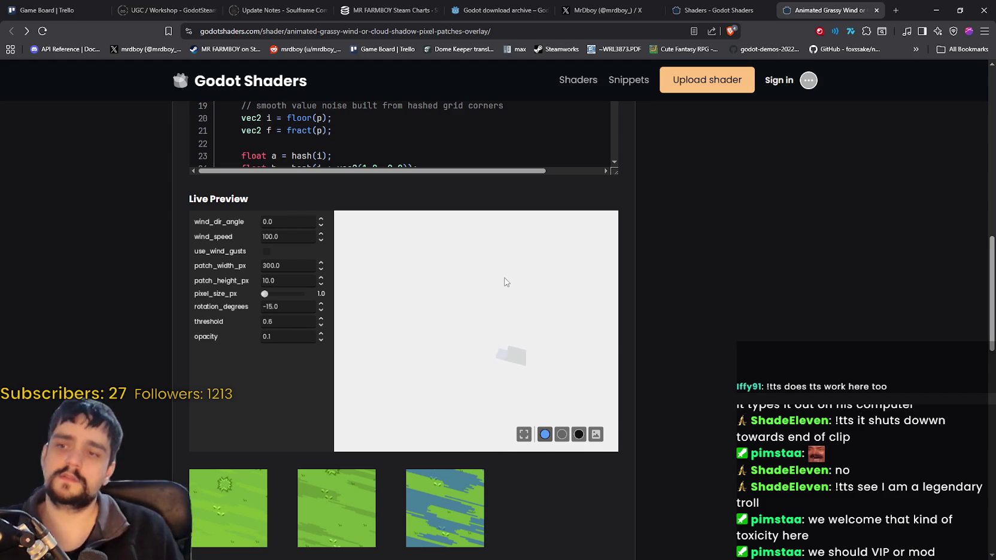
left_click(561, 434)
left_click(576, 436)
left_click(594, 437)
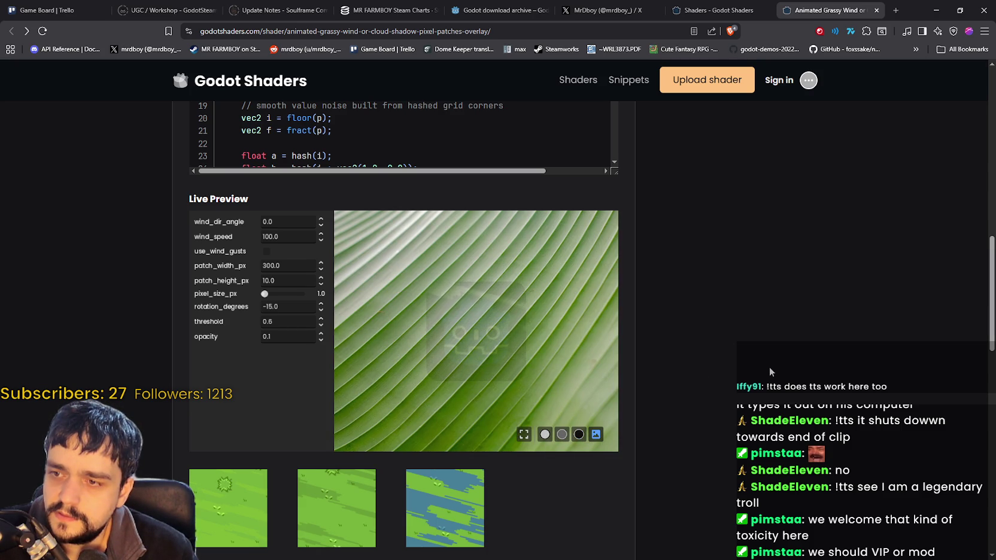
Increase pixel_size_px in the grassy wind live preview.
scroll(768, 367, "up", 10)
scroll(768, 367, "up", 1)
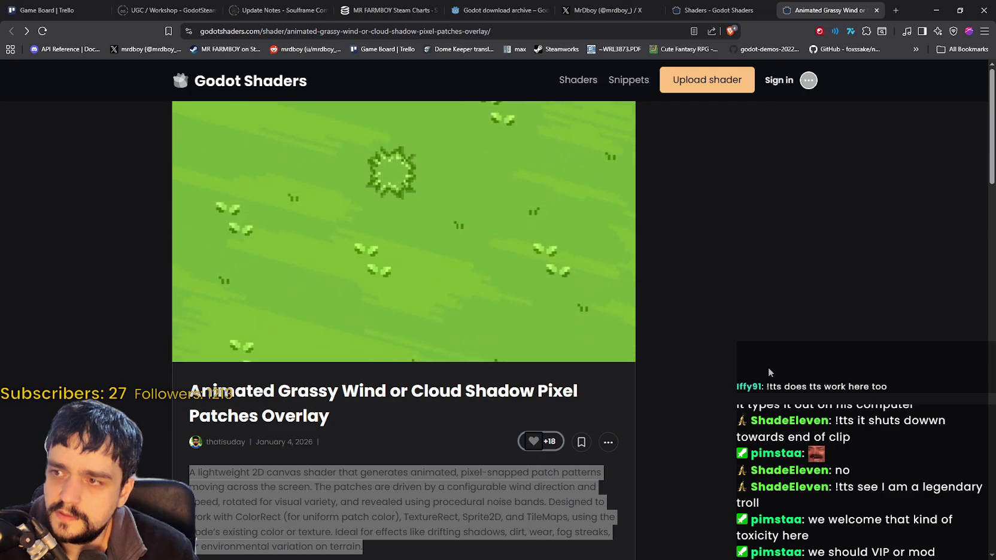
scroll(768, 367, "down", 10)
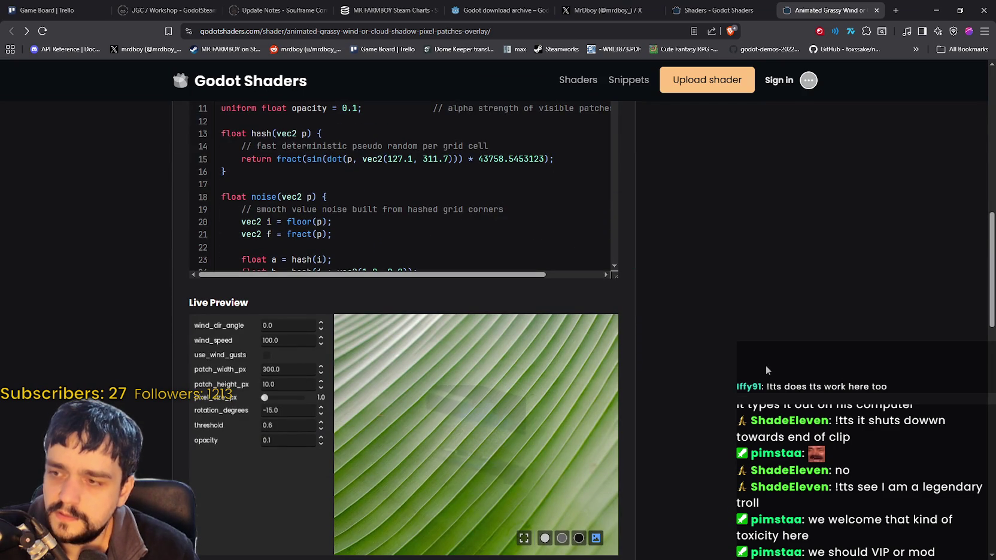
scroll(766, 366, "down", 2)
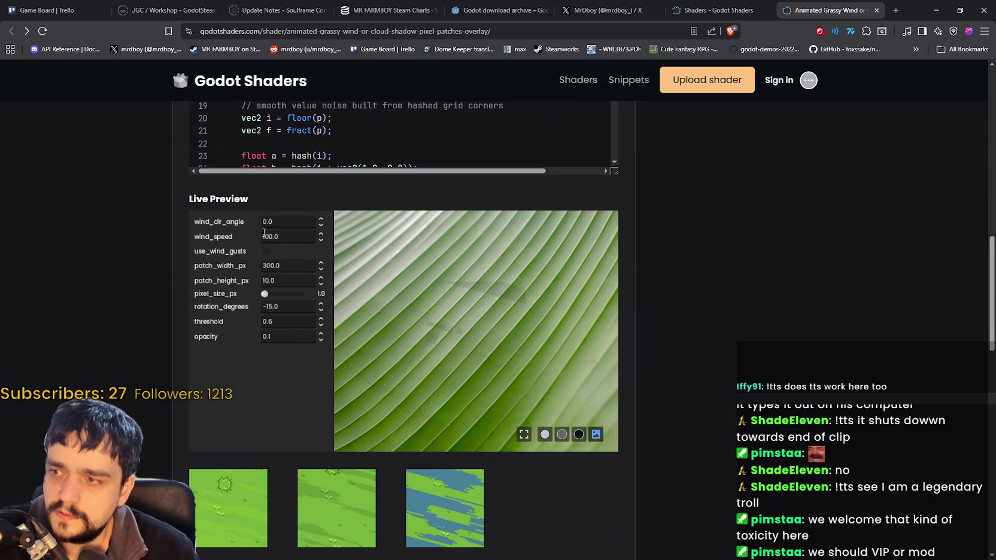
left_click_drag(266, 296, 272, 296)
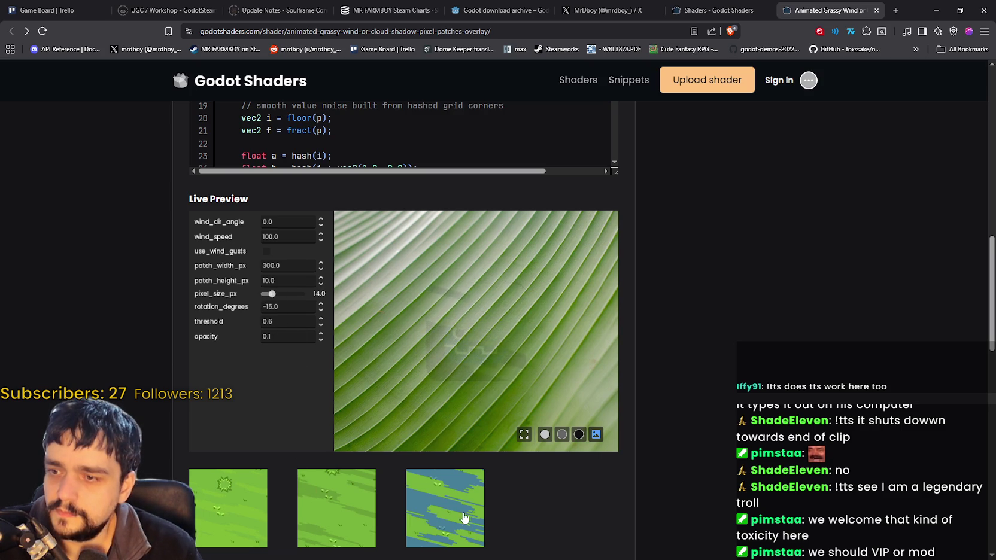
Copy the shader code and switch over to the Godot editor.
scroll(514, 527, "up", 5)
scroll(587, 359, "up", 3)
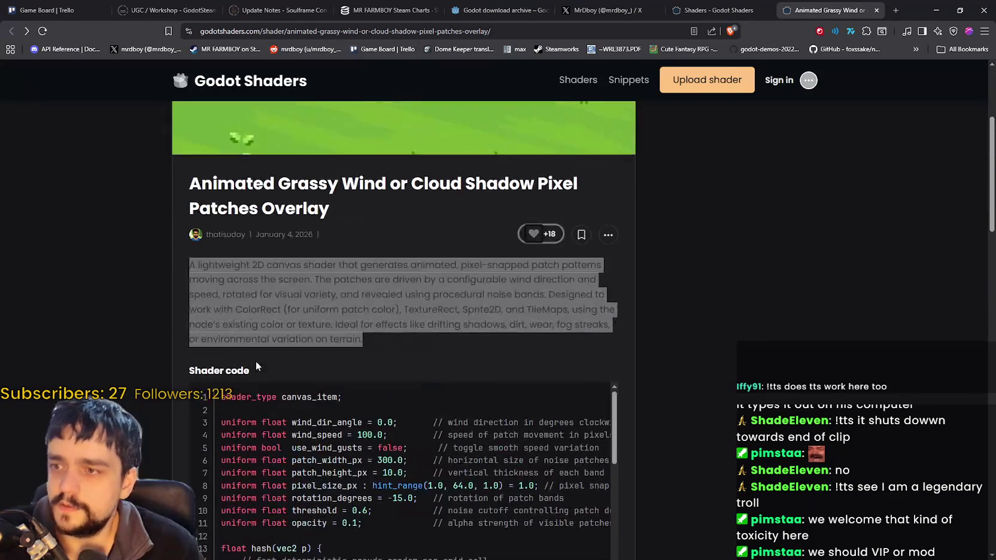
left_click(582, 400)
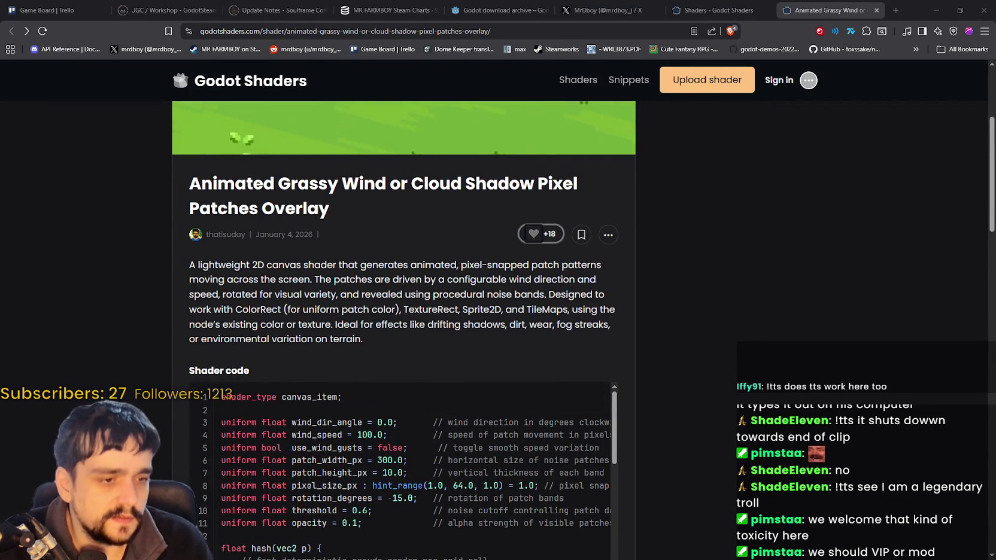
key("alt+Tab")
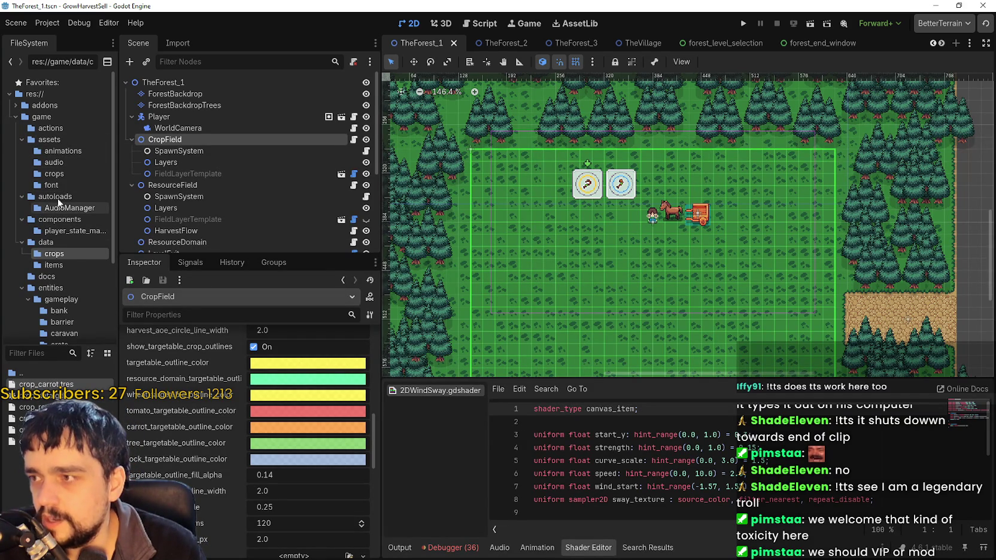
Open the components folder, widen the file tree, and start a new shader from the shader editor's File menu.
scroll(80, 281, "down", 3)
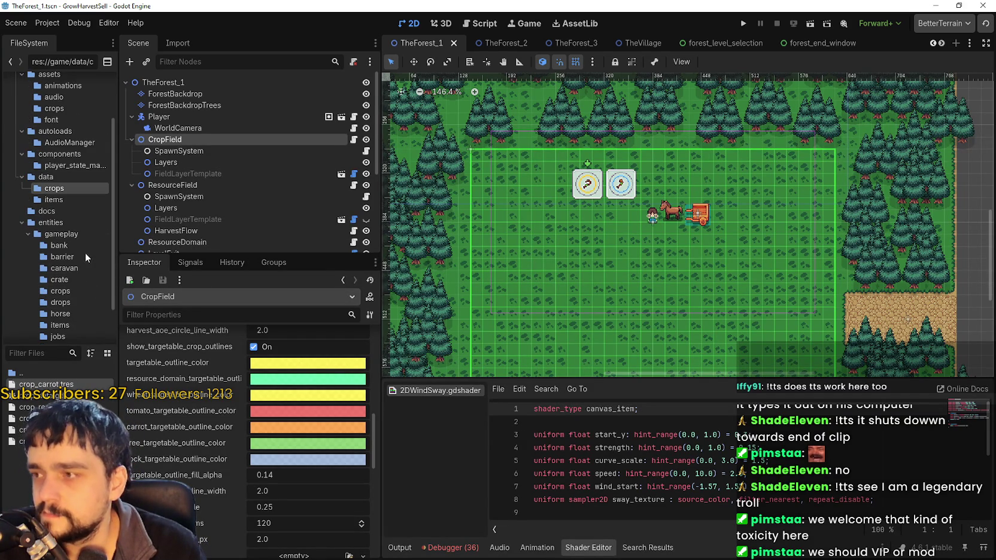
scroll(43, 202, "up", 3)
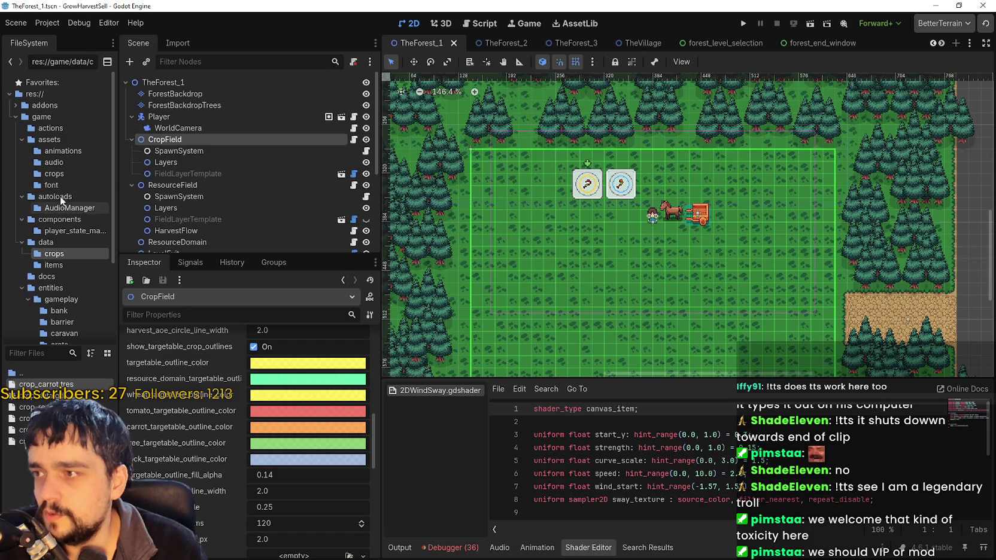
left_click(59, 219)
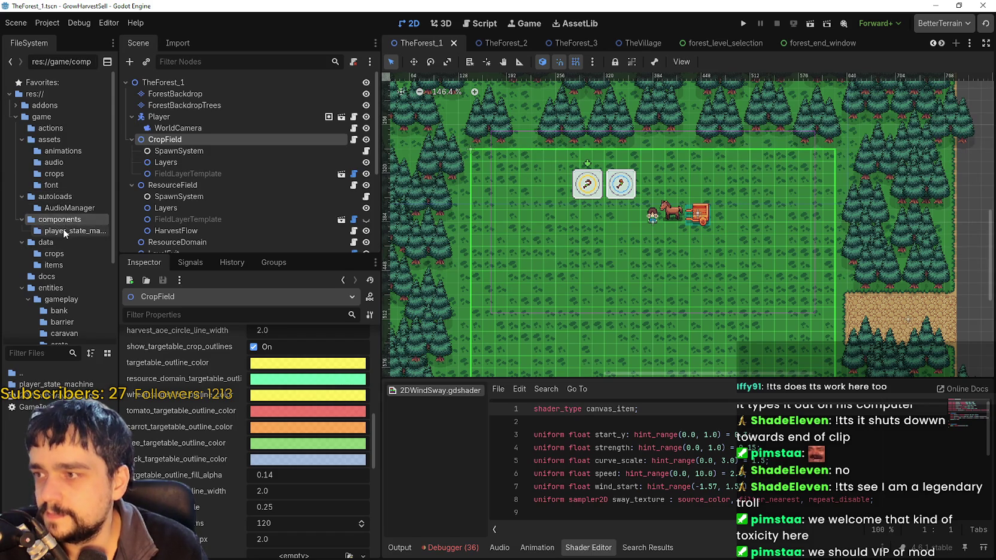
left_click_drag(118, 297, 198, 296)
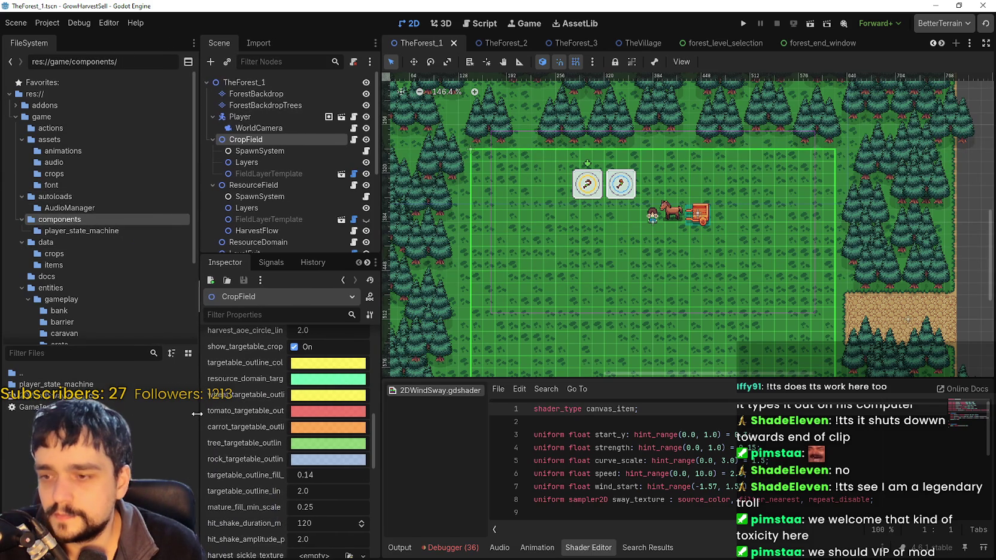
left_click(501, 390)
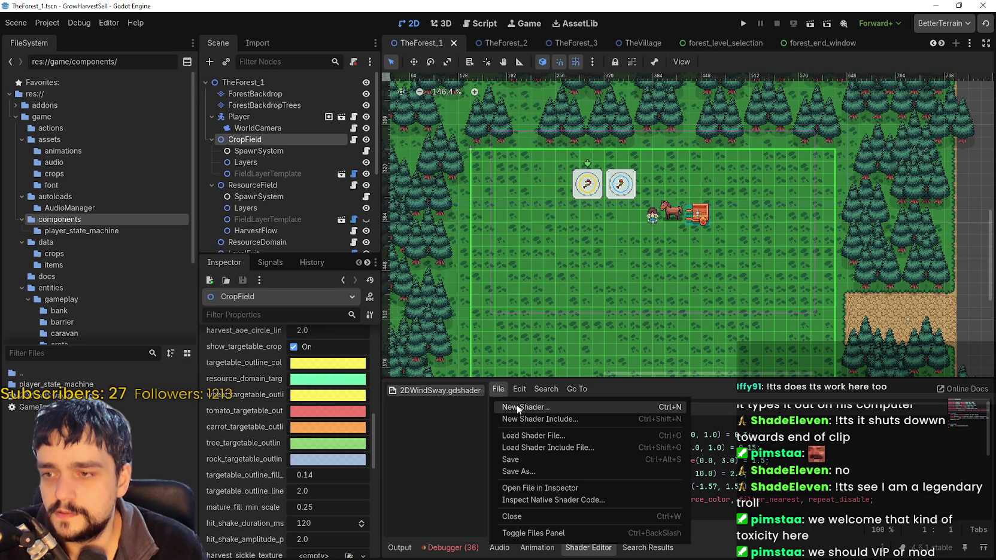
left_click(517, 408)
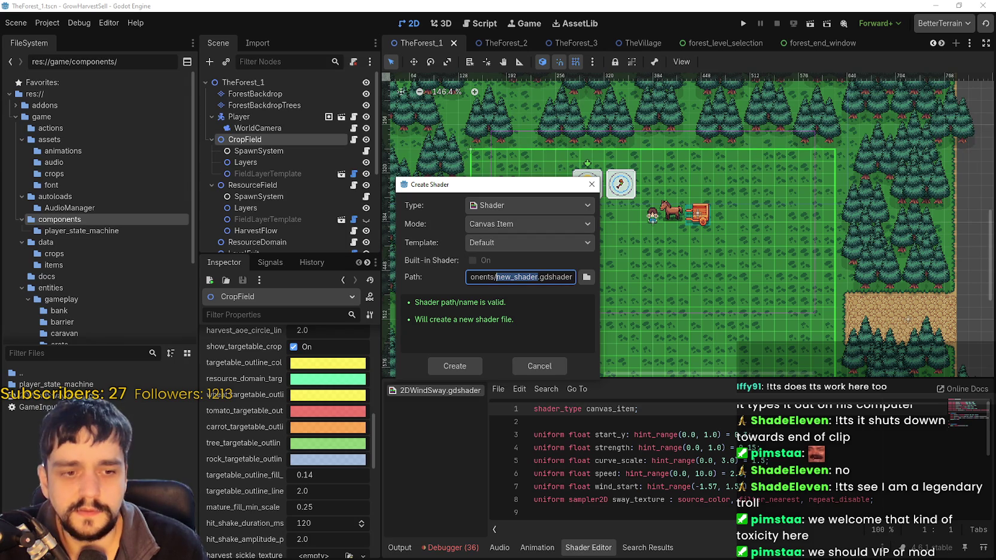
Check the Godot Shaders page, then keep the Default template in the Create Shader dialog.
key("alt+Tab")
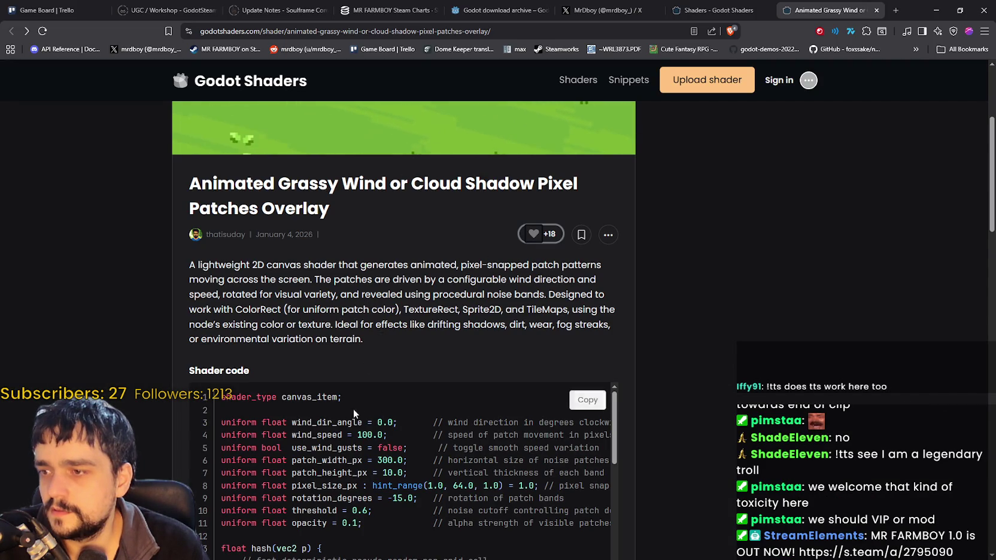
left_click(936, 10)
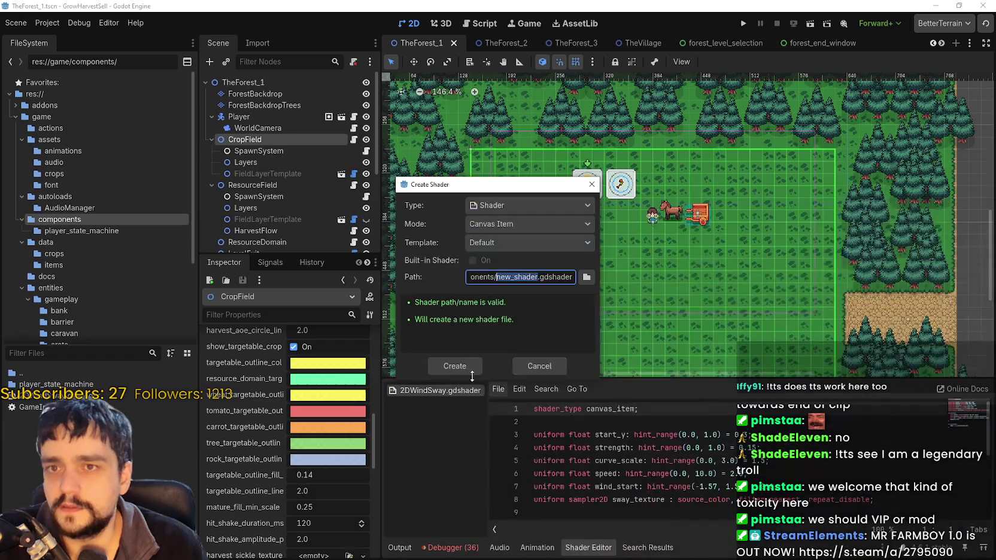
left_click(494, 243)
left_click(485, 320)
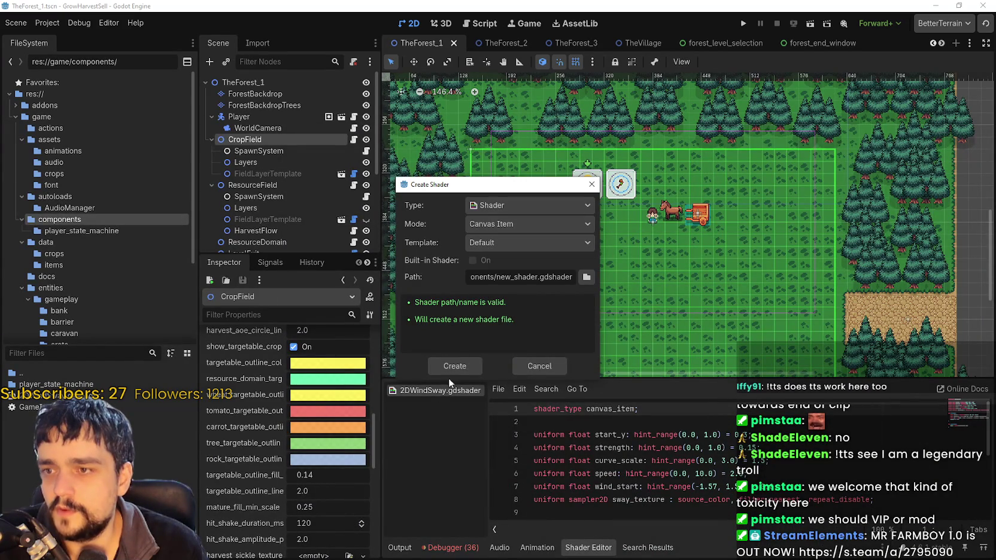
Rename the shader file from new_shader to 2DShadowShader and create it.
left_click(512, 277)
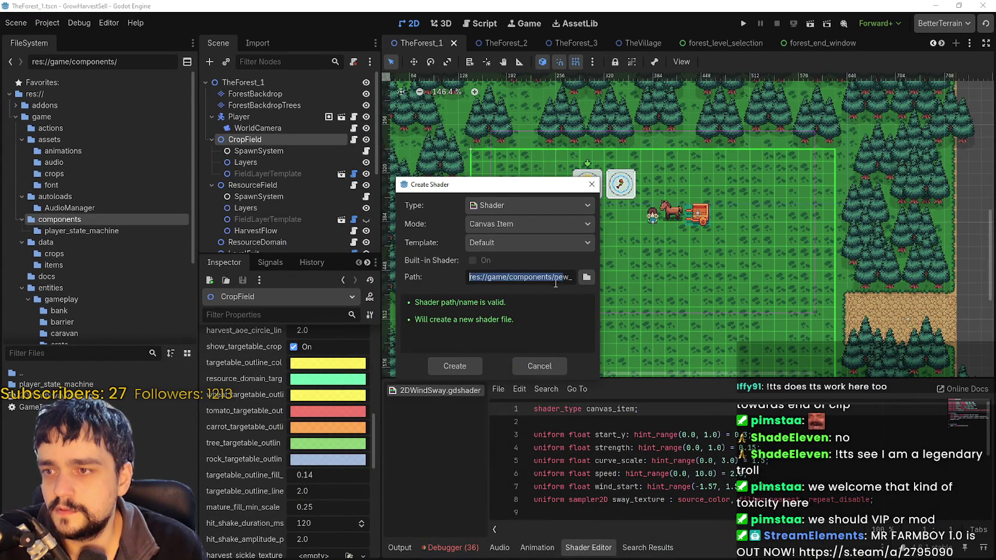
double_click(529, 285)
left_click(529, 283)
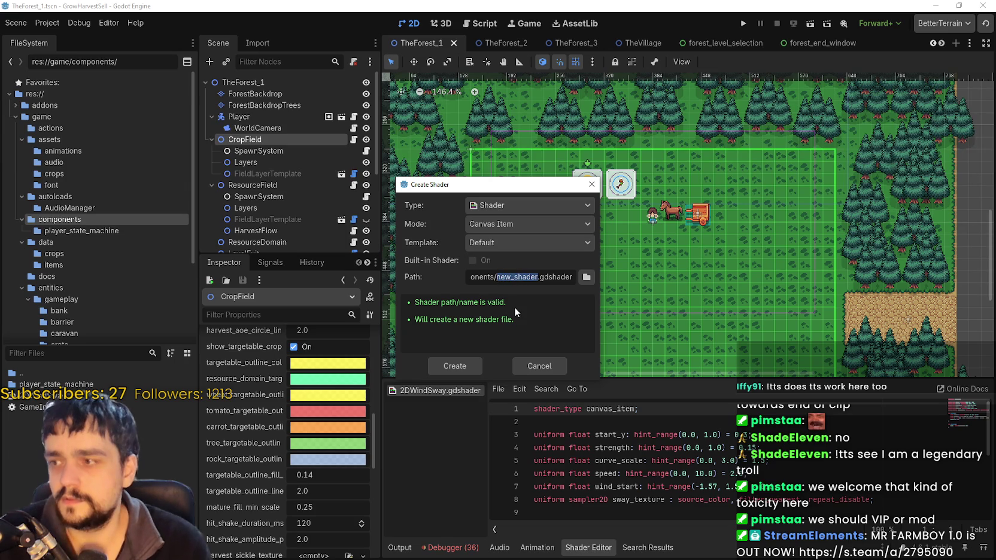
type("2D")
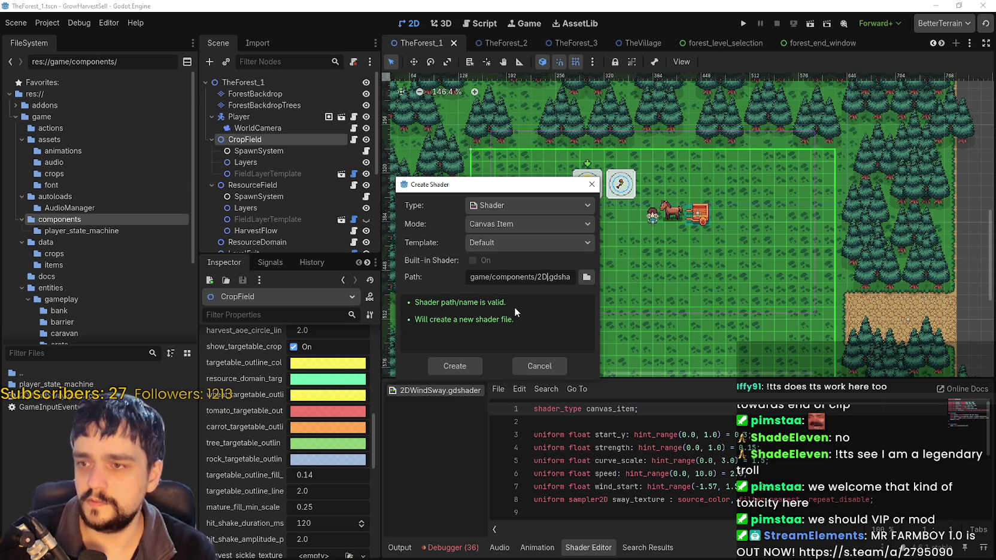
type("Shadow")
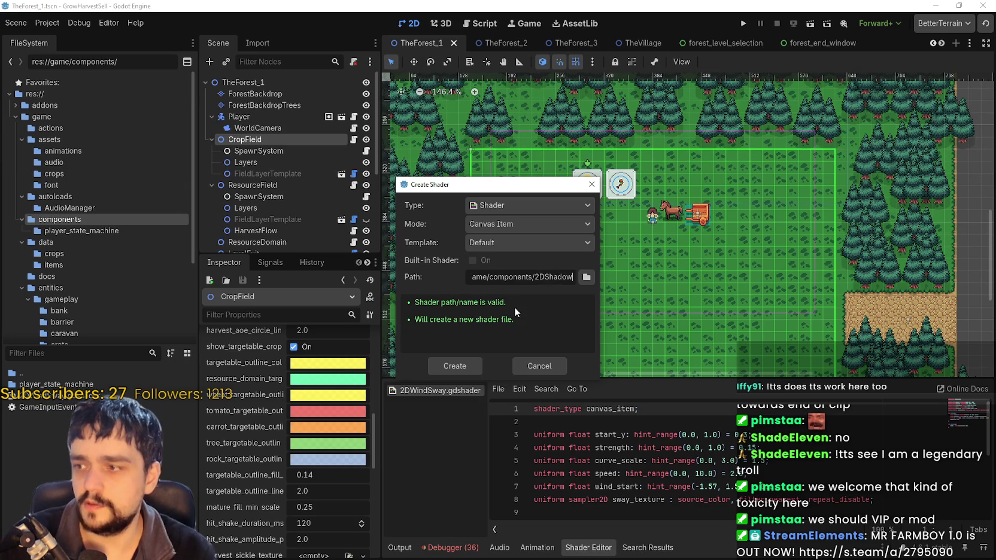
type("Shader")
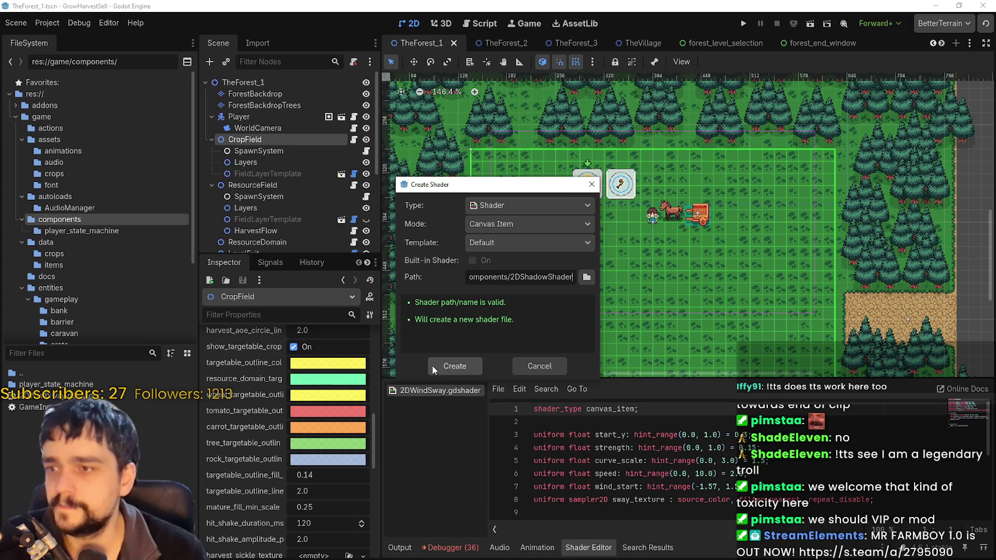
left_click(443, 366)
scroll(611, 454, "down", 2)
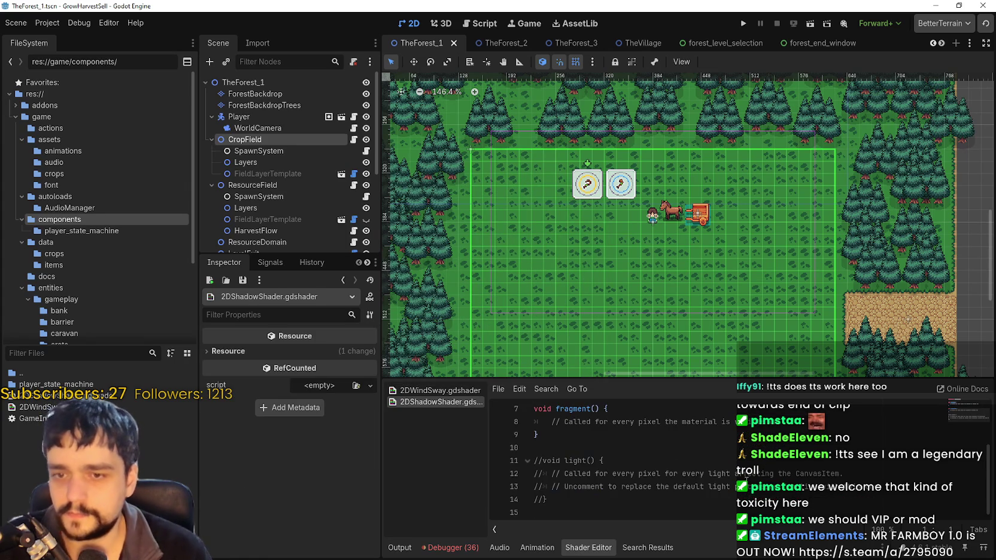
Replace the default code with the copied Godot Shaders shader and save.
left_click(699, 516)
left_click_drag(689, 512, 506, 177)
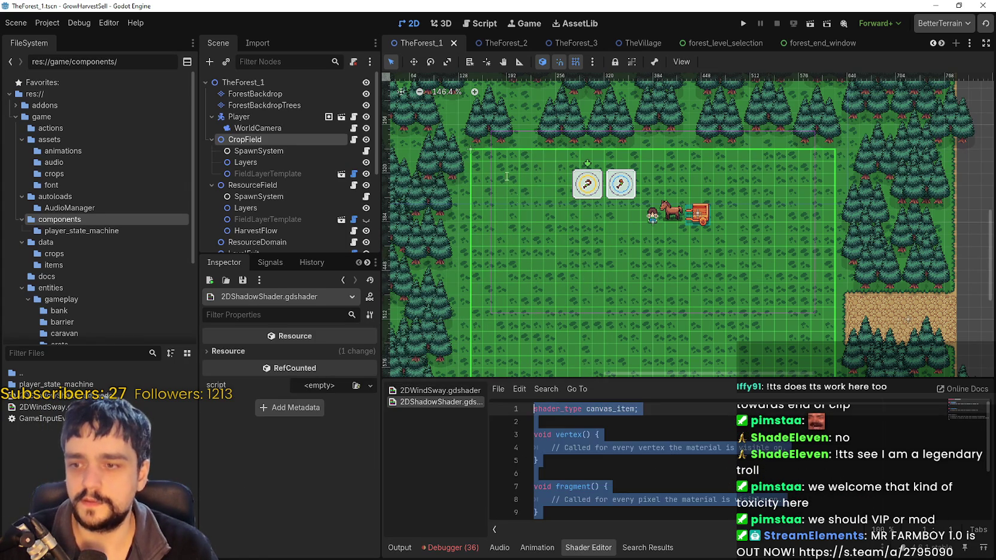
key("ctrl+v")
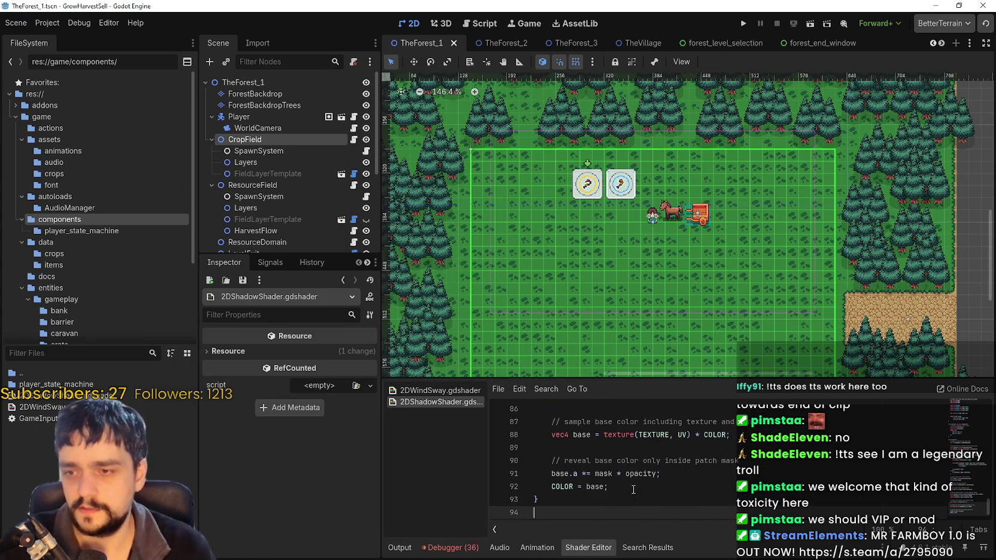
scroll(632, 472, "up", 20)
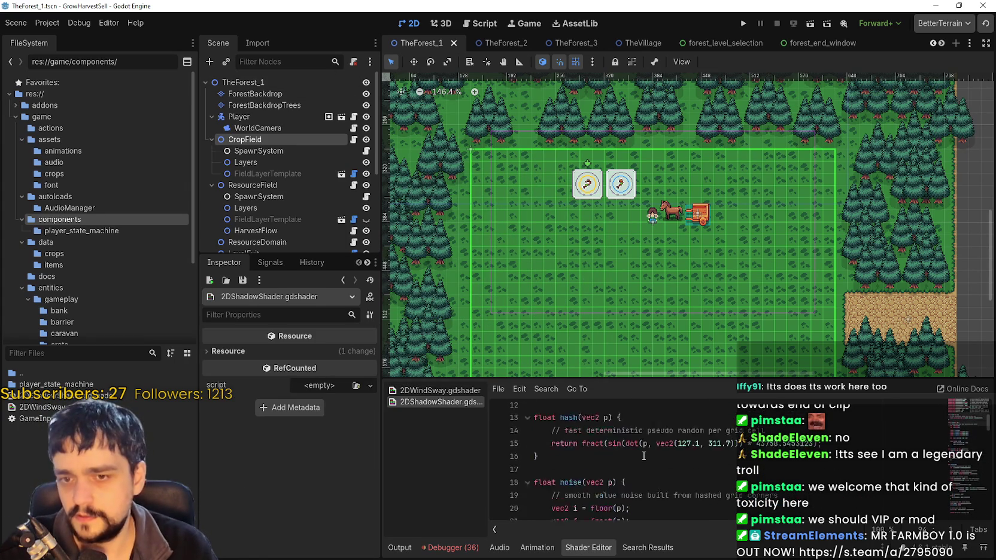
scroll(643, 455, "down", 1)
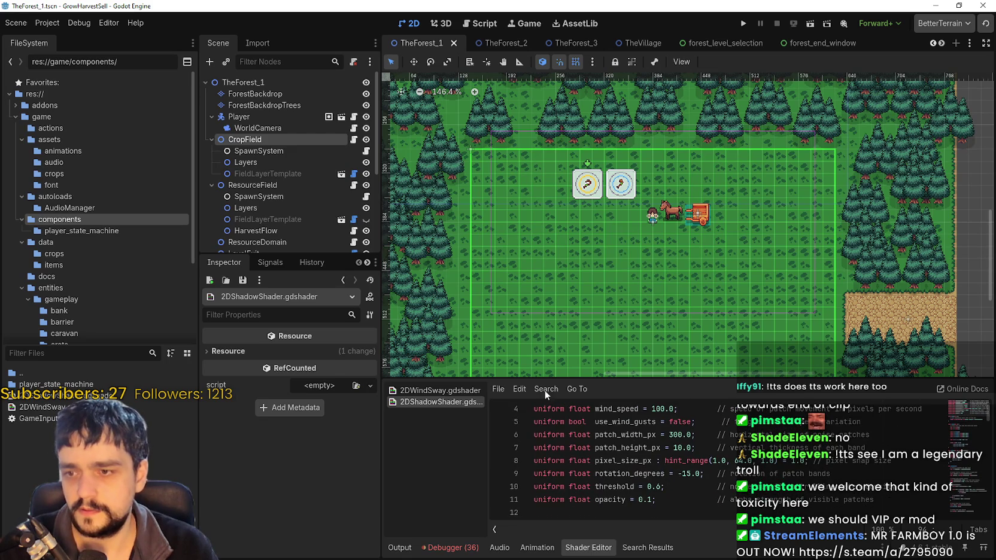
left_click(584, 458)
key("ctrl+s")
Widen the shader file list, glance at the reference page, and make the scene tree panel taller.
left_click_drag(488, 426, 525, 424)
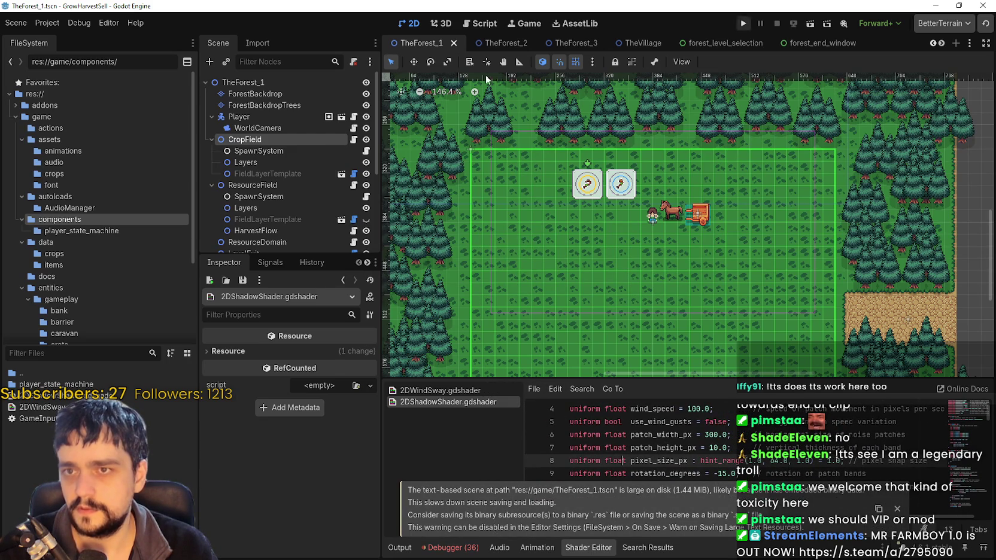
key("alt+Tab")
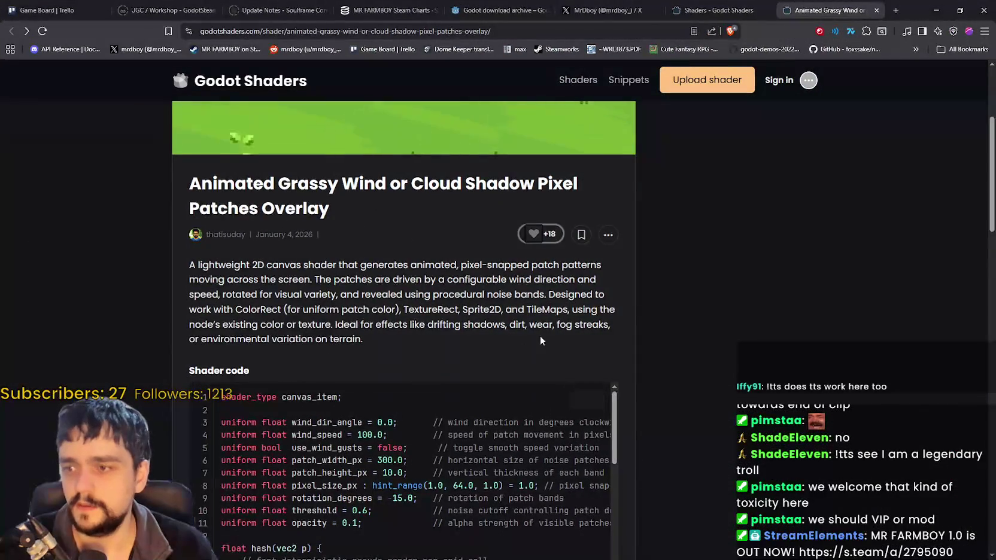
scroll(541, 340, "down", 2)
key("alt+Tab")
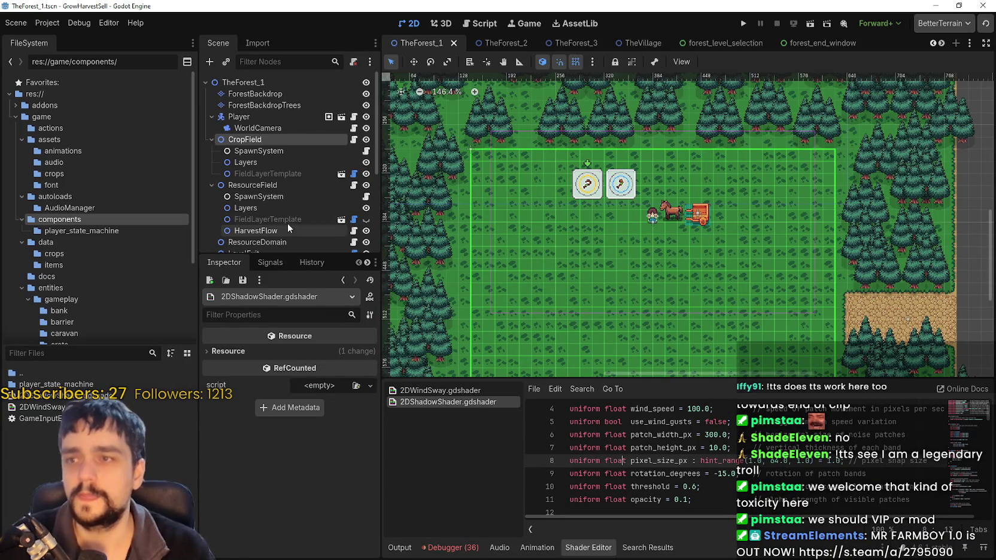
left_click_drag(269, 254, 269, 290)
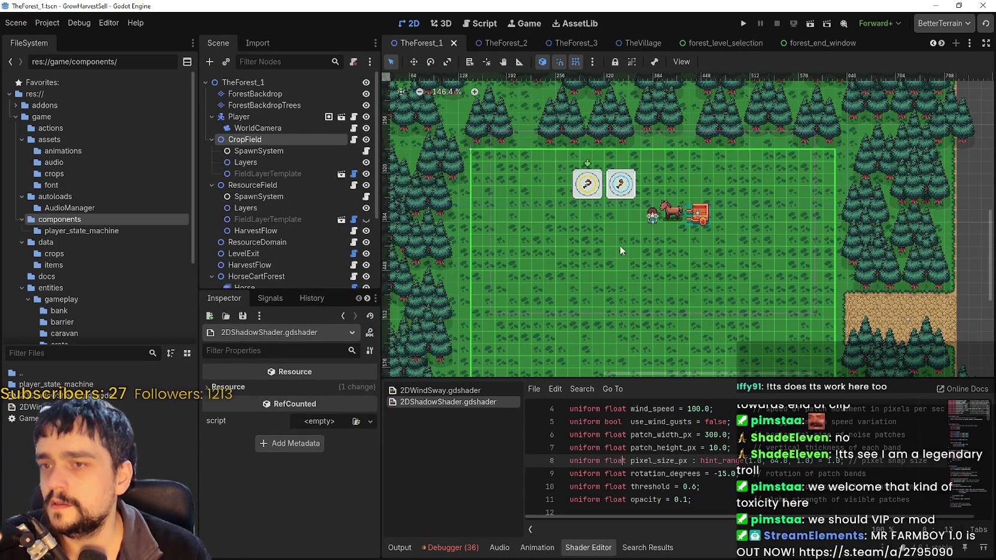
Add a TextureRect child node to the TheForest_1 root, found by searching 'texture'.
scroll(620, 243, "down", 3)
scroll(732, 227, "down", 1)
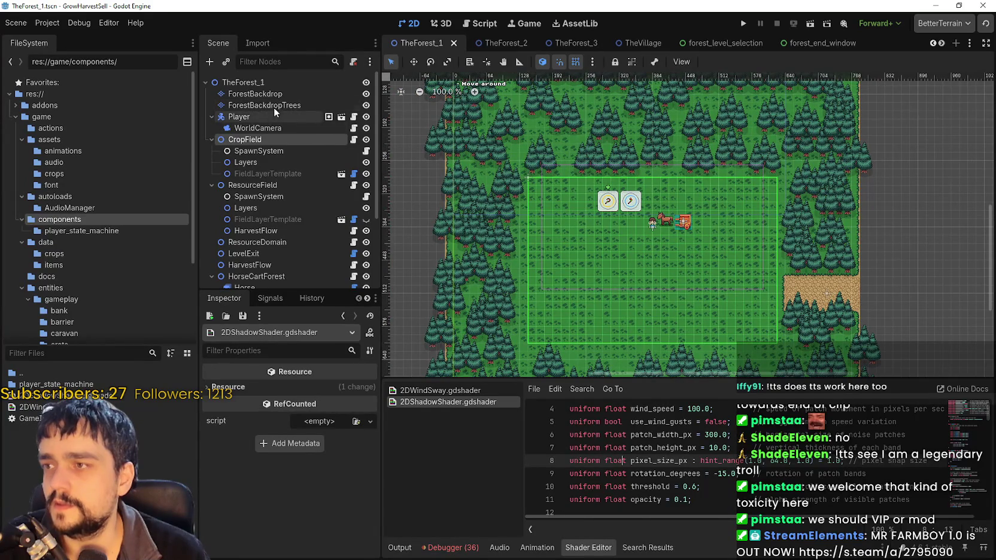
scroll(576, 184, "down", 2)
scroll(287, 197, "down", 4)
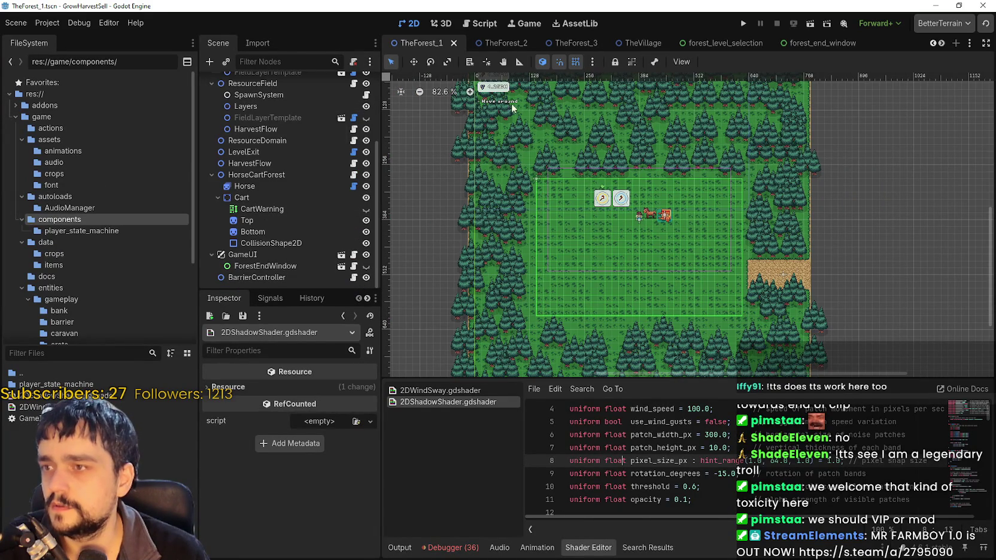
scroll(534, 164, "up", 2)
left_click_drag(287, 290, 287, 367)
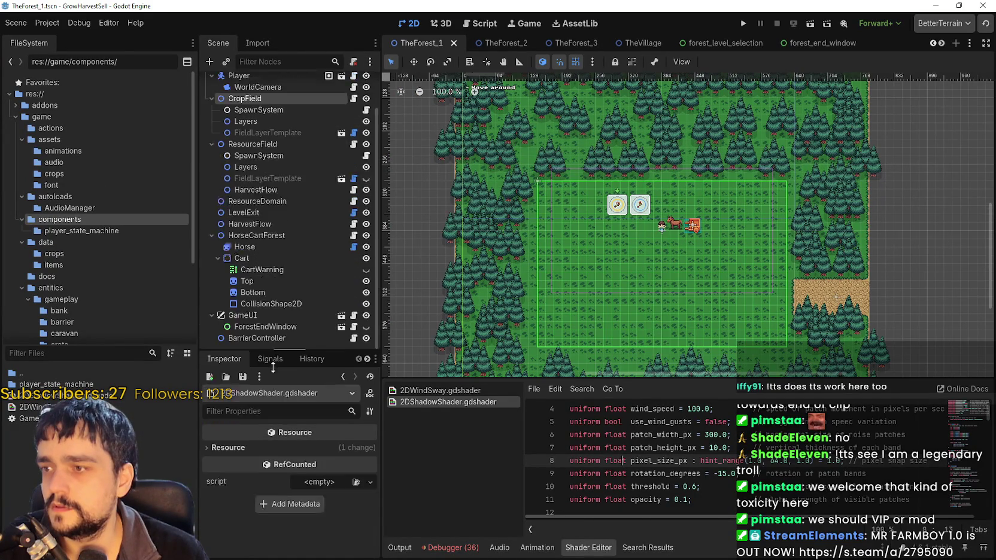
scroll(245, 132, "up", 5)
right_click(242, 85)
left_click(287, 93)
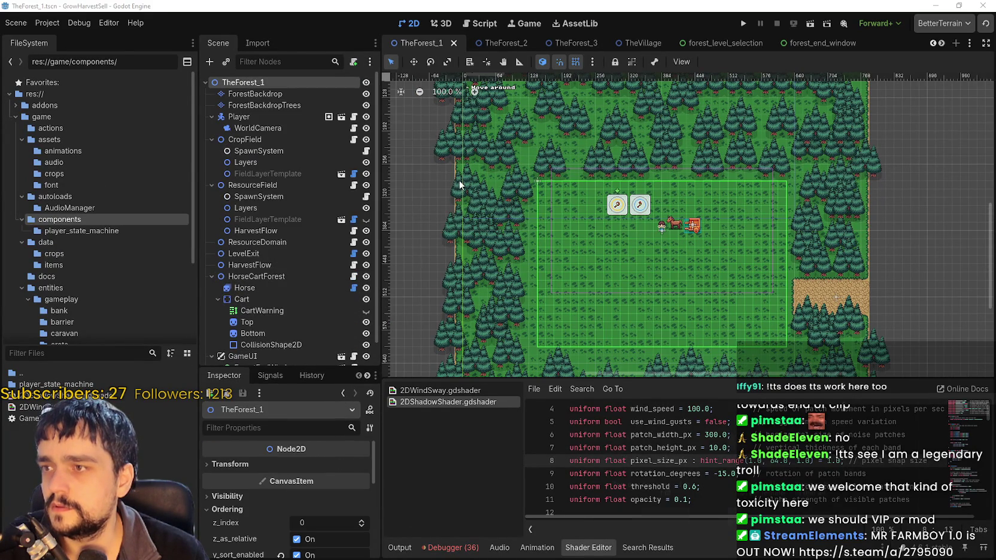
type("texture2")
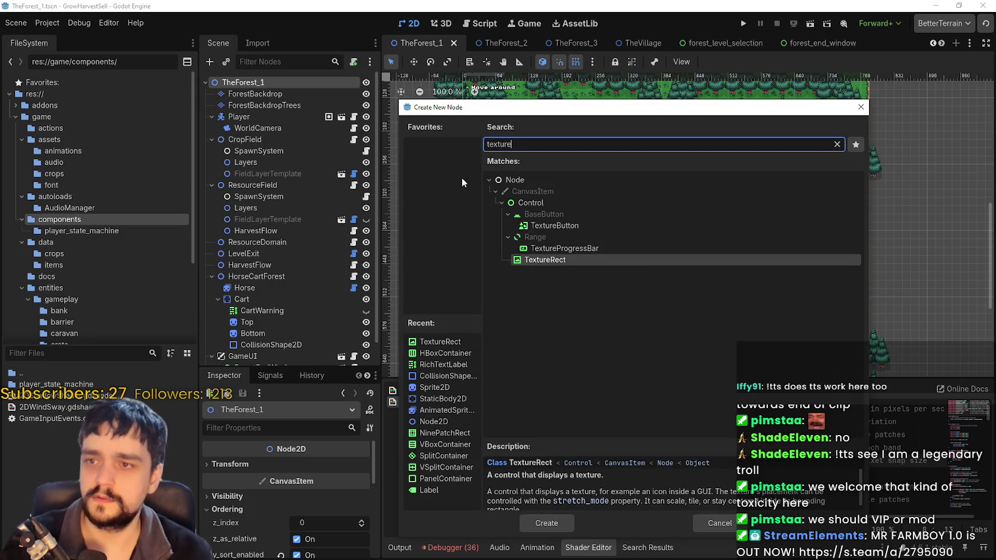
key("BackSpace")
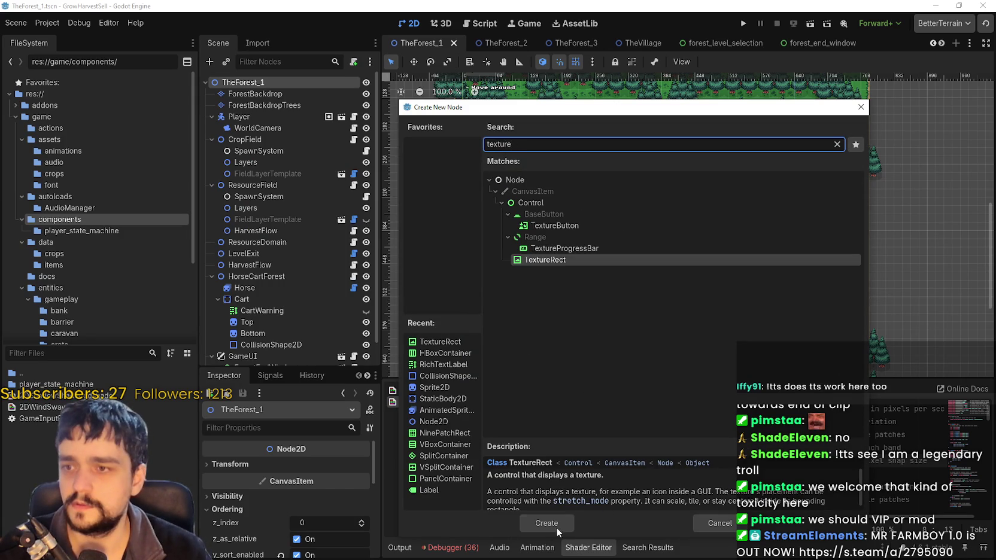
left_click(557, 527)
scroll(594, 204, "down", 3)
Move the TextureRect just below Player, rename it ShadowShader, and open its texture choices.
mouse_move(277, 355)
left_mouse_down()
mouse_move(285, 108)
mouse_move(261, 114)
mouse_move(254, 190)
mouse_move(263, 144)
left_mouse_up()
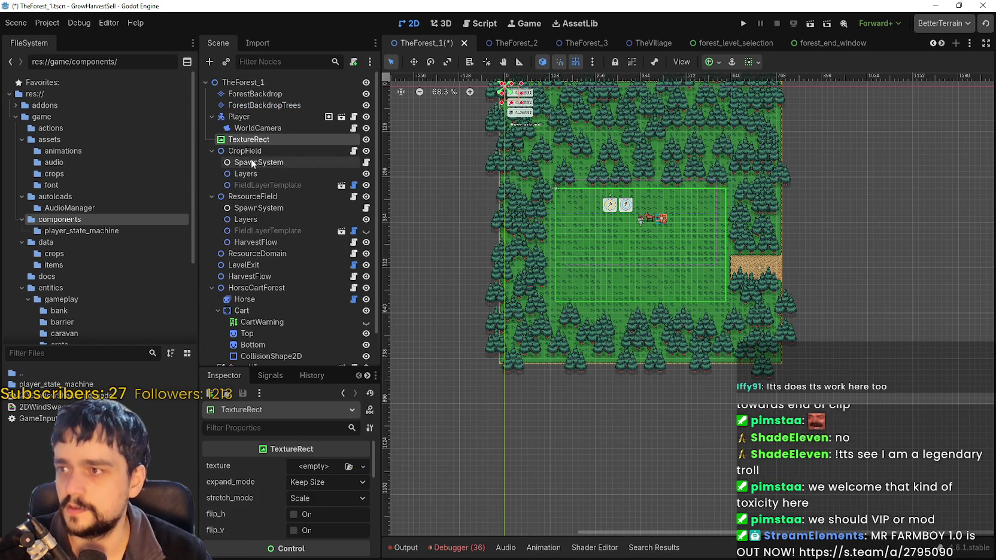
double_click(261, 139)
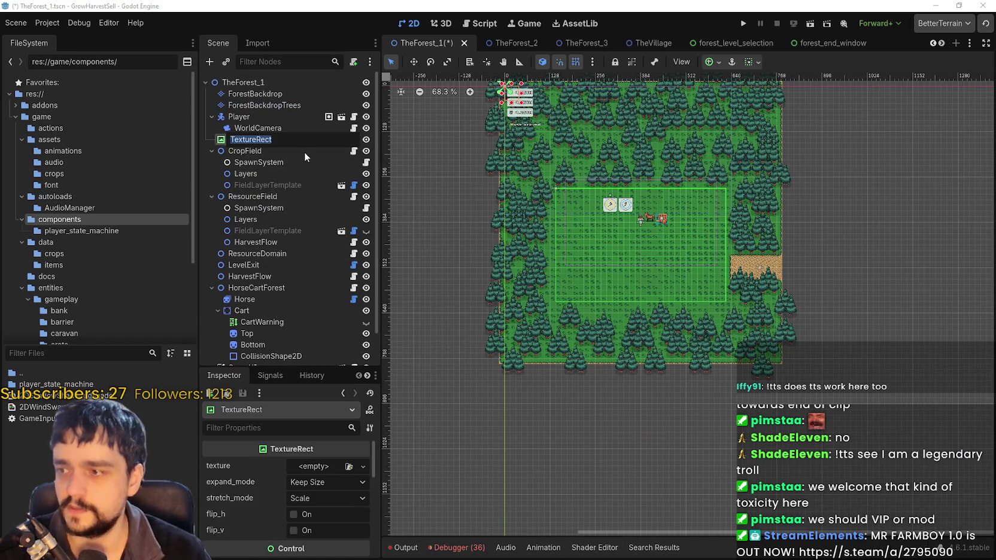
key("BackSpace")
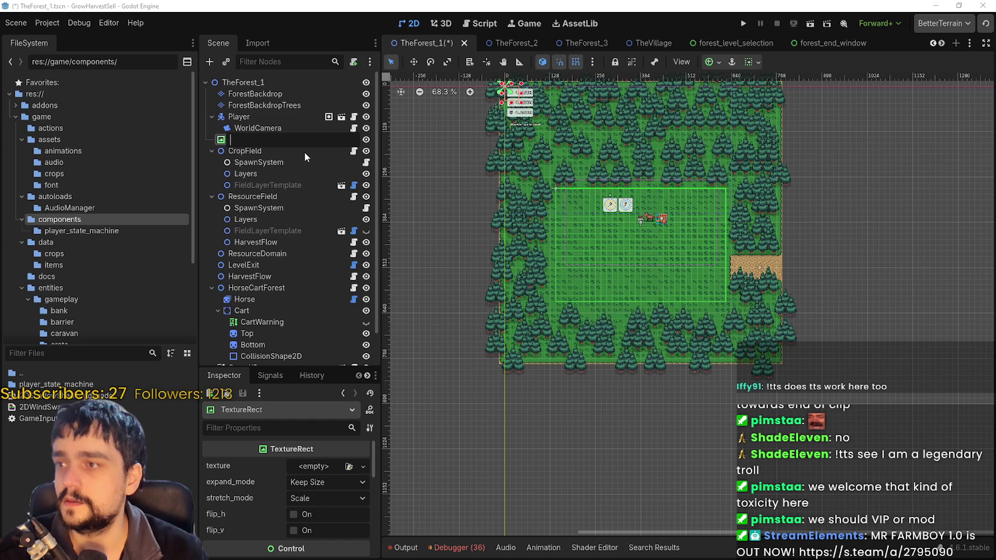
type("S")
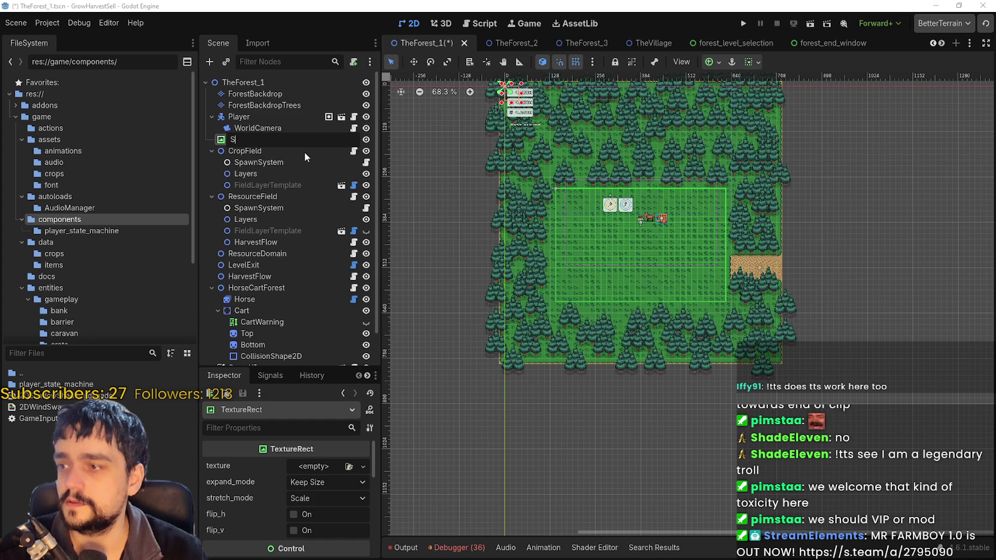
type("hadowShader")
key("Return")
left_click(311, 466)
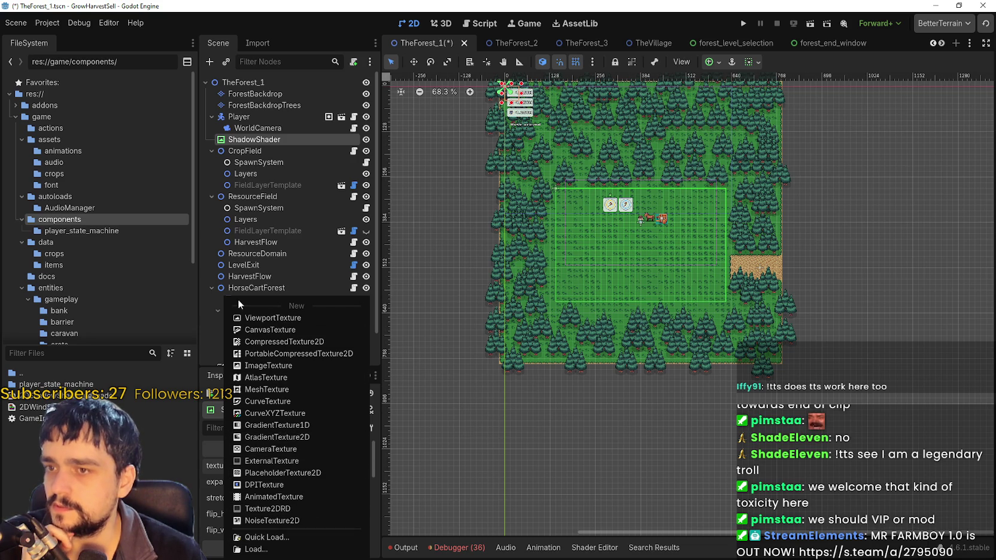
Stretch the ShadowShader overlay across the forest, widening it left and raising its top edge.
left_click(216, 484)
scroll(277, 496, "down", 2)
scroll(277, 496, "down", 2)
scroll(620, 145, "down", 2)
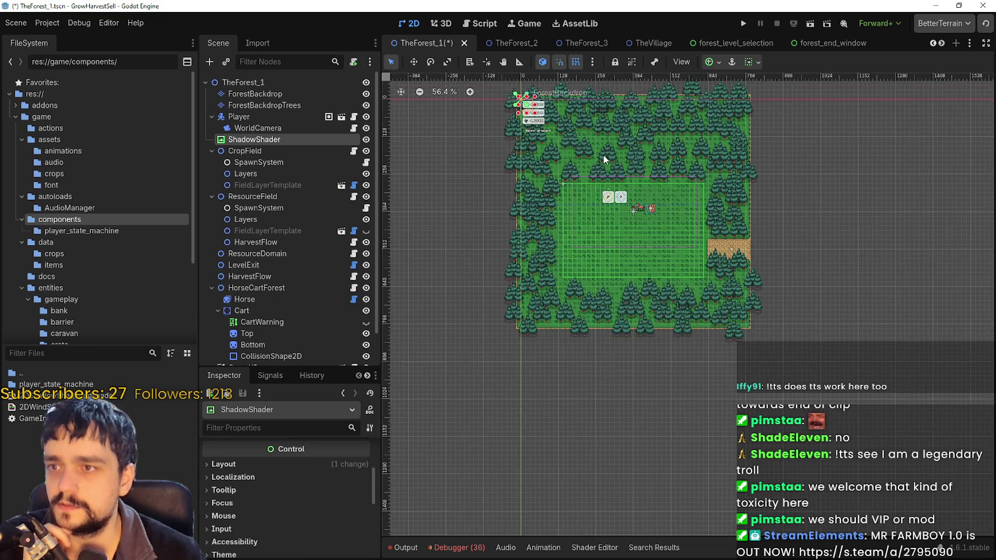
scroll(537, 184, "up", 3)
scroll(537, 184, "up", 2)
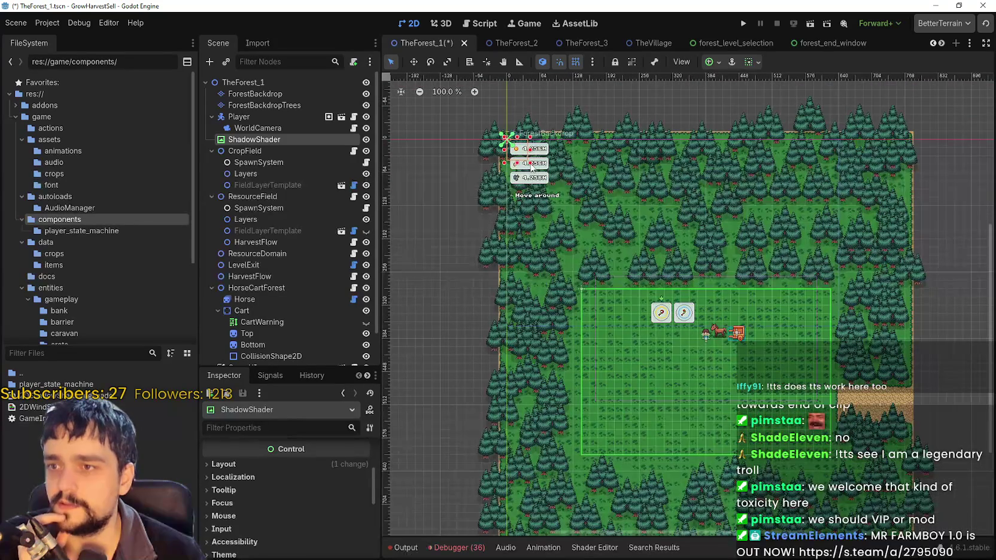
mouse_move(531, 163)
left_mouse_down()
mouse_move(586, 212)
mouse_move(750, 423)
mouse_move(877, 512)
mouse_move(932, 525)
left_mouse_up()
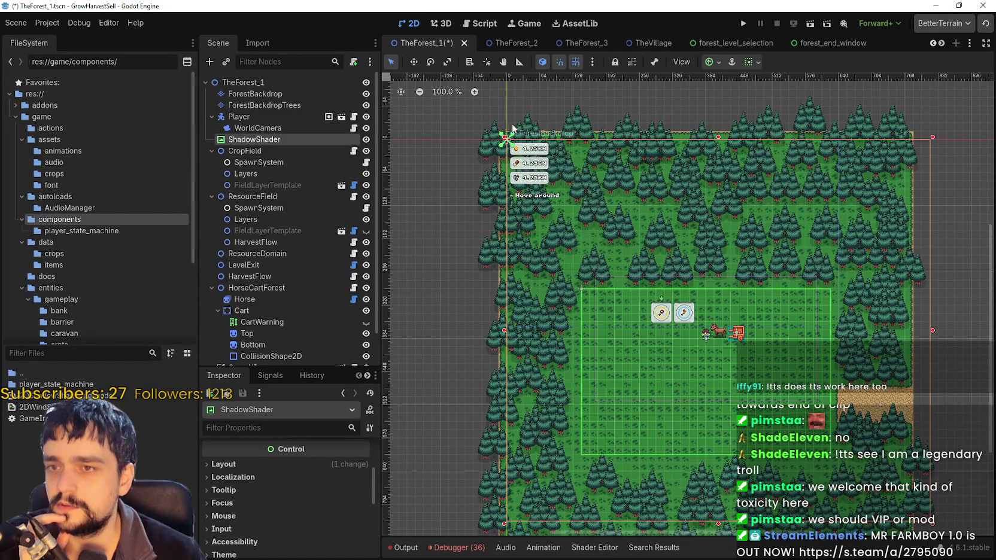
left_click_drag(506, 333, 470, 328)
left_click_drag(702, 139, 708, 110)
Extend the overlay's bottom edge past the trees and expand its Material properties.
scroll(679, 272, "down", 5)
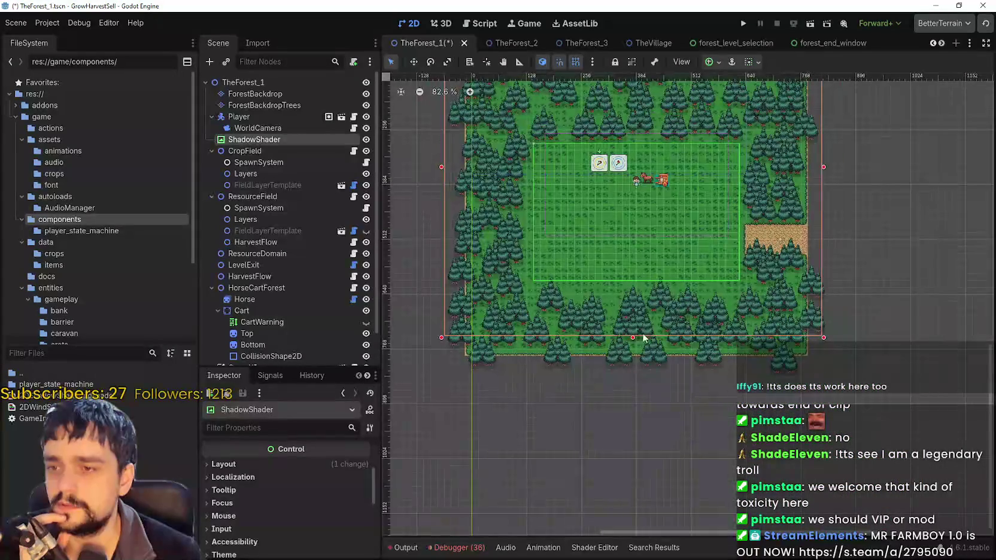
mouse_move(635, 346)
left_mouse_down()
mouse_move(641, 381)
mouse_move(689, 270)
left_mouse_up()
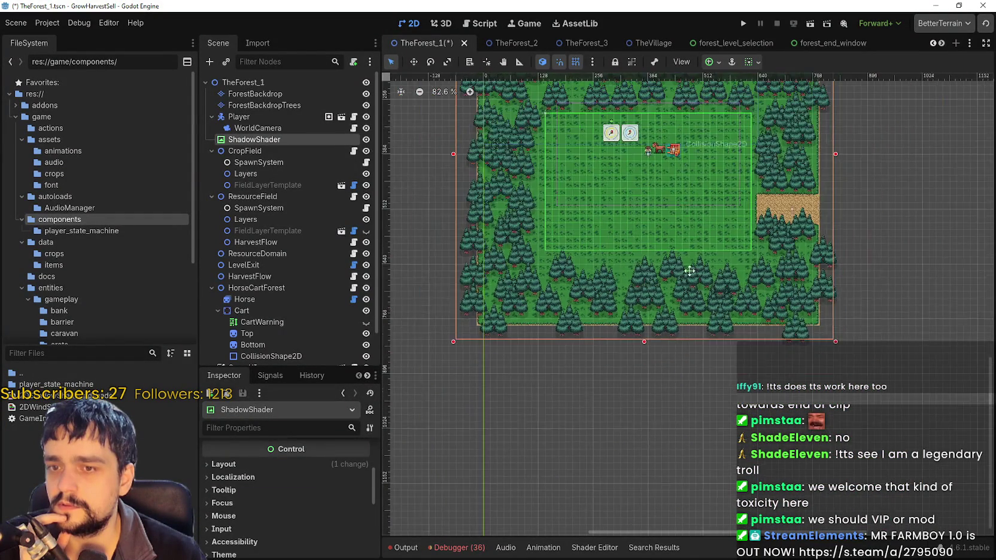
scroll(682, 269, "down", 1)
scroll(292, 484, "up", 3)
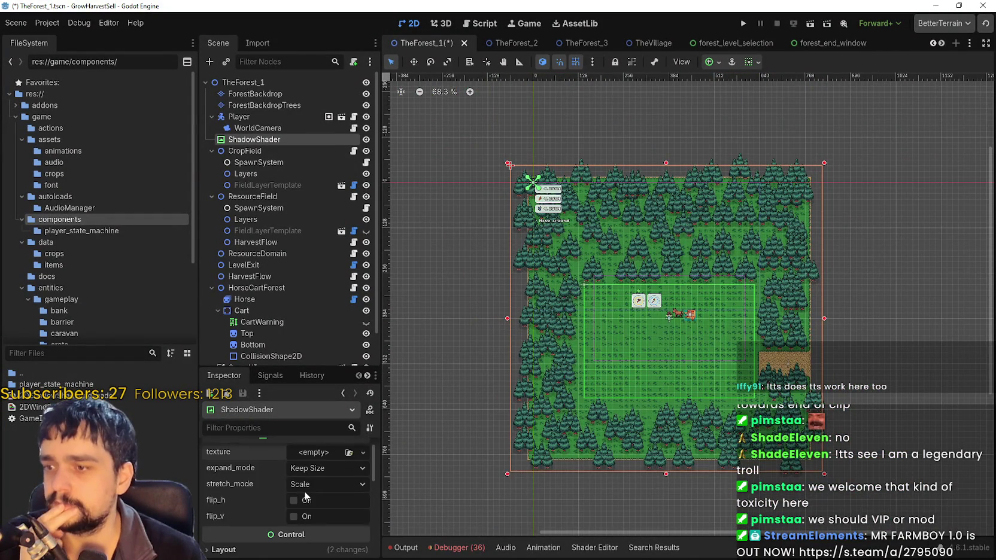
scroll(308, 470, "down", 5)
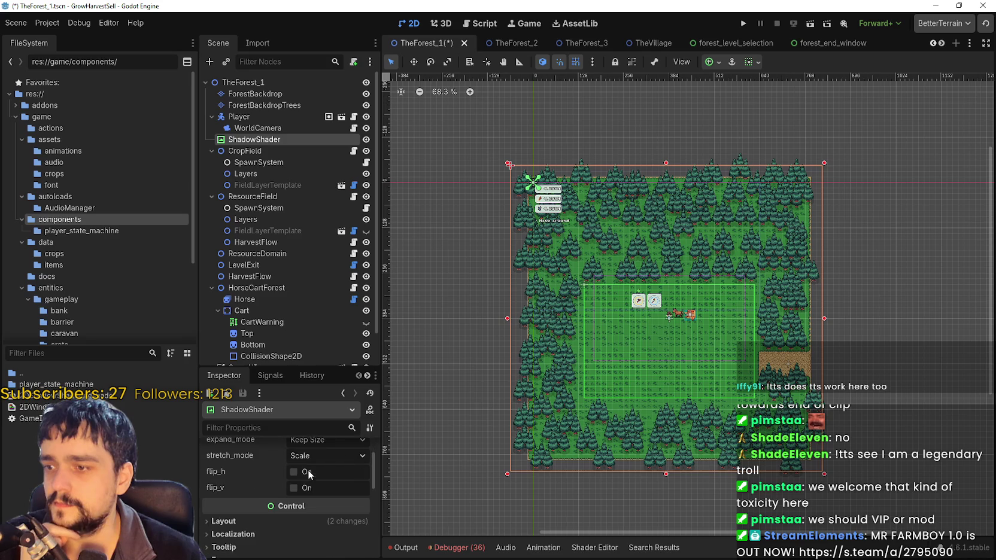
scroll(250, 505, "down", 3)
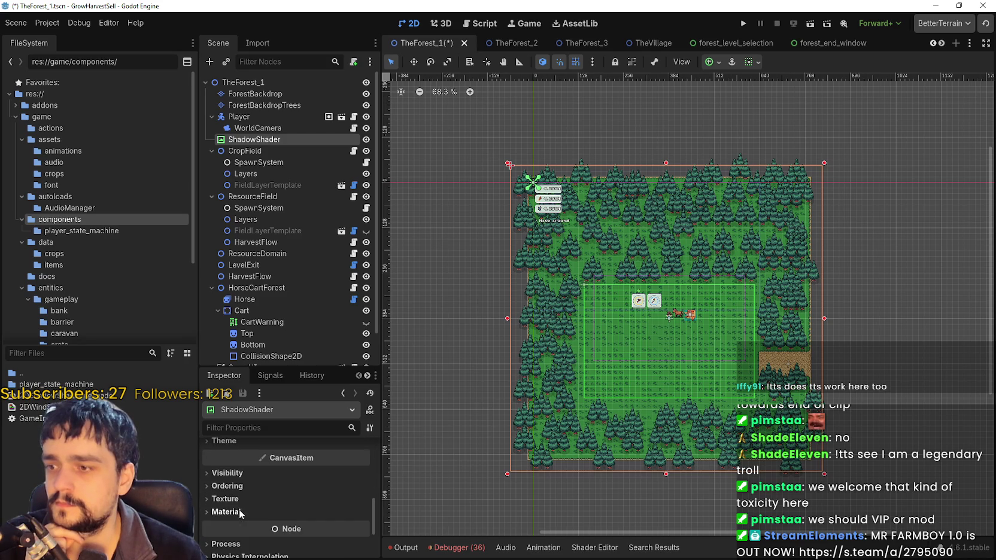
left_click(245, 469)
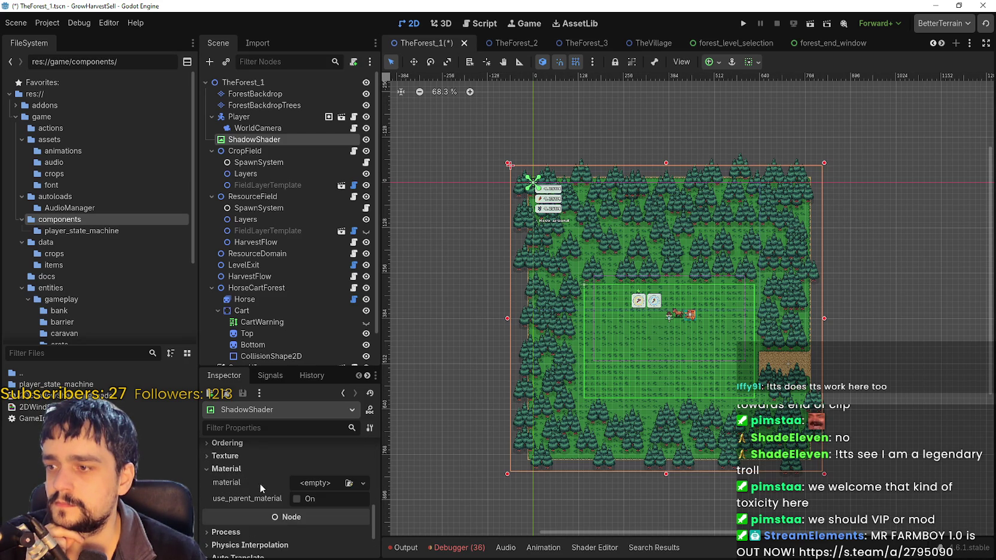
Check the material's load options, then open 2DShadowShader.gdshader for editing.
left_click(305, 485)
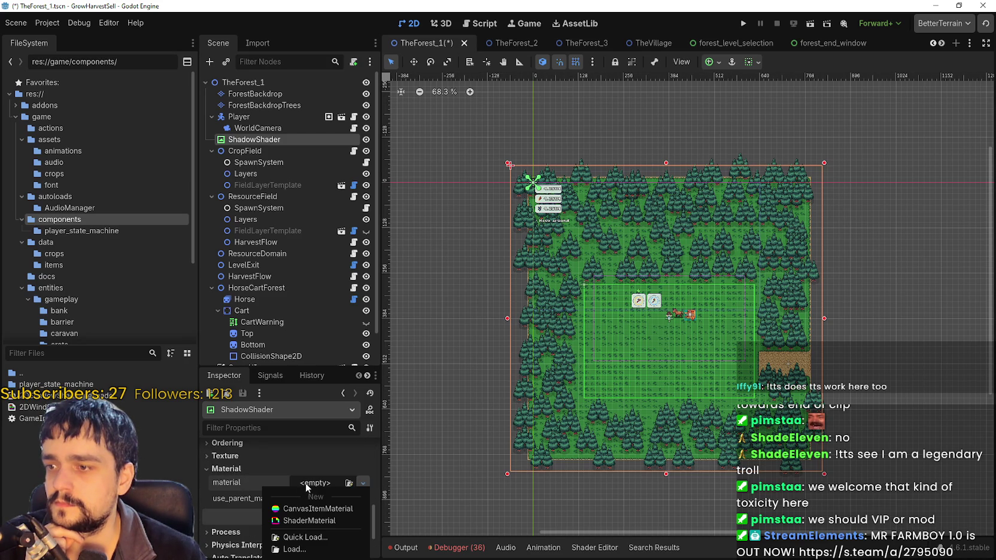
left_click(309, 535)
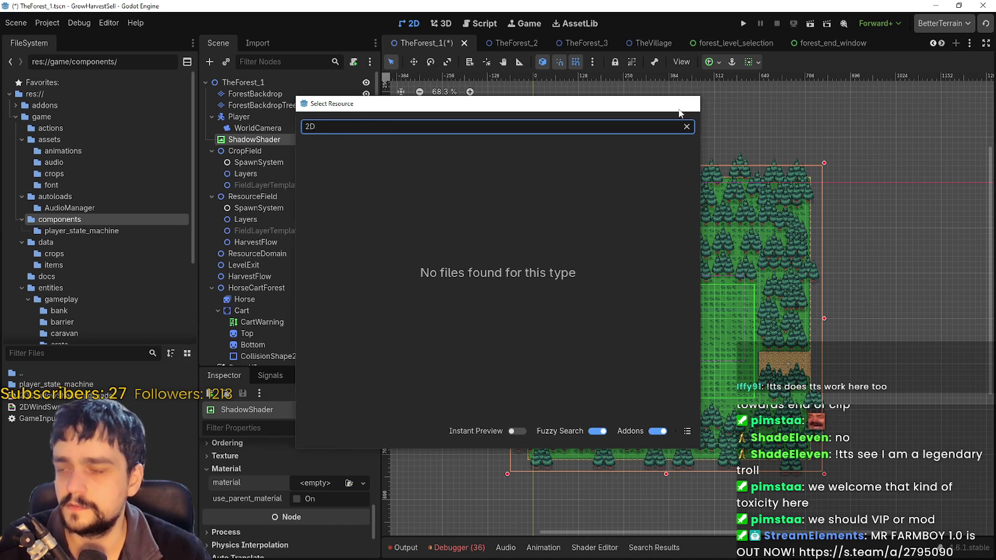
key("Escape")
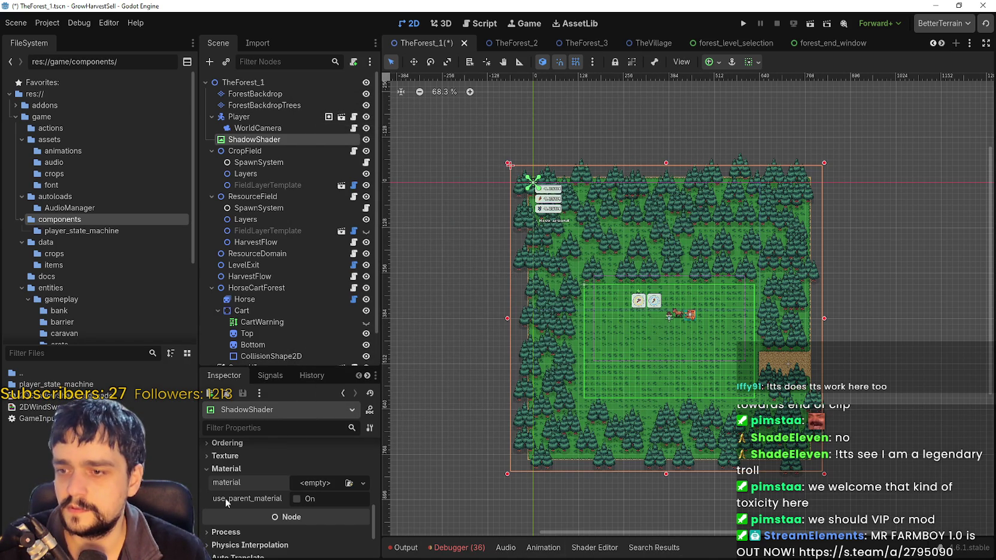
double_click(72, 397)
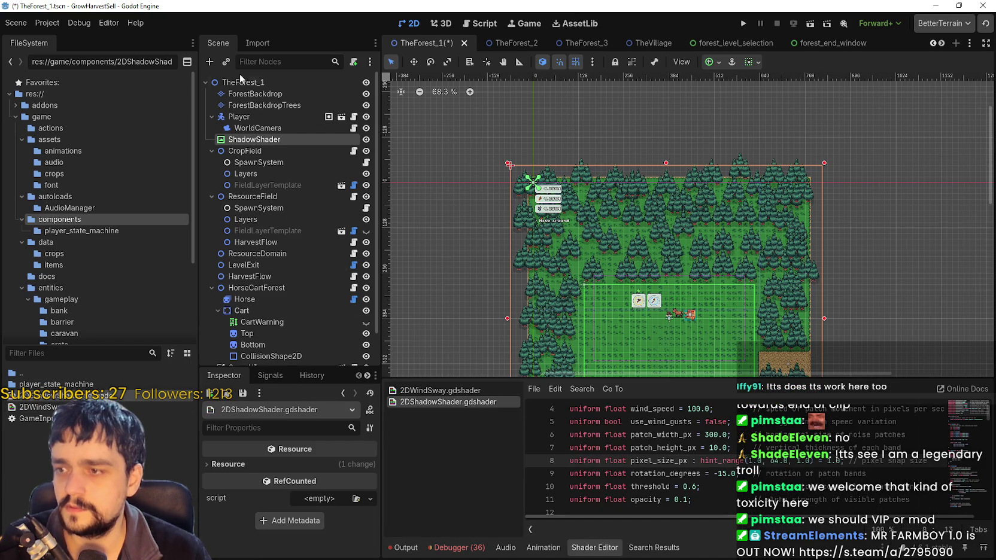
Reselect ShadowShader and drag 2DShadowShader.gdshader onto its Material field.
left_click(251, 129)
left_click(250, 141)
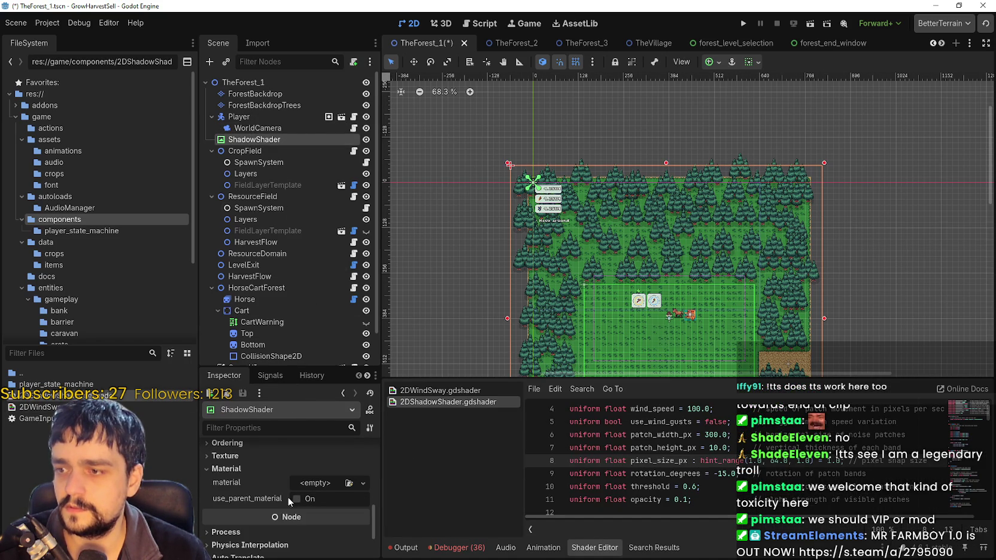
left_click(252, 453)
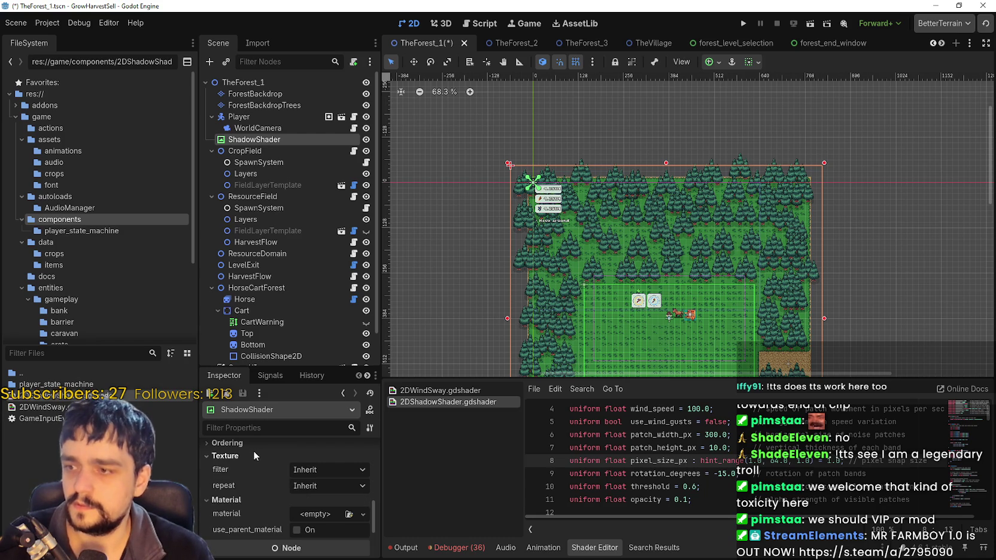
scroll(232, 502, "down", 2)
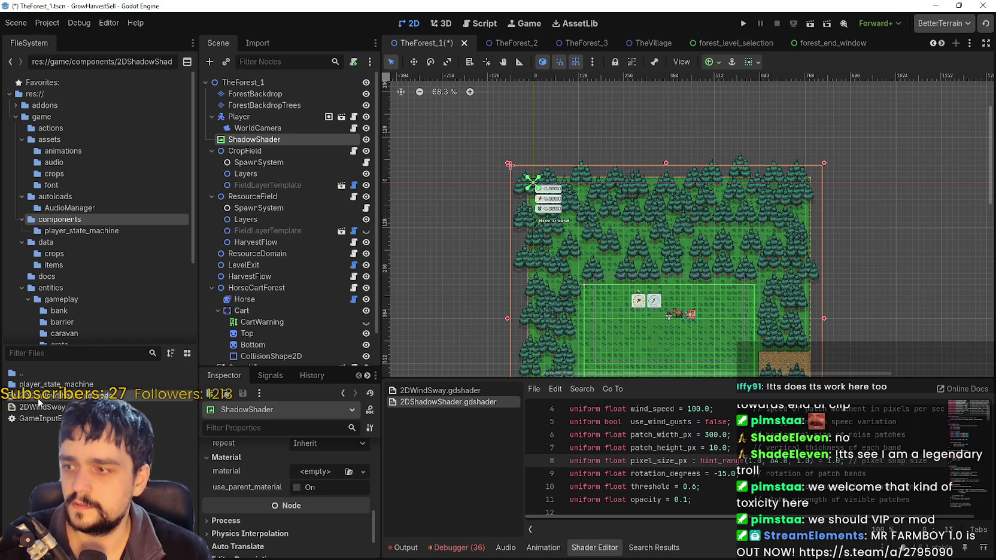
left_click_drag(173, 443, 310, 479)
scroll(683, 314, "up", 2)
scroll(683, 315, "up", 2)
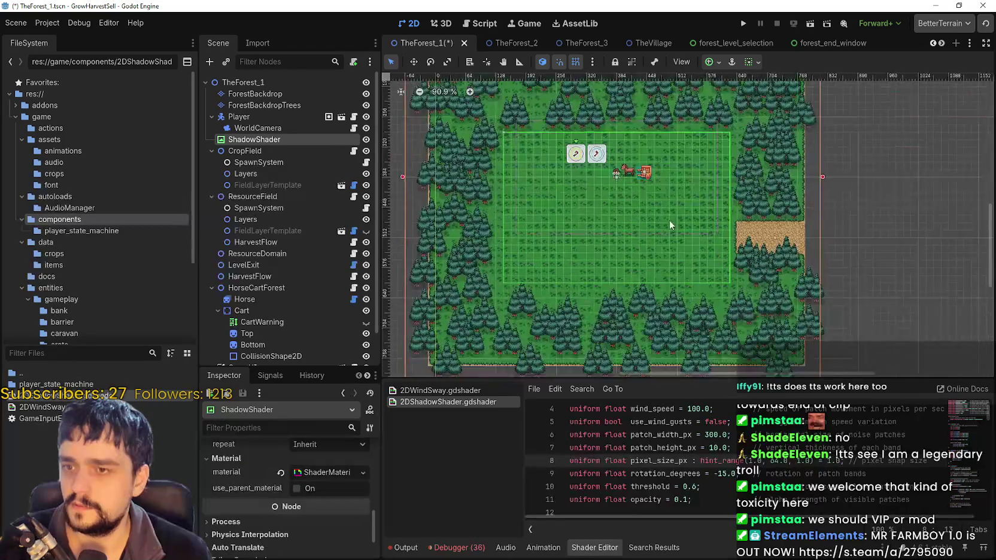
Reselect the ShadowShader overlay and give it a new ImageTexture.
scroll(687, 232, "down", 3)
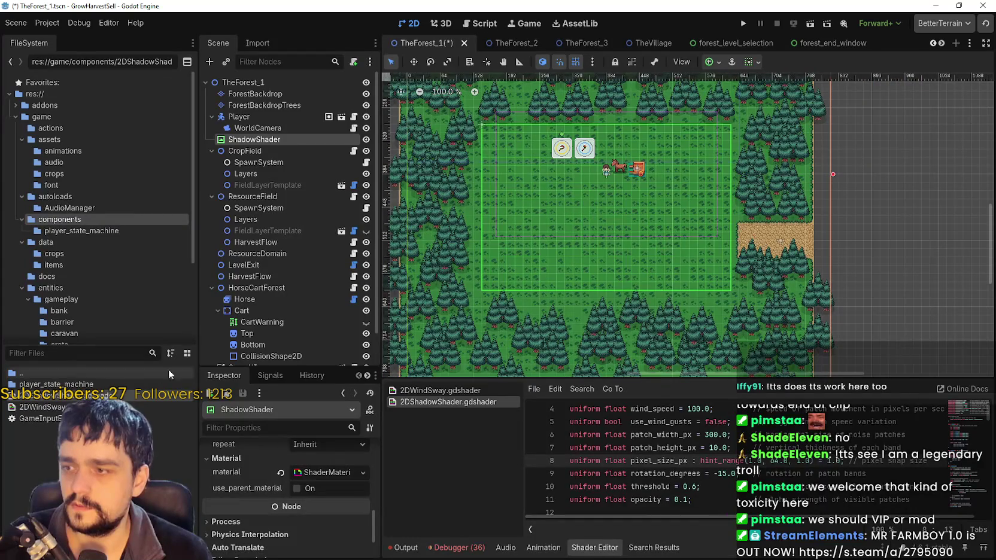
scroll(285, 477, "up", 5)
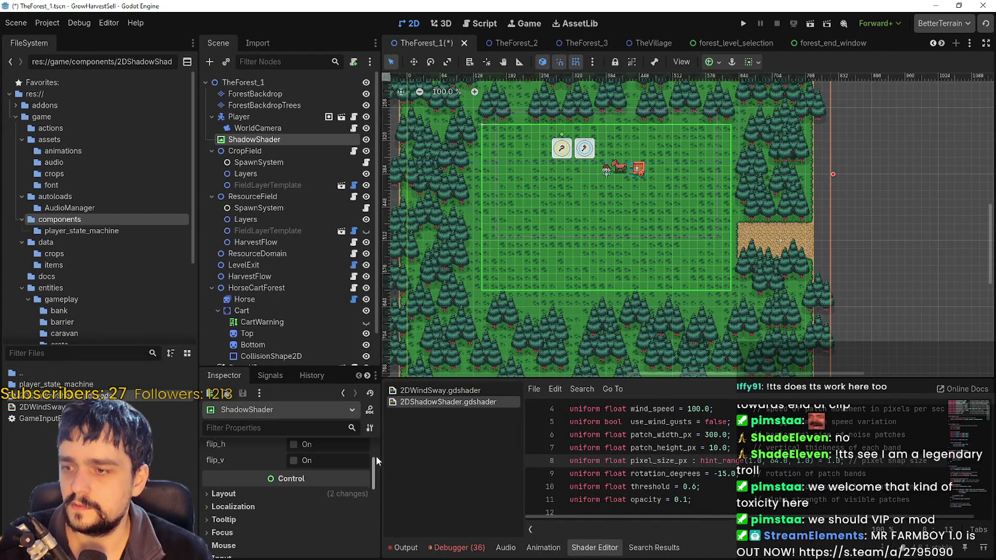
scroll(376, 455, "up", 2)
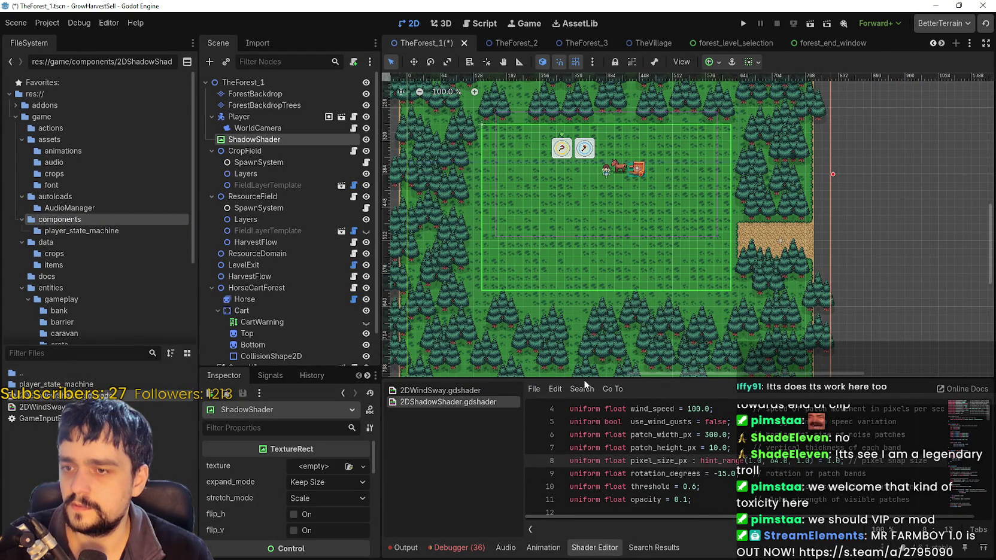
scroll(762, 255, "down", 2)
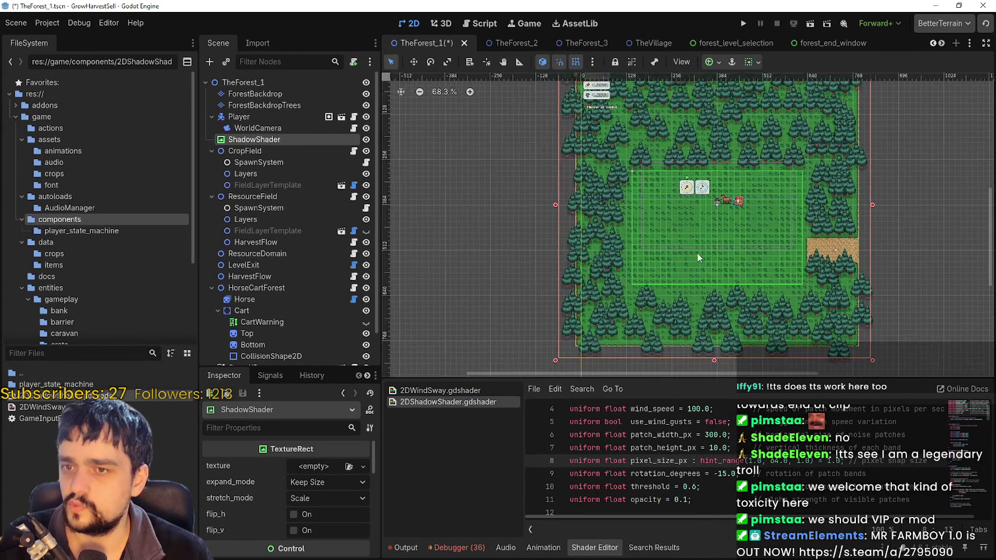
left_click(533, 224)
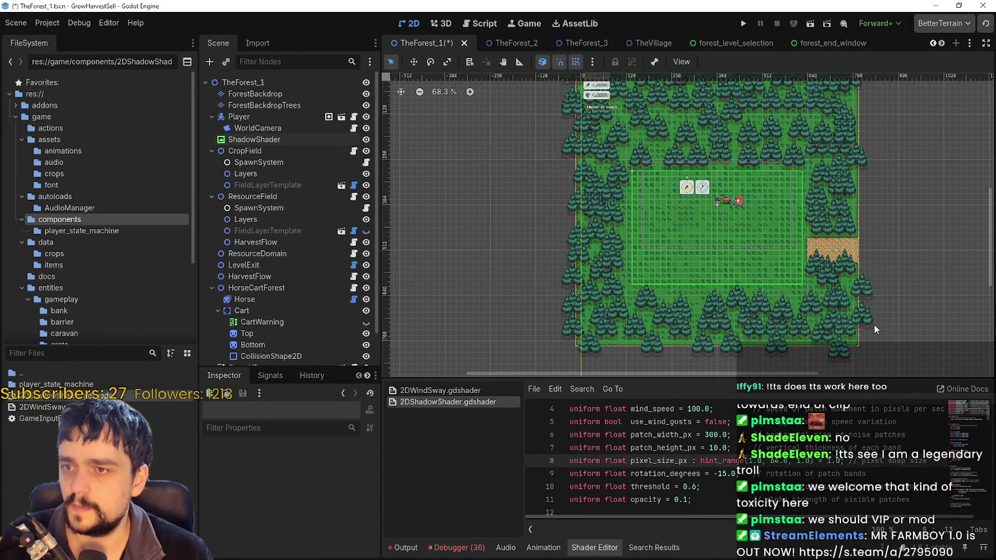
left_click(619, 356)
left_click(321, 470)
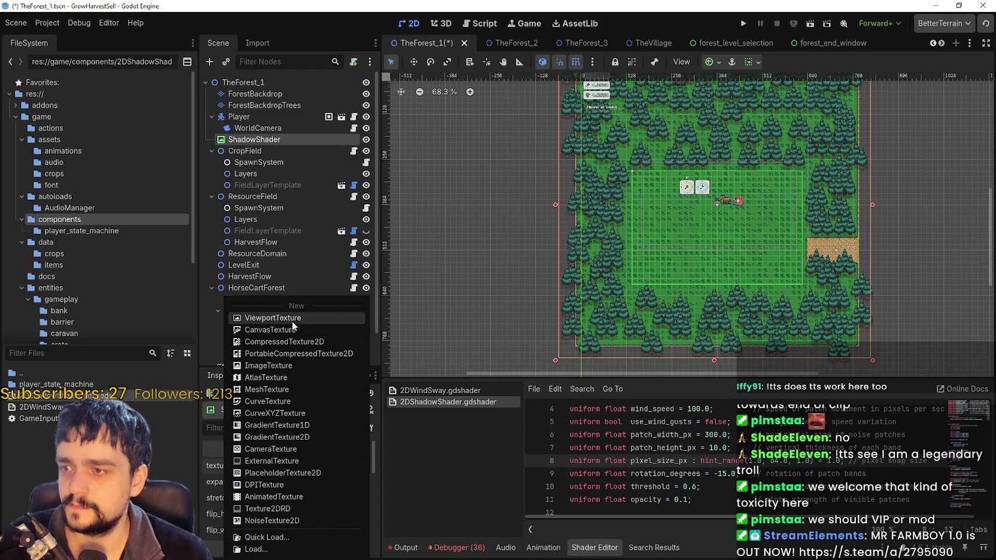
left_click(288, 365)
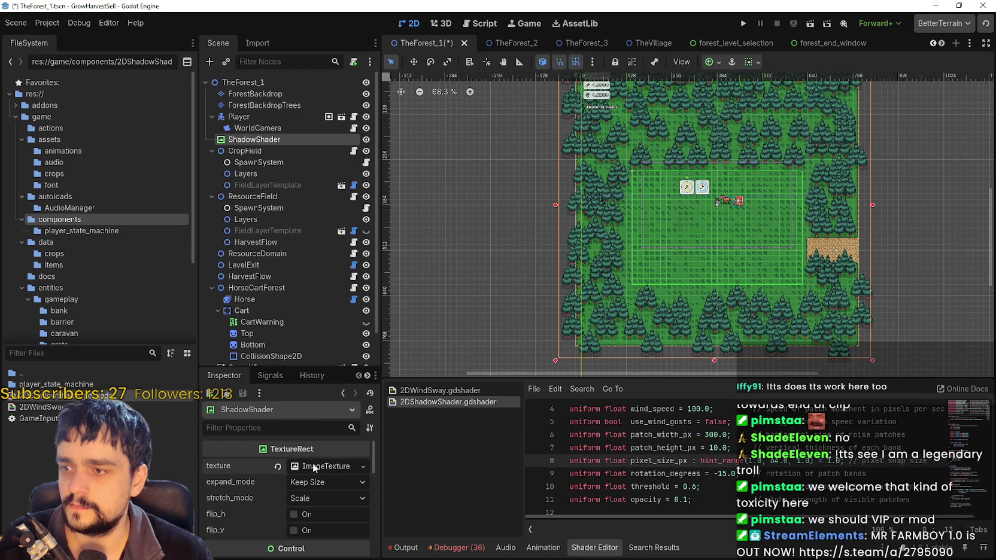
scroll(301, 458, "up", 2)
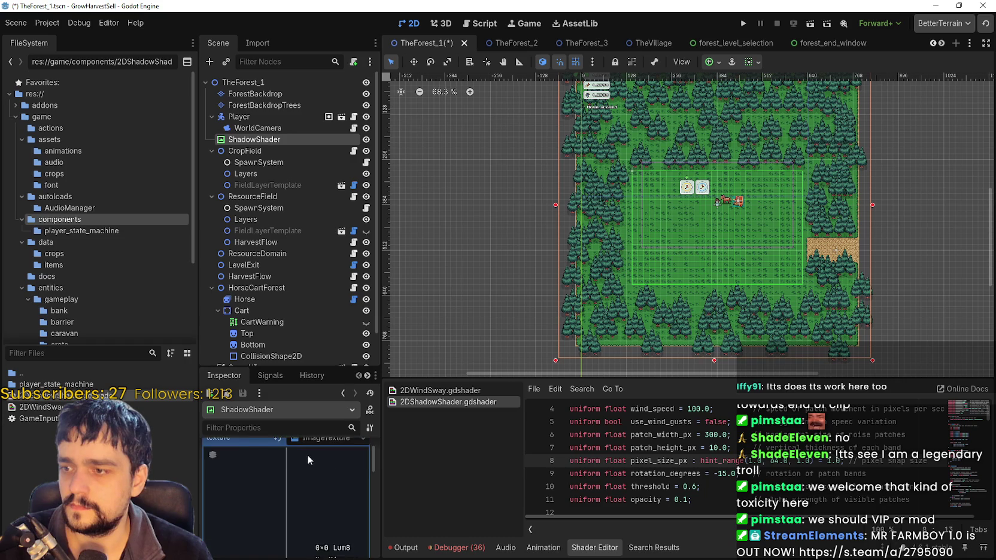
left_click(308, 454)
Replace the texture with a new AtlasTexture and quick-load an existing image as its atlas.
left_click(326, 467)
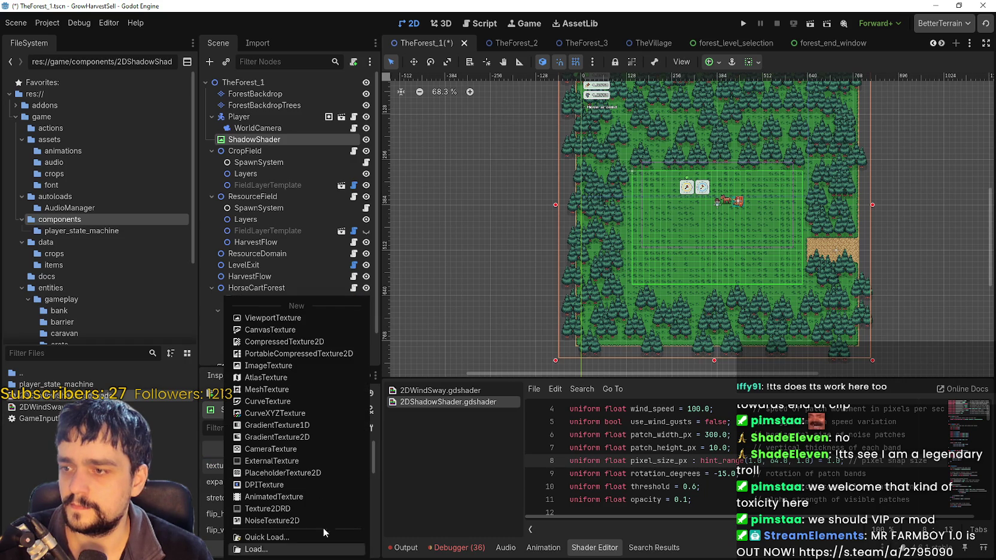
left_click(370, 463)
left_click(365, 465)
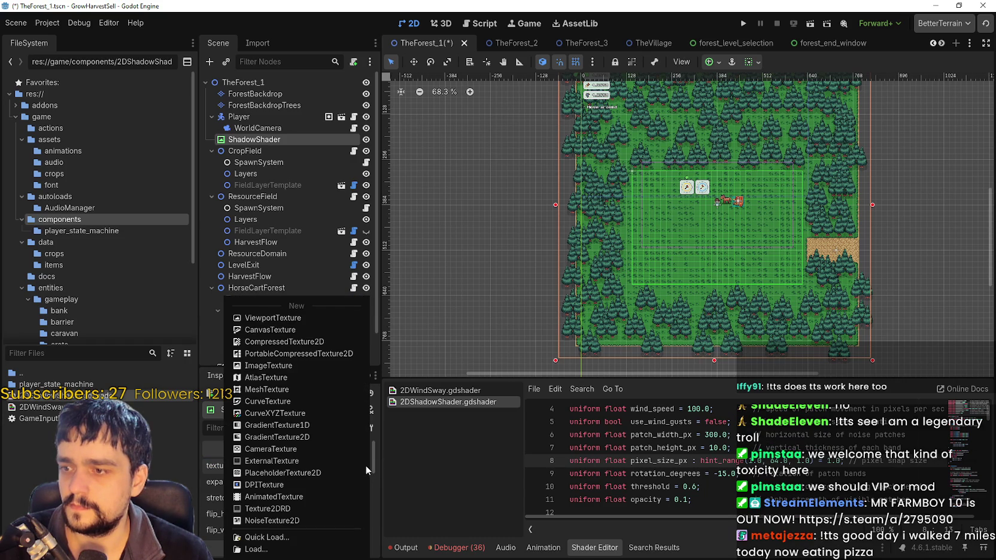
left_click(363, 465)
left_click(312, 466)
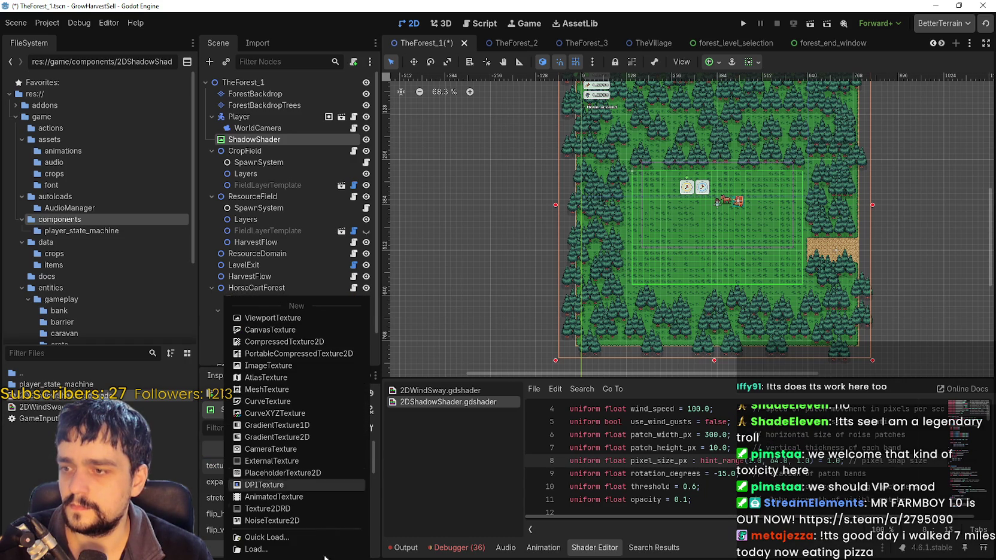
left_click(290, 377)
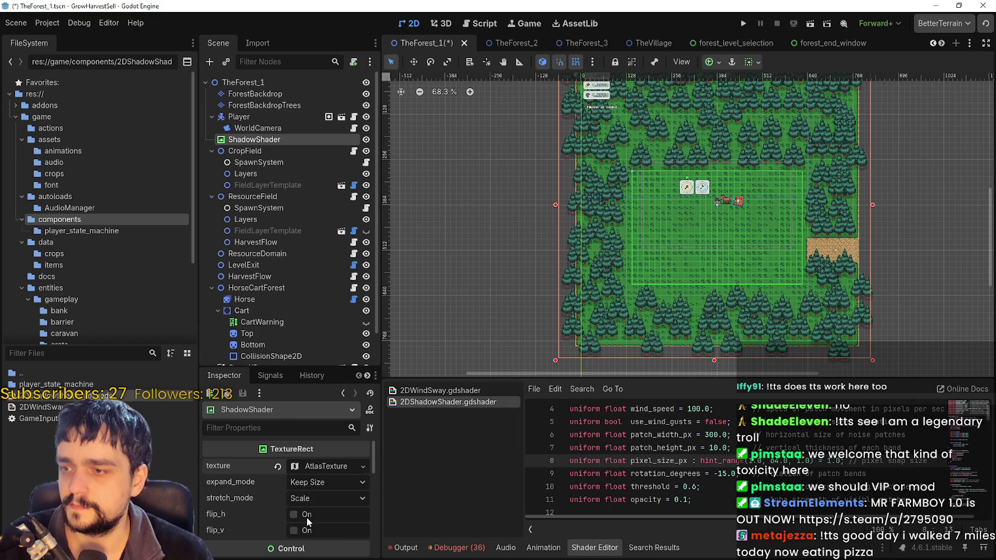
left_click(306, 511)
left_click(304, 464)
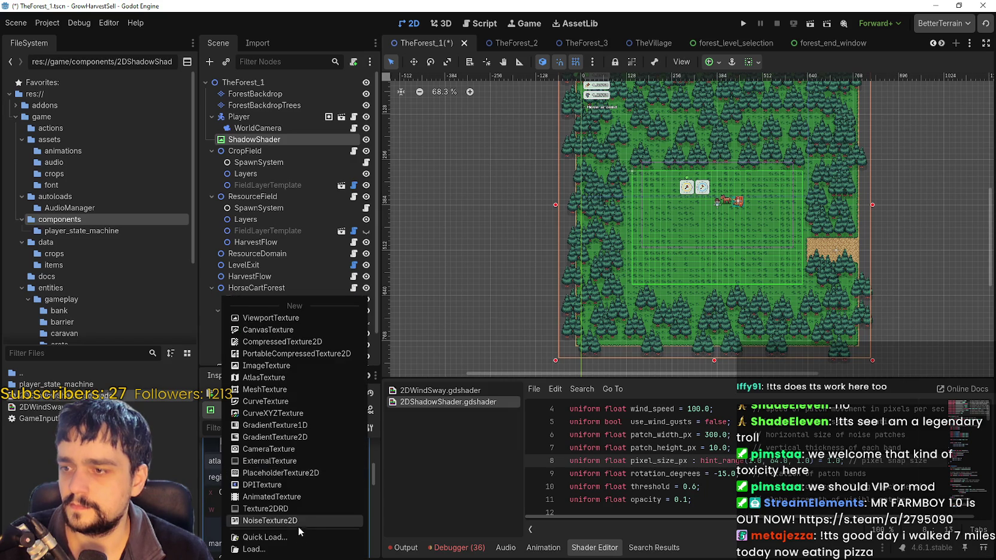
left_click(293, 532)
Load main_terrain as the atlas by searching 'terr', and open the region editor.
type("terr")
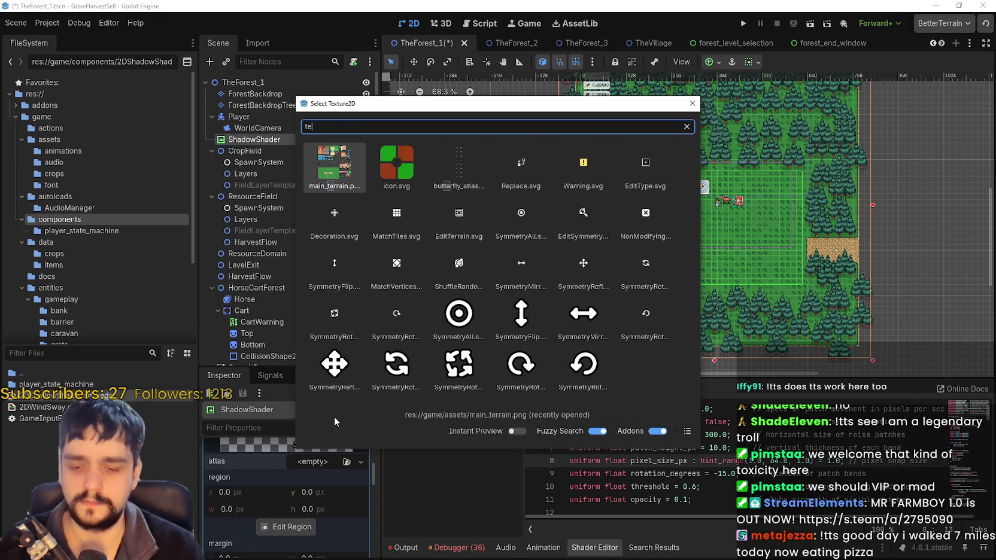
key("Return")
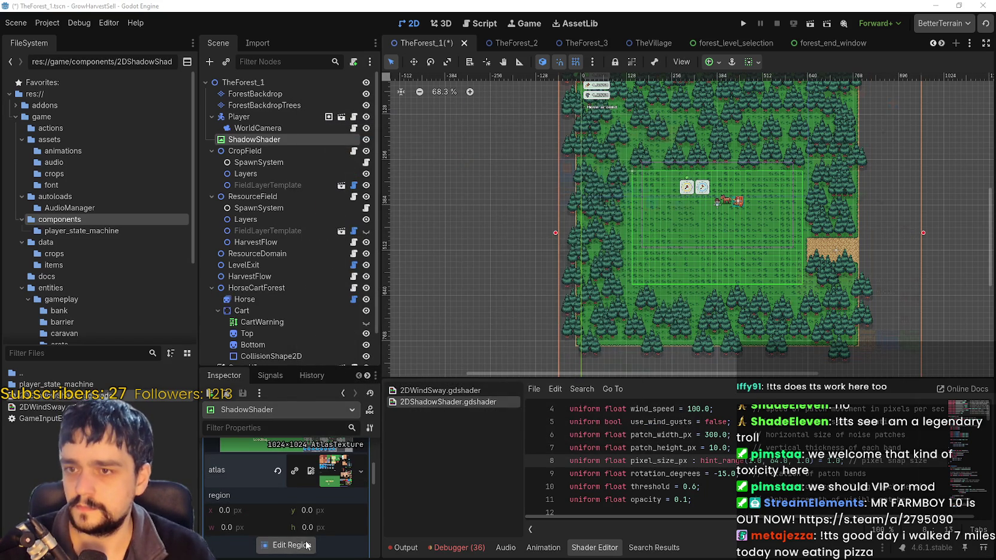
left_click(286, 545)
scroll(635, 276, "down", 3)
scroll(628, 245, "up", 3)
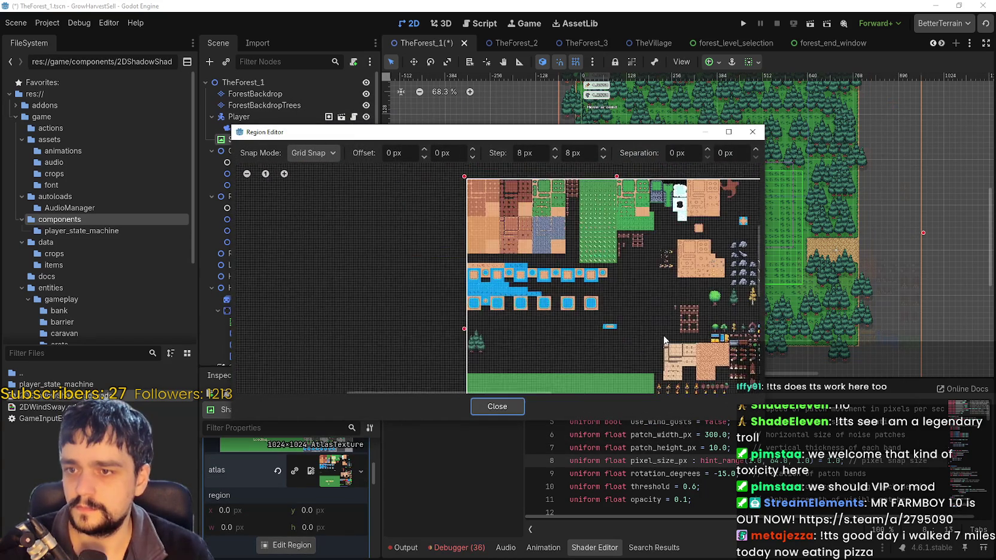
scroll(566, 297, "up", 5)
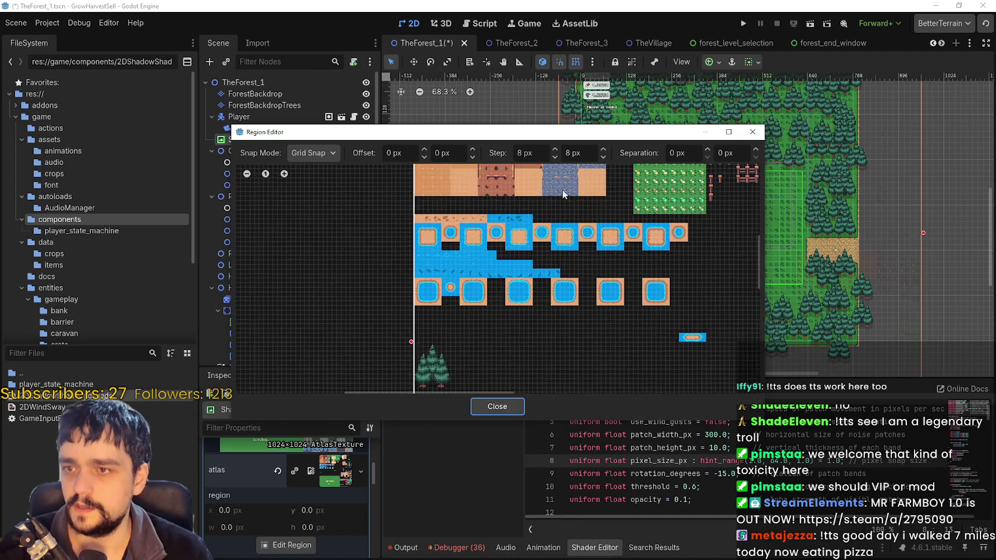
scroll(473, 326, "up", 5)
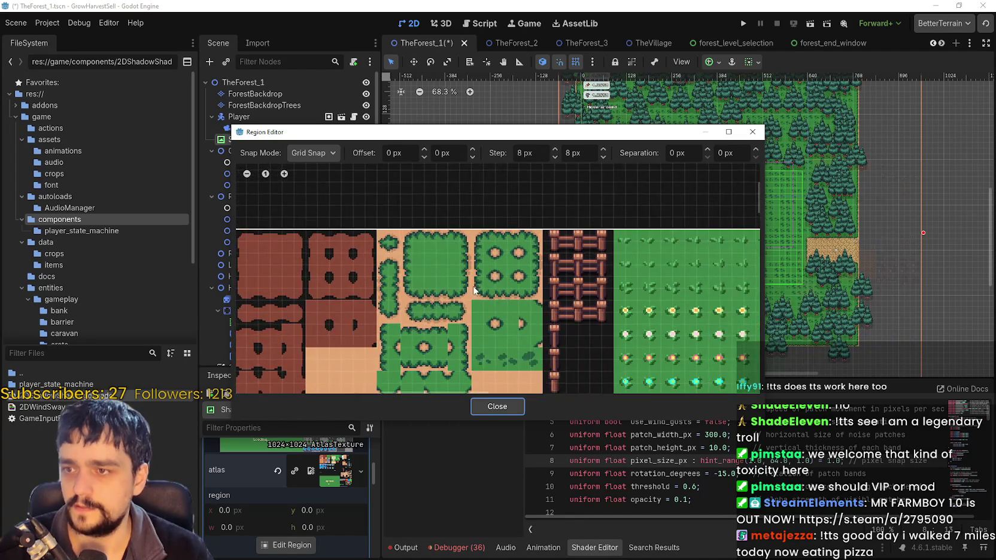
scroll(406, 214, "up", 3)
Mark a 16×16 region at 256,16 on the bush tile, then save the scene.
left_click_drag(446, 240, 474, 271)
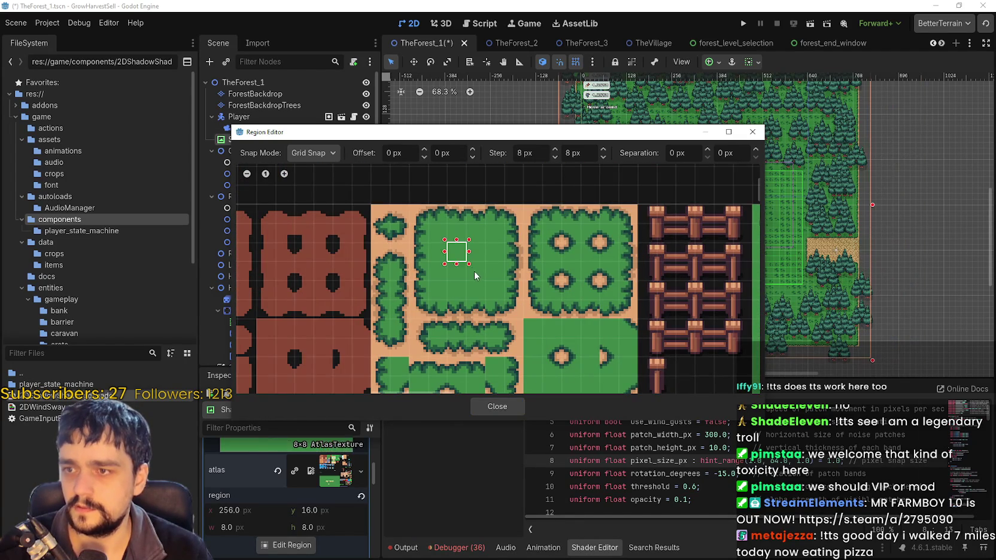
left_click(500, 406)
scroll(756, 204, "up", 5)
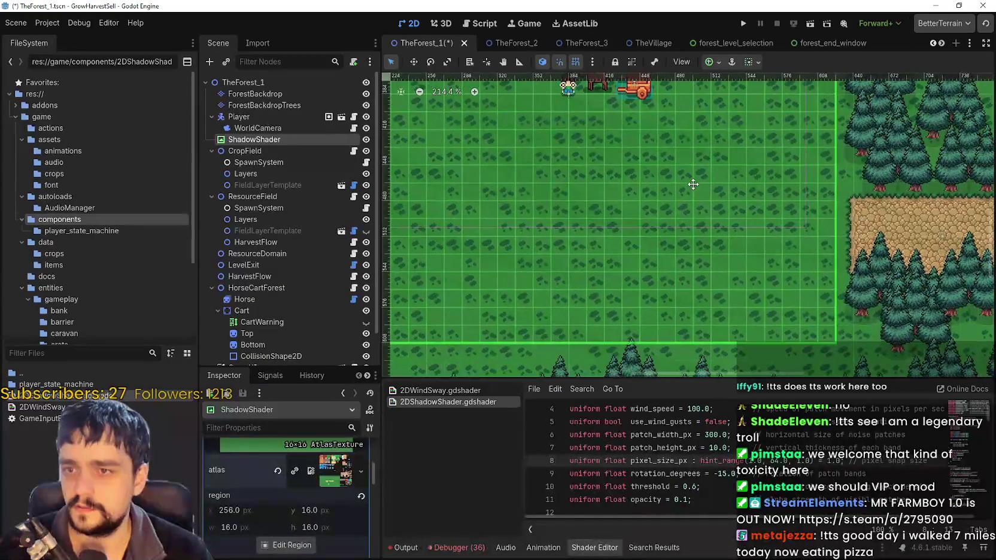
scroll(643, 226, "up", 3)
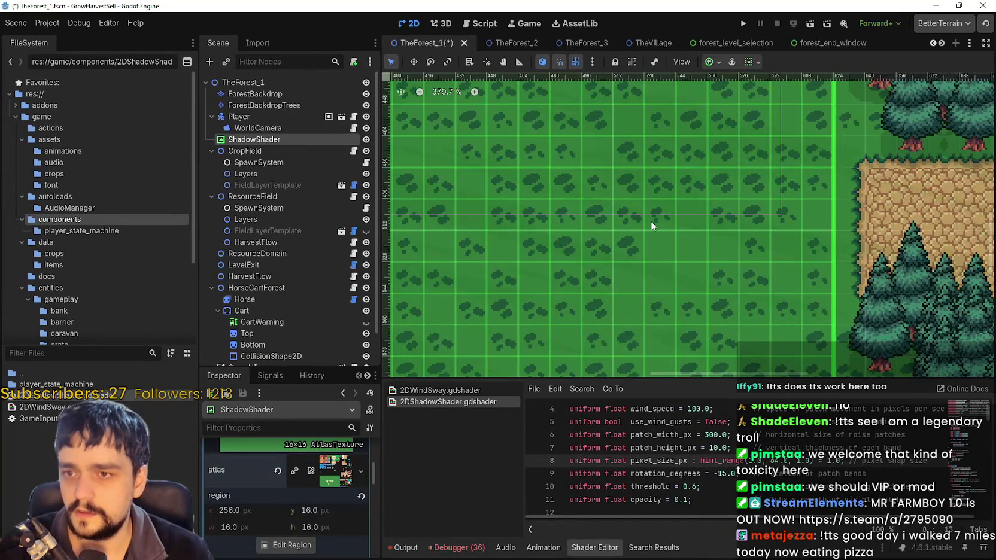
scroll(651, 225, "down", 2)
scroll(664, 208, "down", 2)
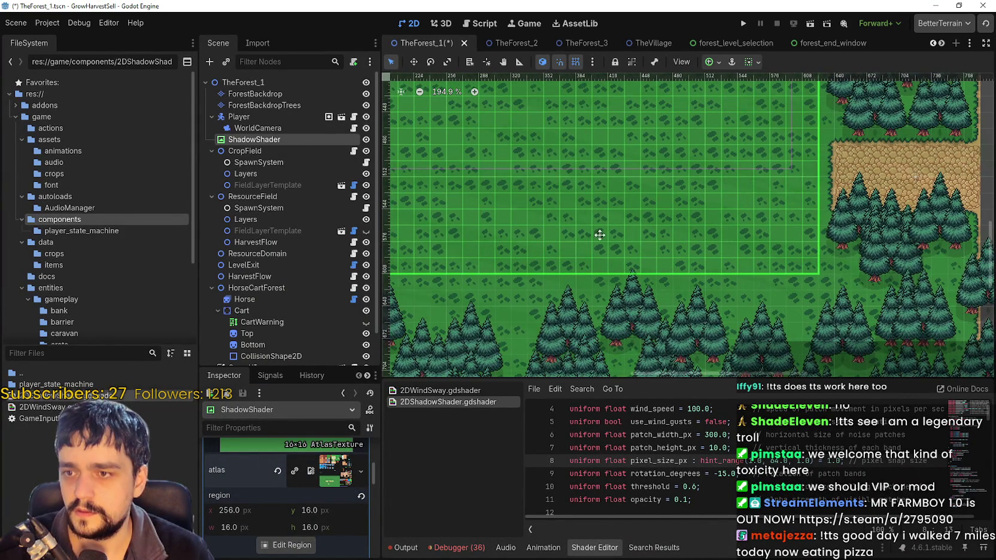
scroll(651, 192, "down", 1)
key("ctrl+s")
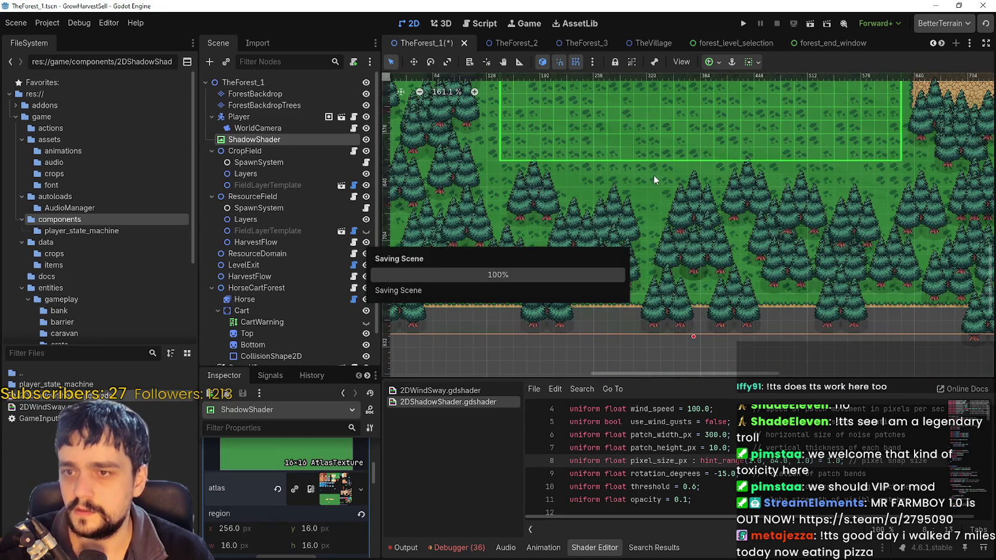
Run the game, start a new game, upgrade a skill, and travel to Stage 1 via Whisper.
left_click(744, 23)
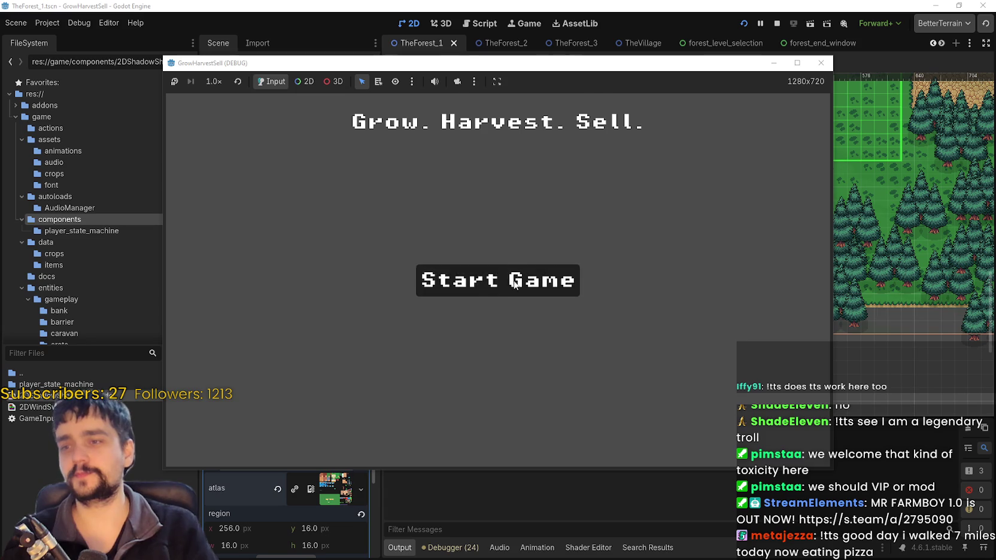
left_click(516, 279)
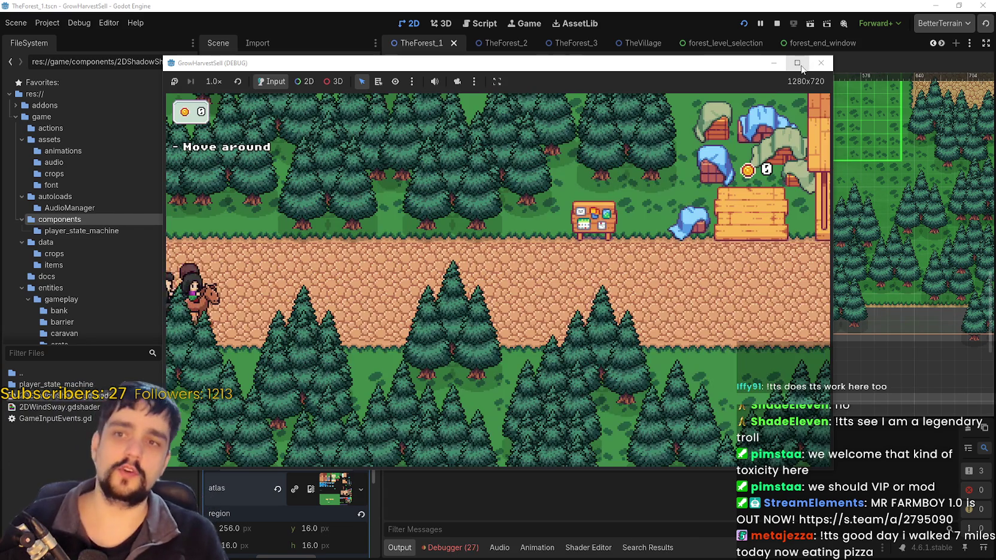
left_click(804, 63)
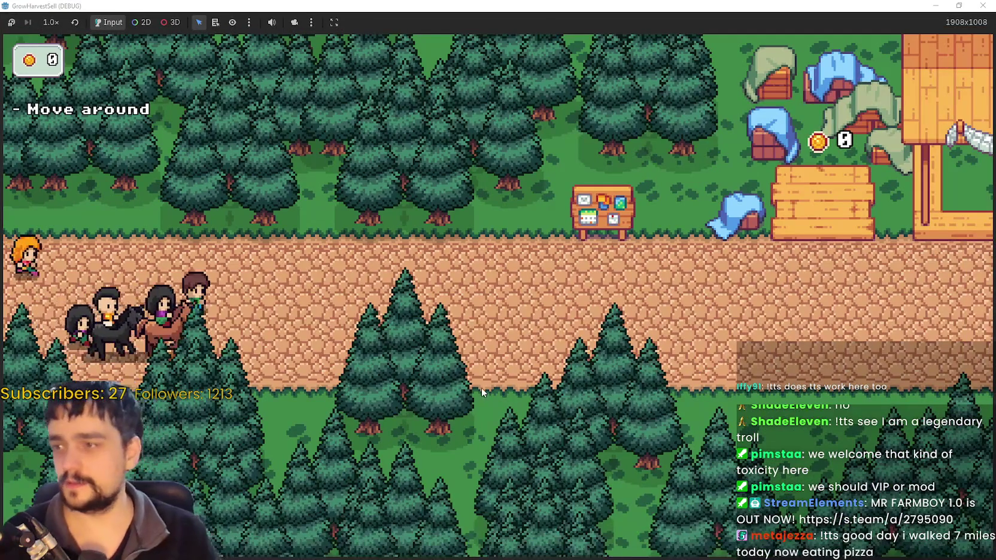
key("d")
key("e")
left_click(529, 329)
key("Escape")
key("d")
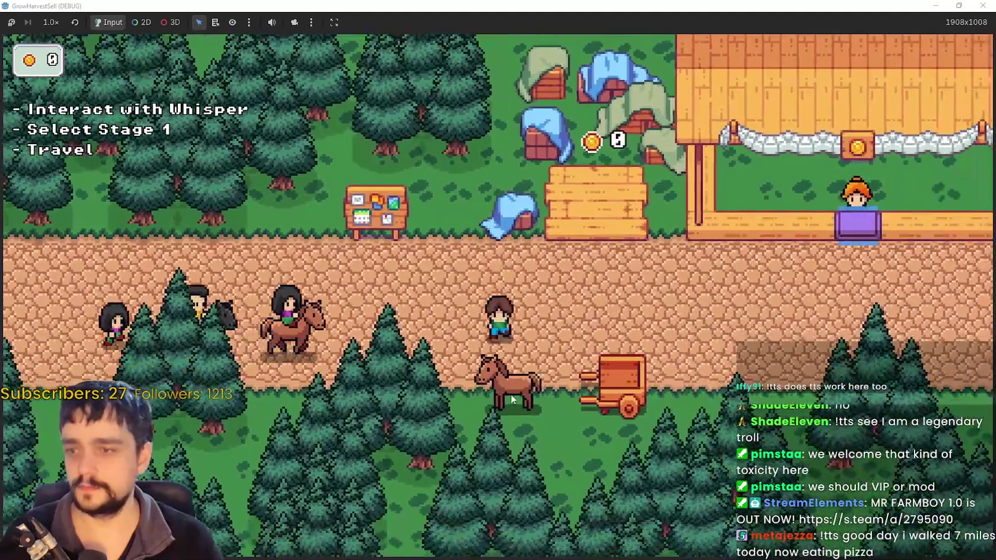
key("e")
left_click(280, 392)
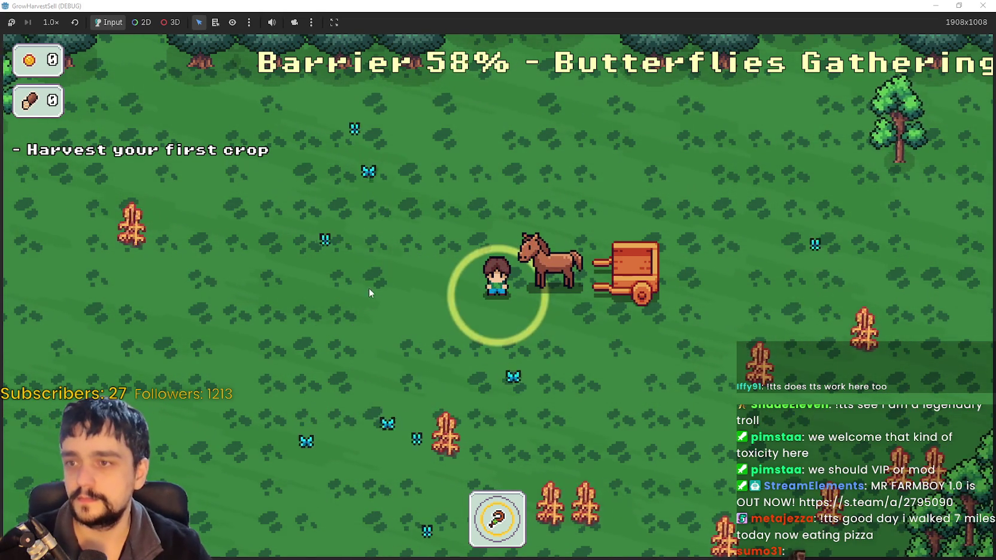
Walk the player around the Stage 1 forest field, return home, and restore the game window.
key("s")
key("w")
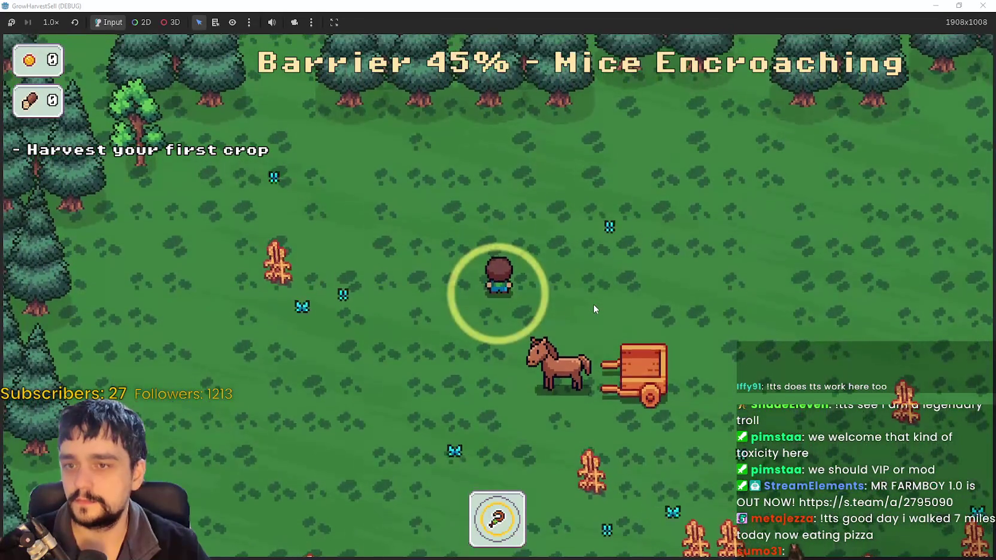
key("d")
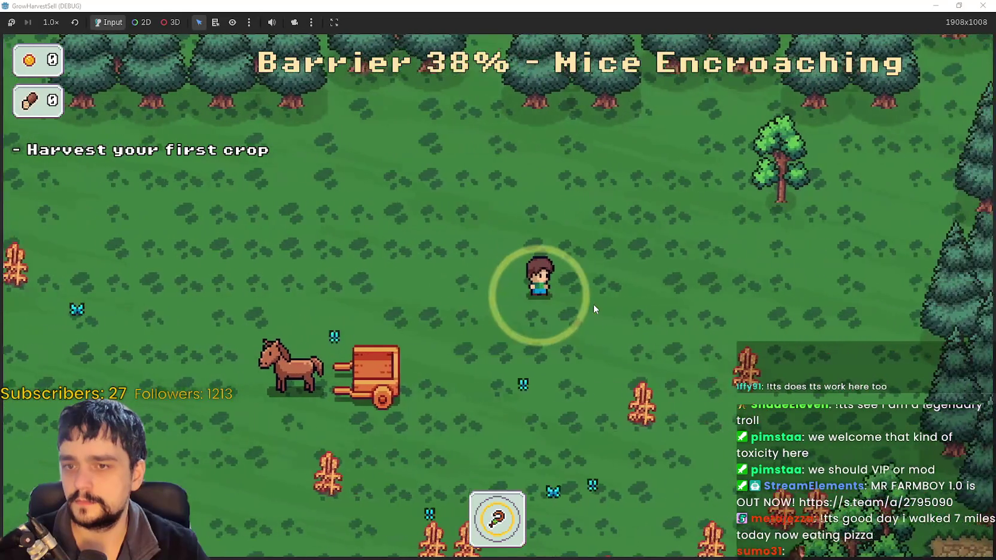
key("a")
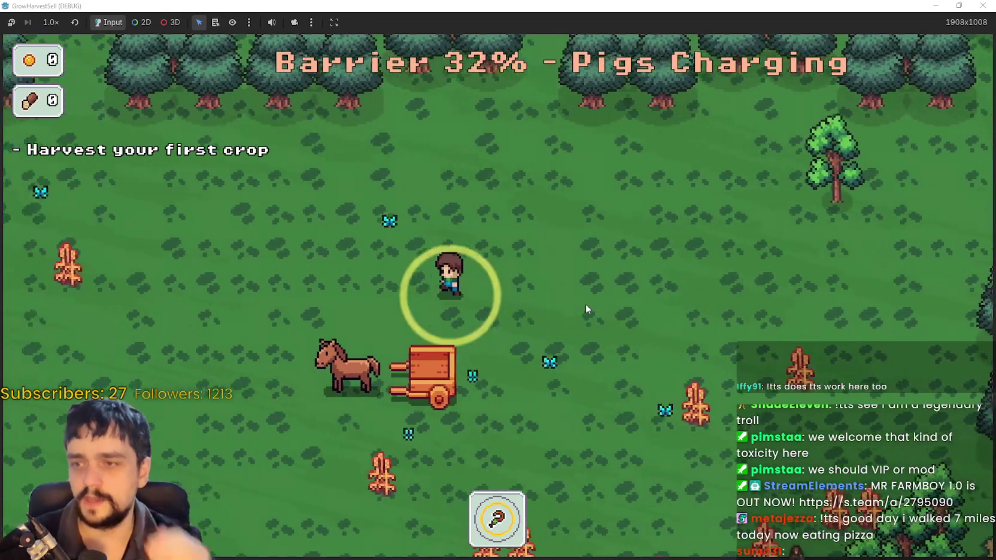
key("w")
key("s")
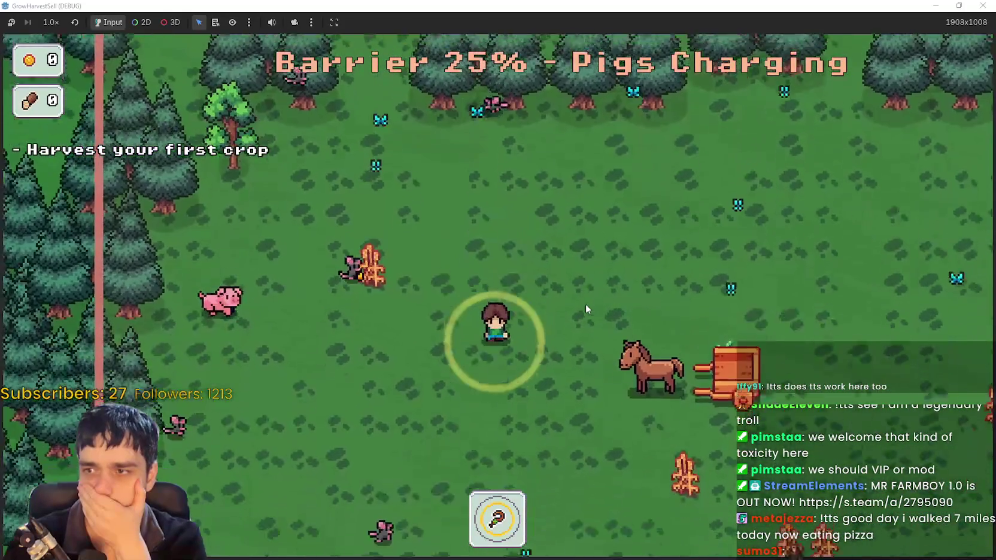
key("d")
key("w")
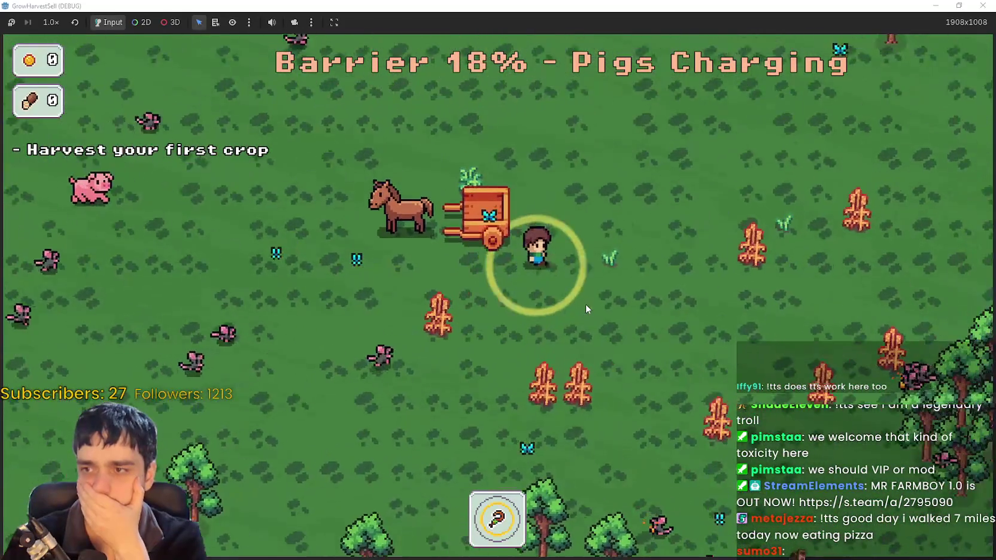
key("a")
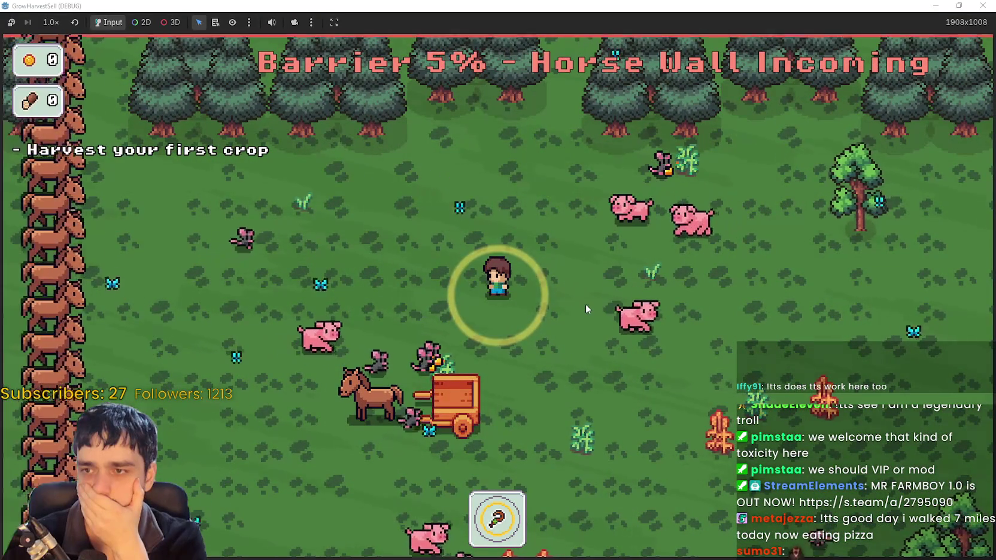
key("w")
key("d")
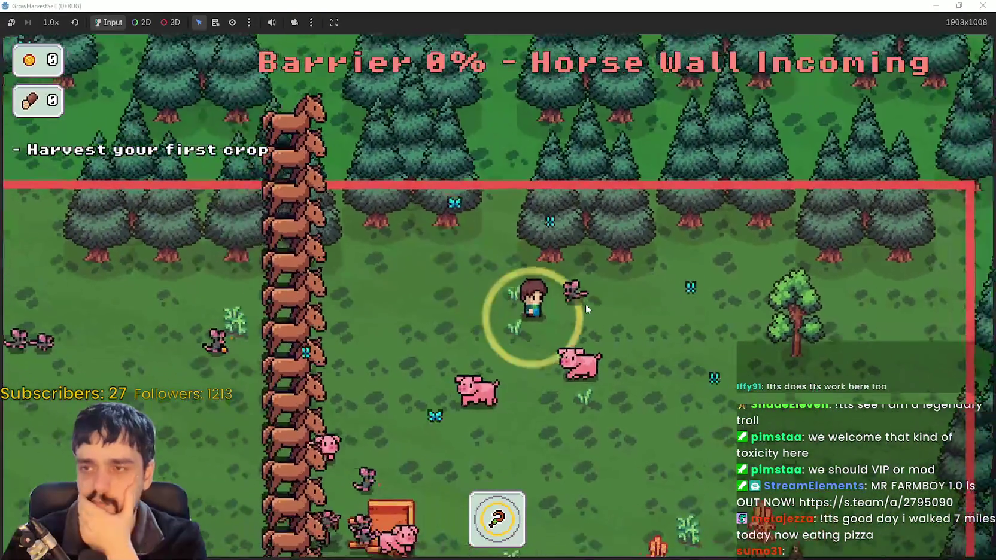
key("s")
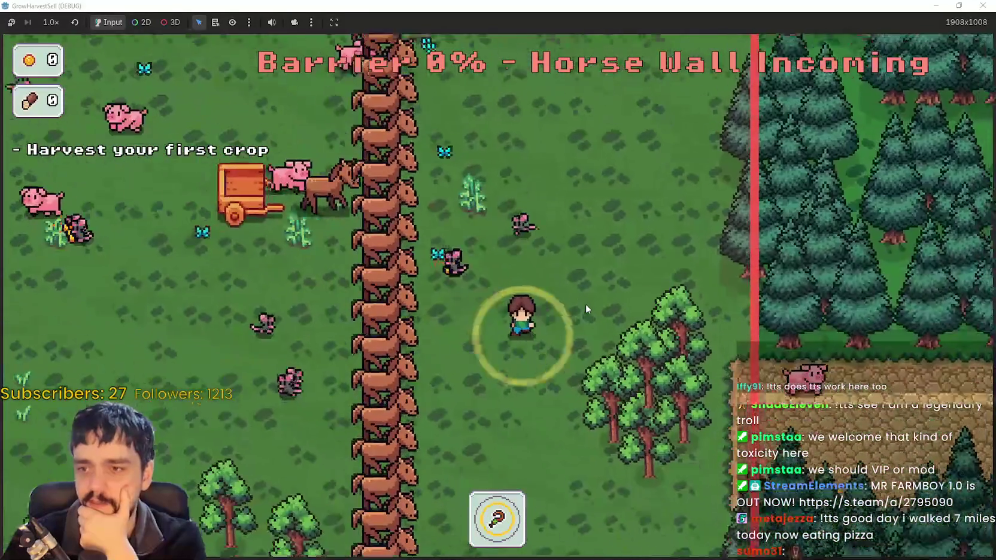
key("d")
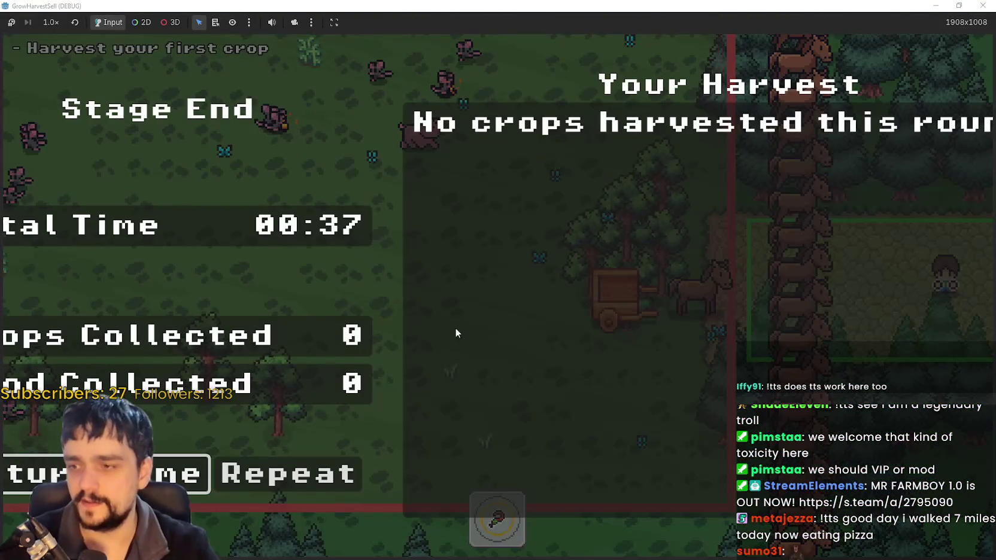
left_click(180, 473)
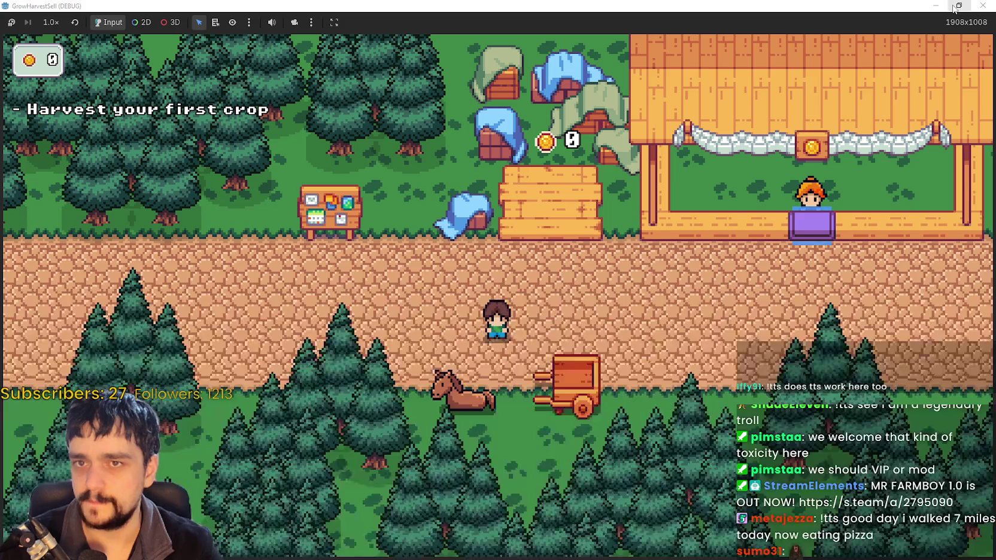
left_click(956, 6)
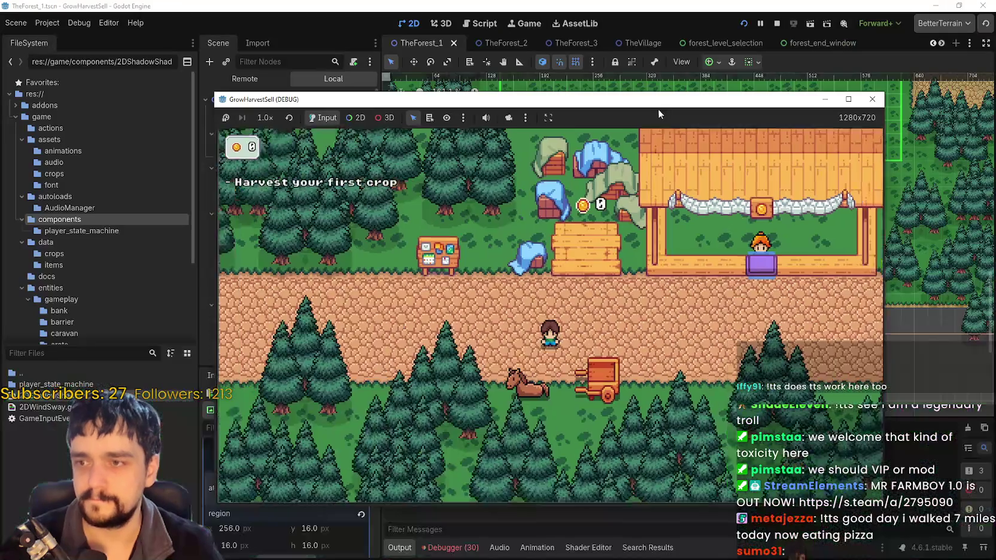
Stop the running game and return to the forest scene tree.
left_click(777, 24)
scroll(575, 399, "down", 3)
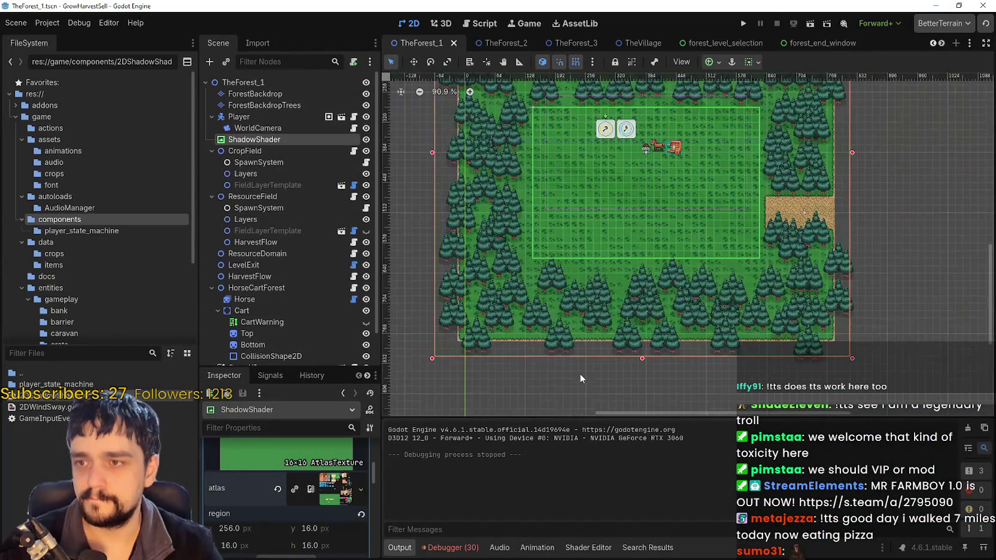
scroll(250, 184, "down", 3)
scroll(258, 143, "up", 3)
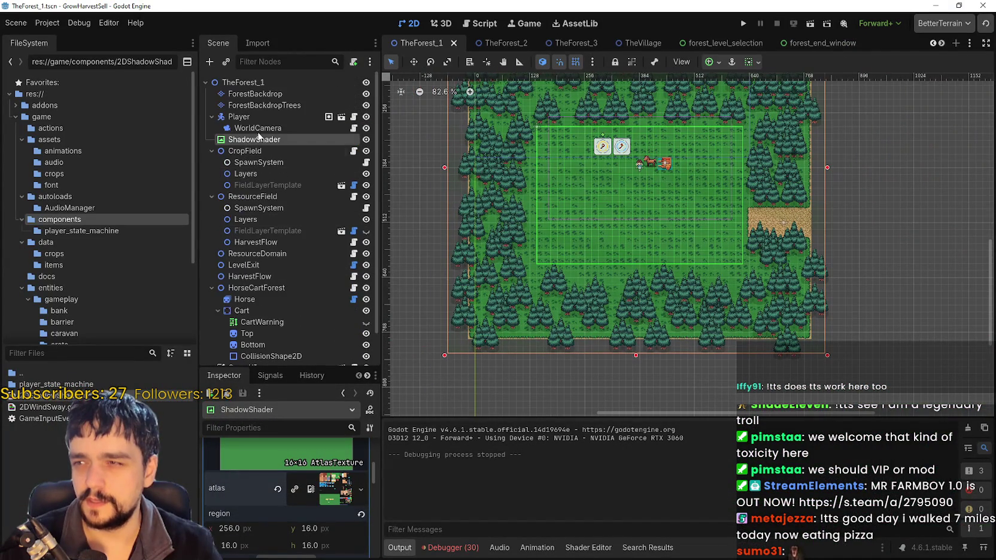
Move ShadowShader under ForestBackdrop, save TheForest_1, and run the project.
left_click(298, 95)
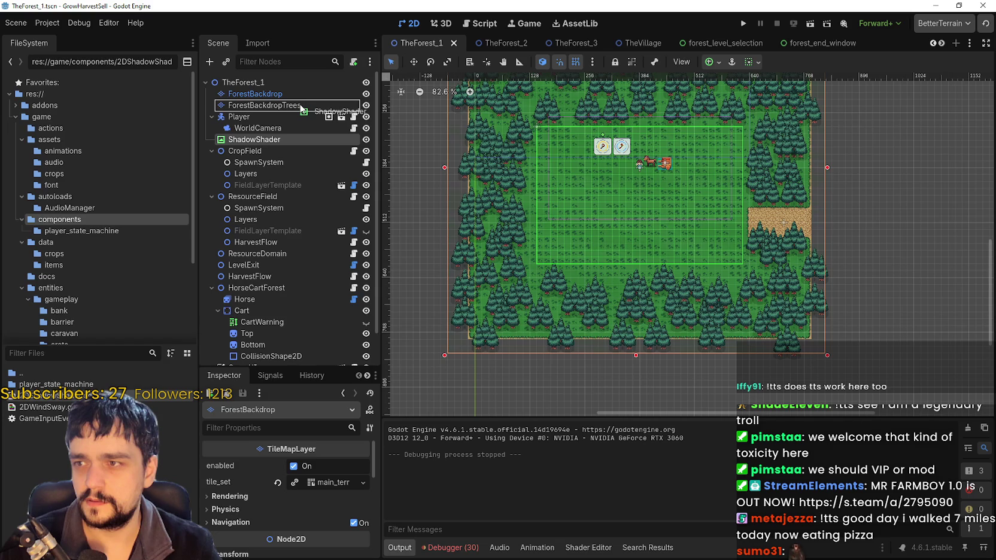
left_click_drag(302, 98, 303, 96)
key("ctrl+s")
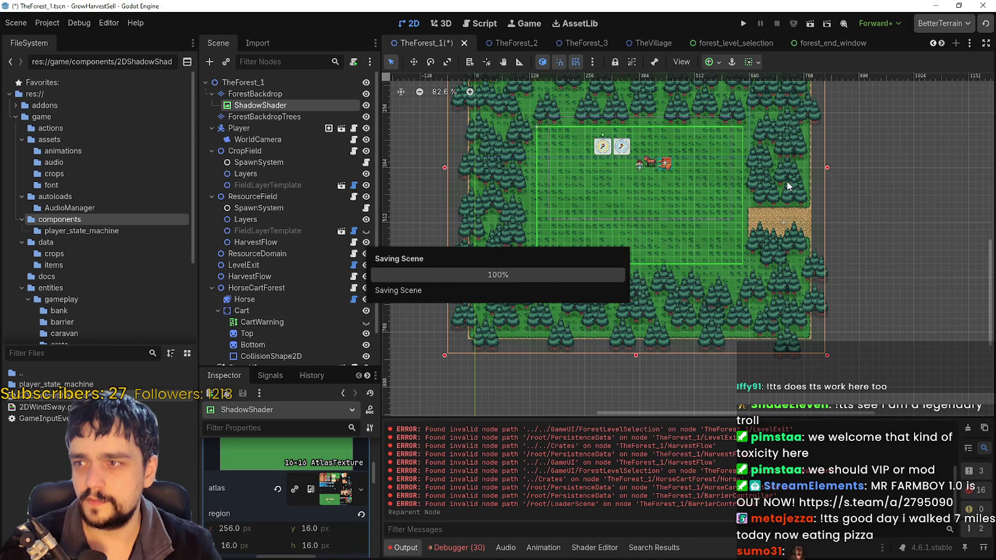
scroll(616, 239, "up", 3)
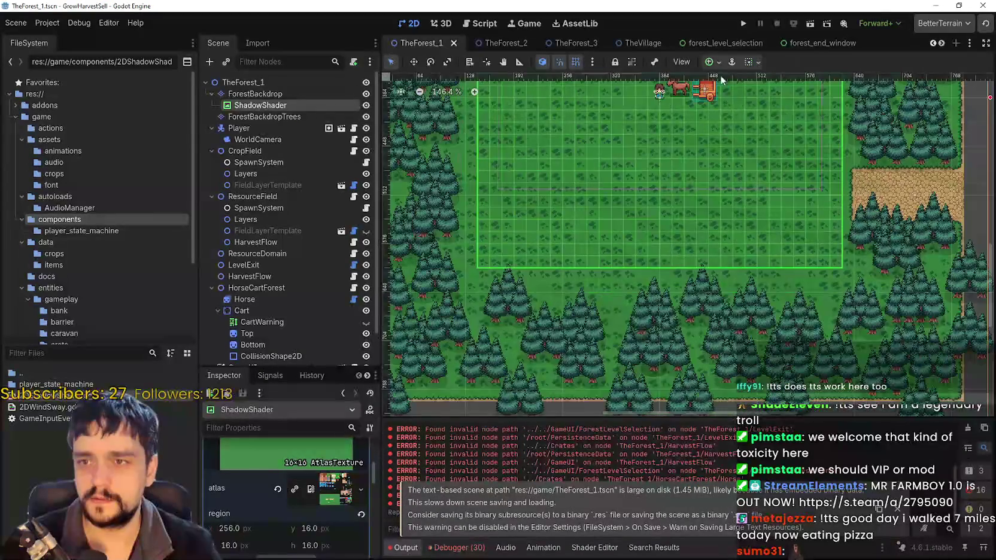
left_click(744, 26)
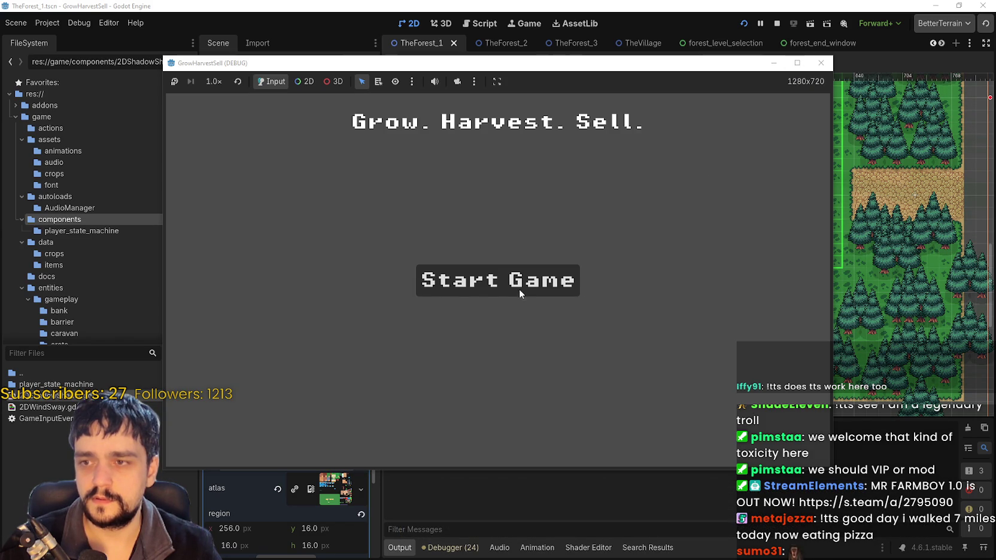
Start a new game, maximize the debug window, and travel from the village to Stage 1.
left_click(520, 290)
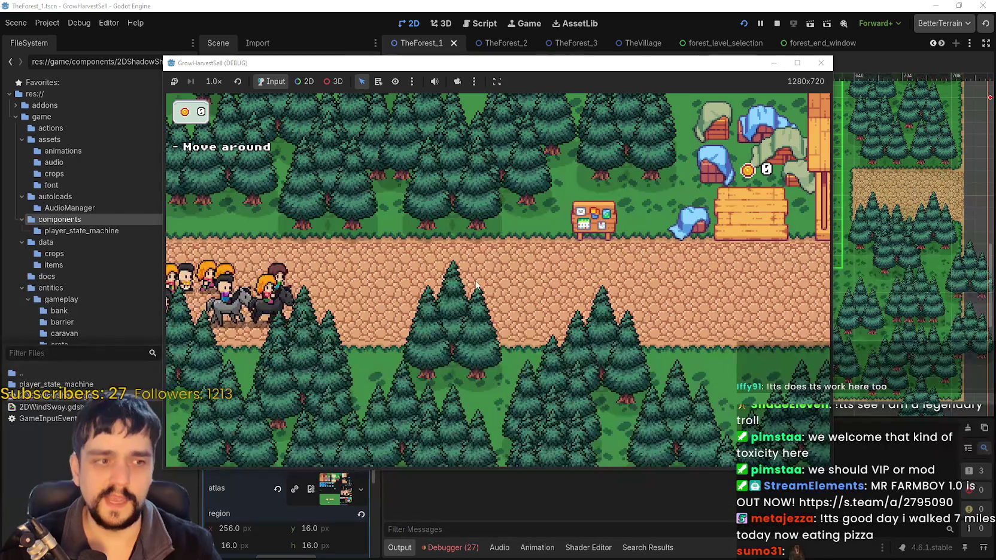
left_click(797, 62)
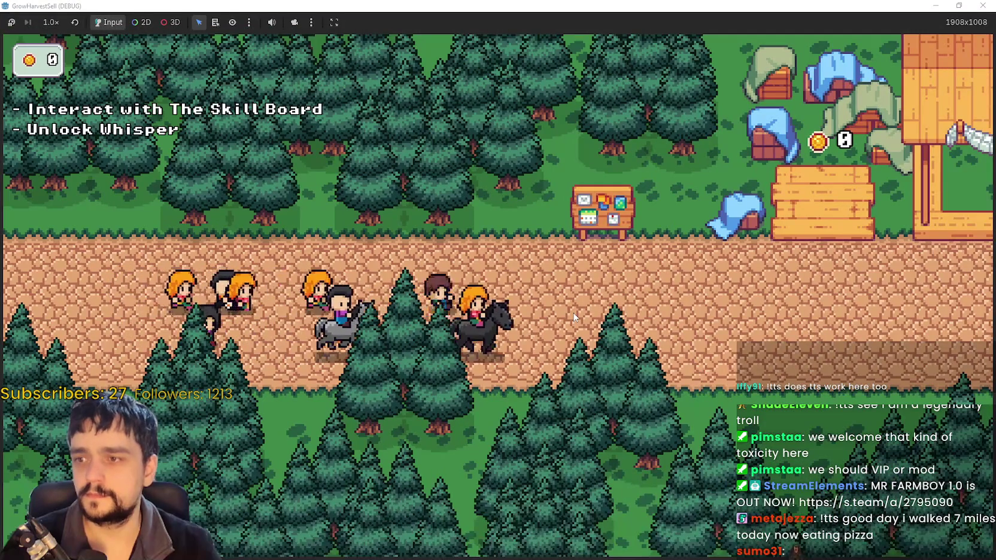
key("e")
key("Escape")
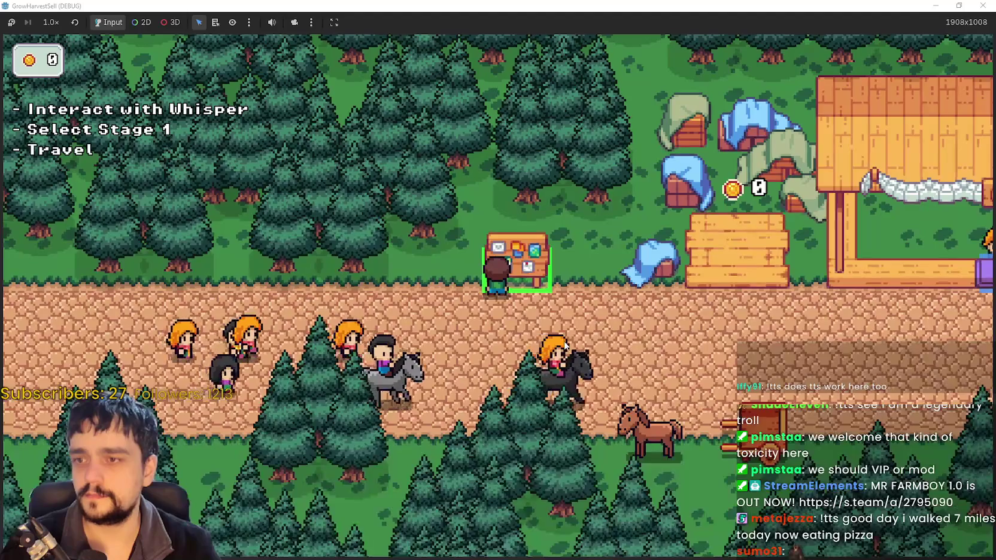
key("e")
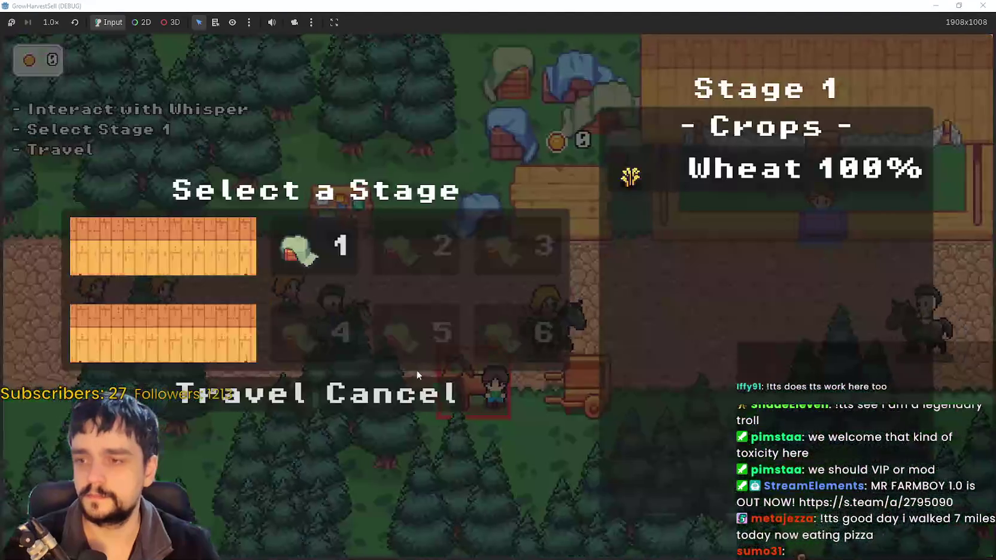
key("Return")
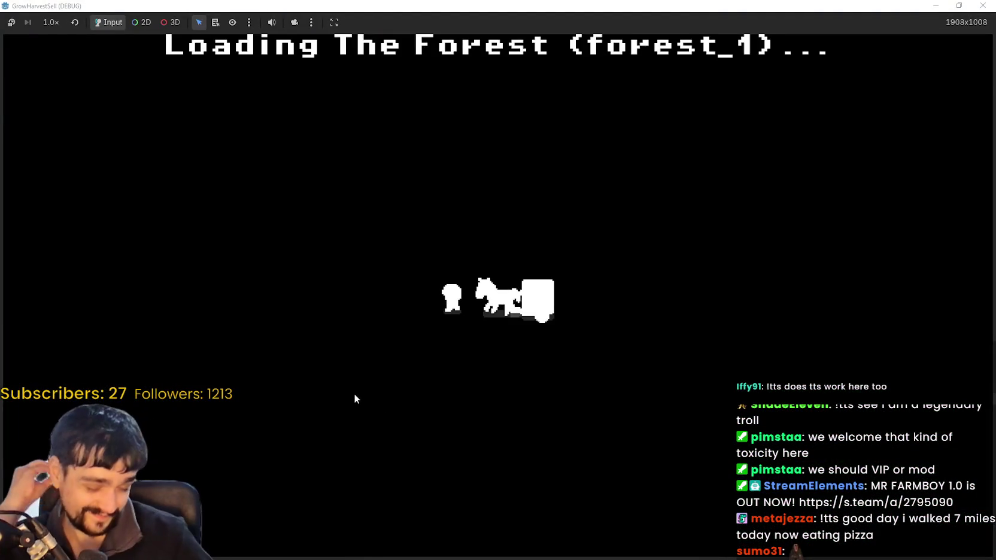
Walk the player around the forest field with WASD, then restore the game window.
key("s")
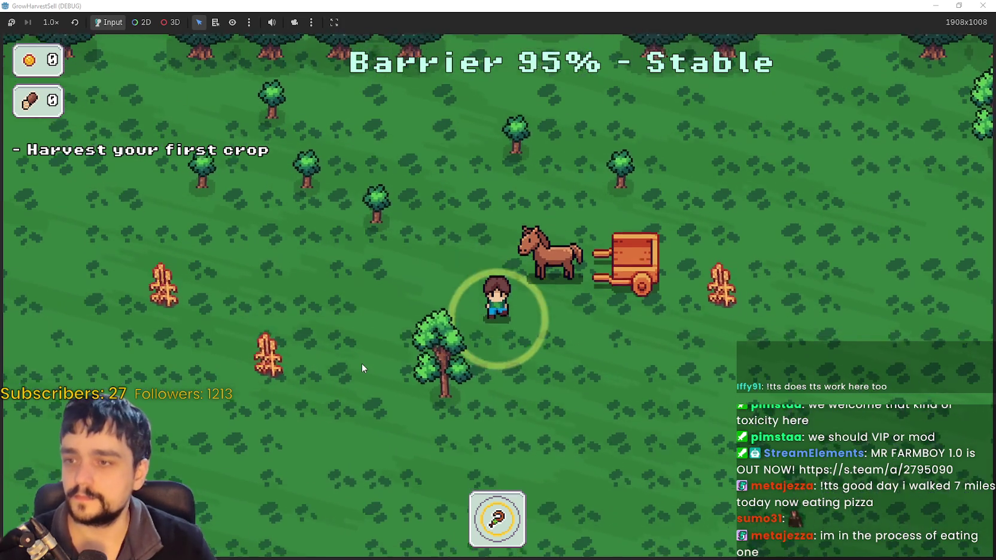
key("d")
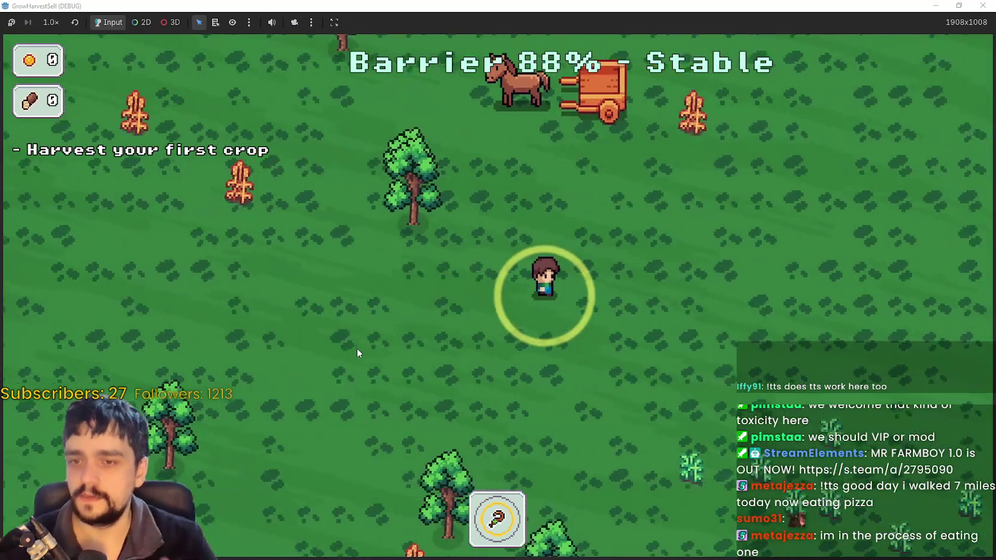
key("s")
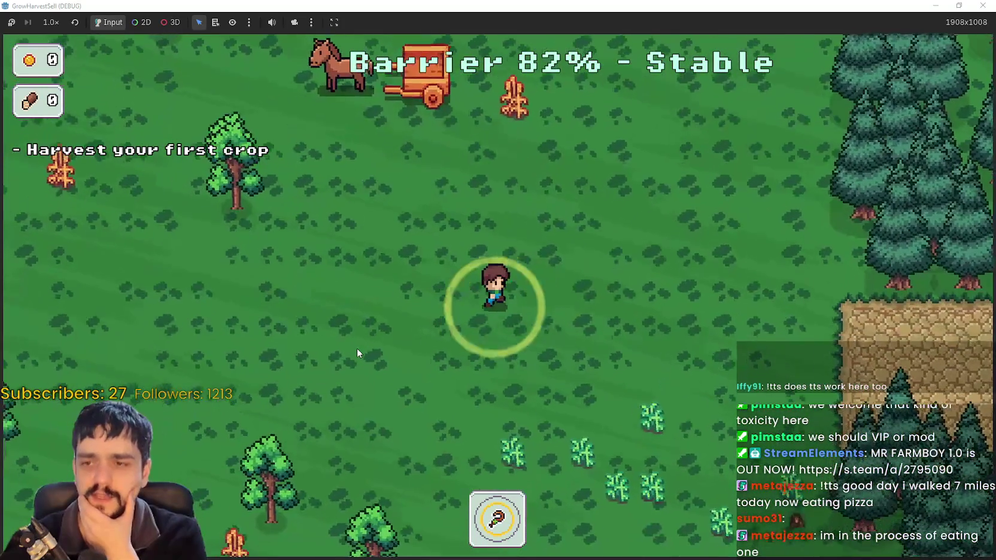
key("d")
key("d")
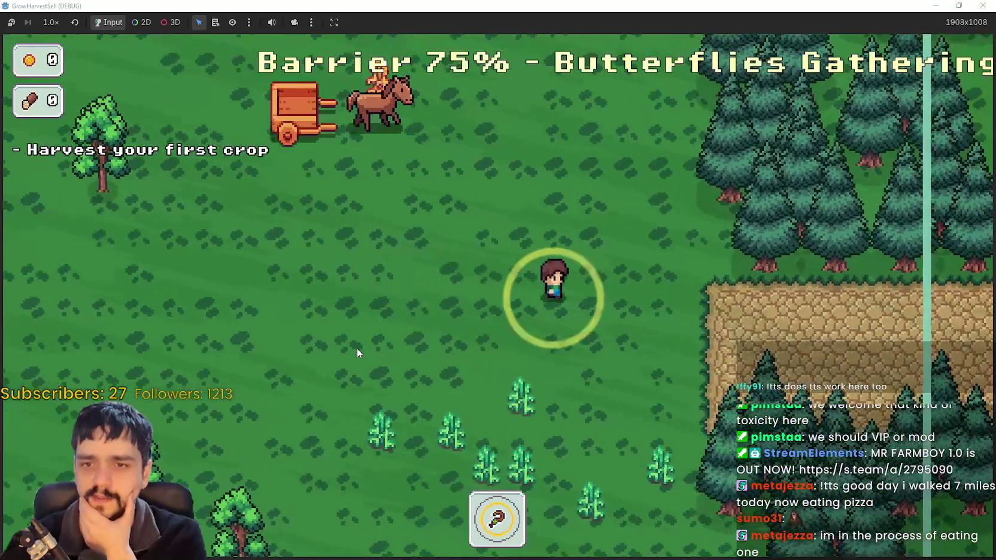
key("s")
key("a")
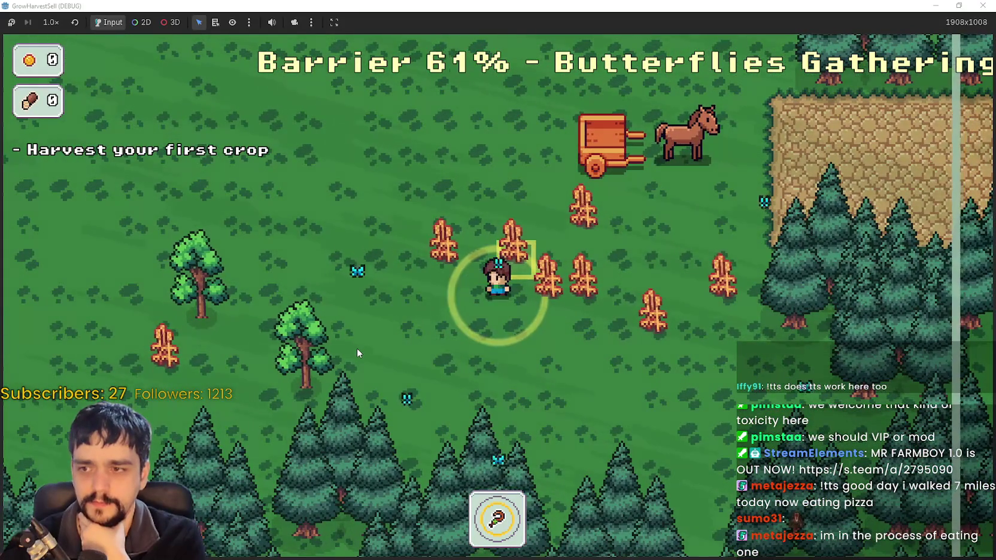
key("a")
key("w")
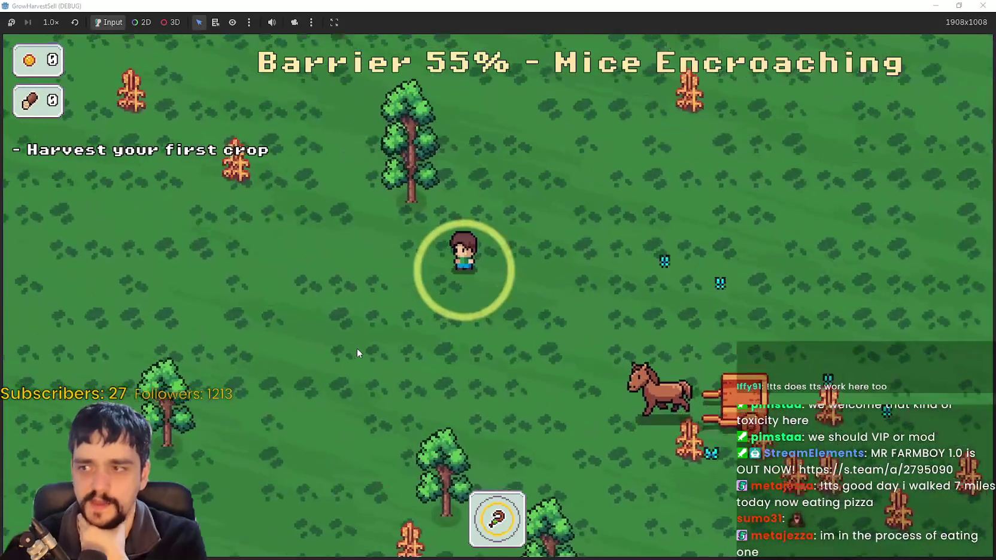
key("d")
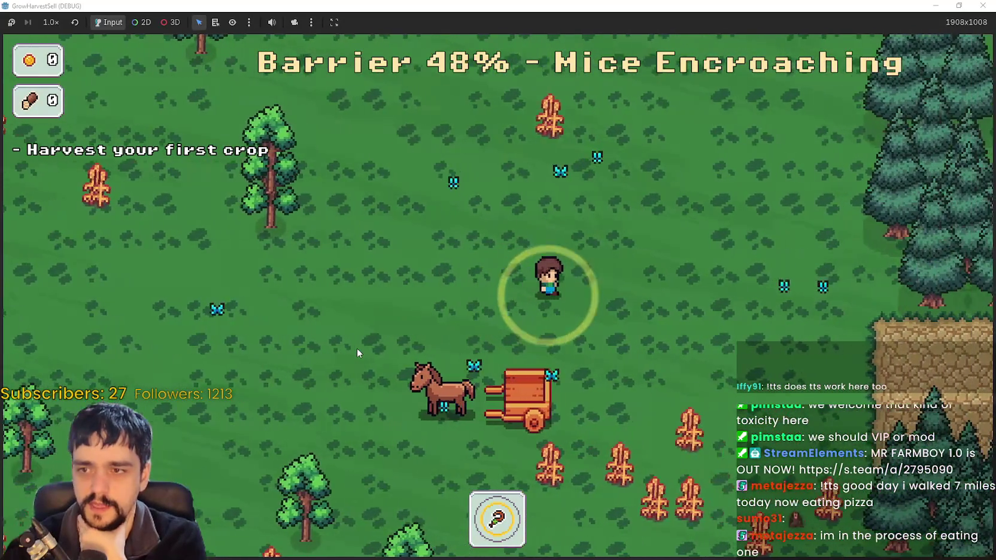
key("a")
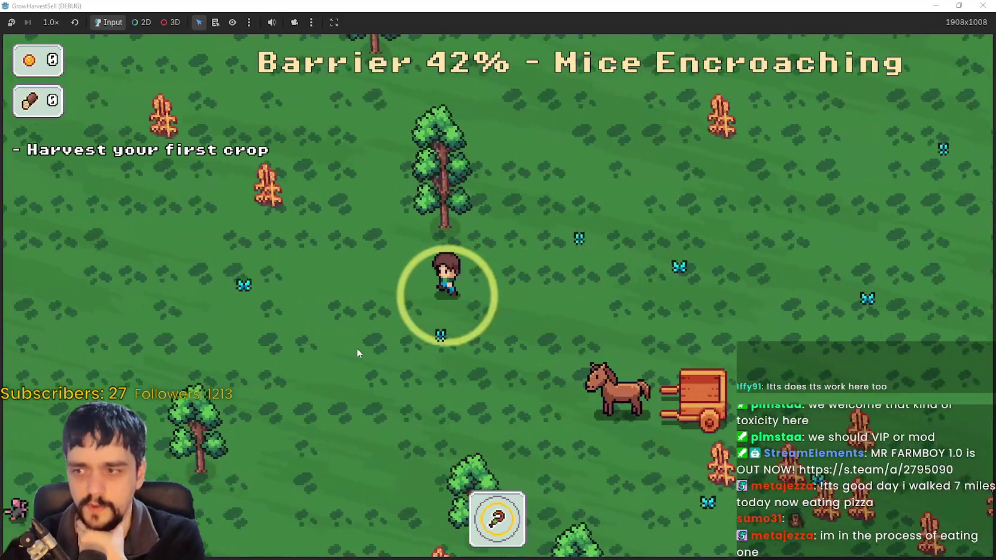
key("s")
key("d")
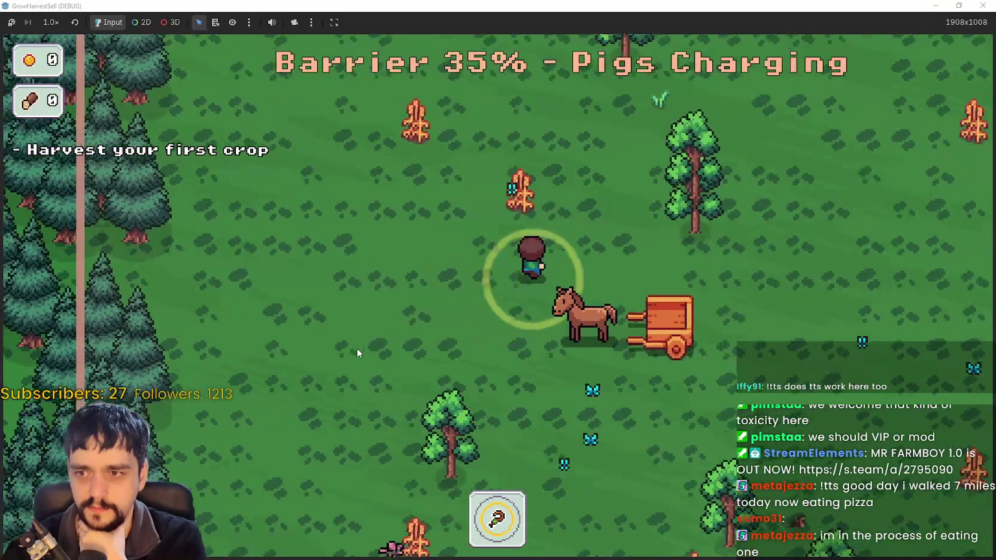
key("w")
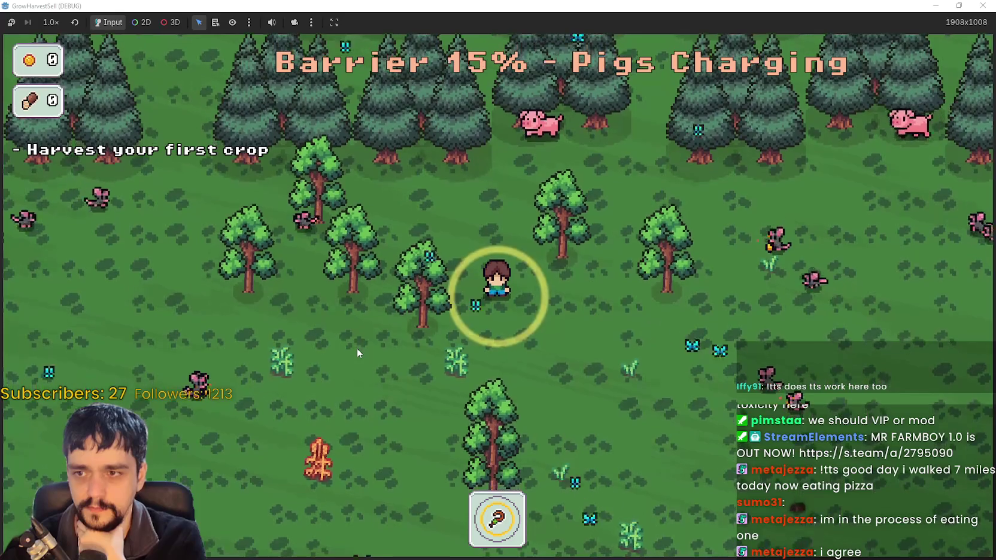
key("d")
key("s")
key("d")
key("s")
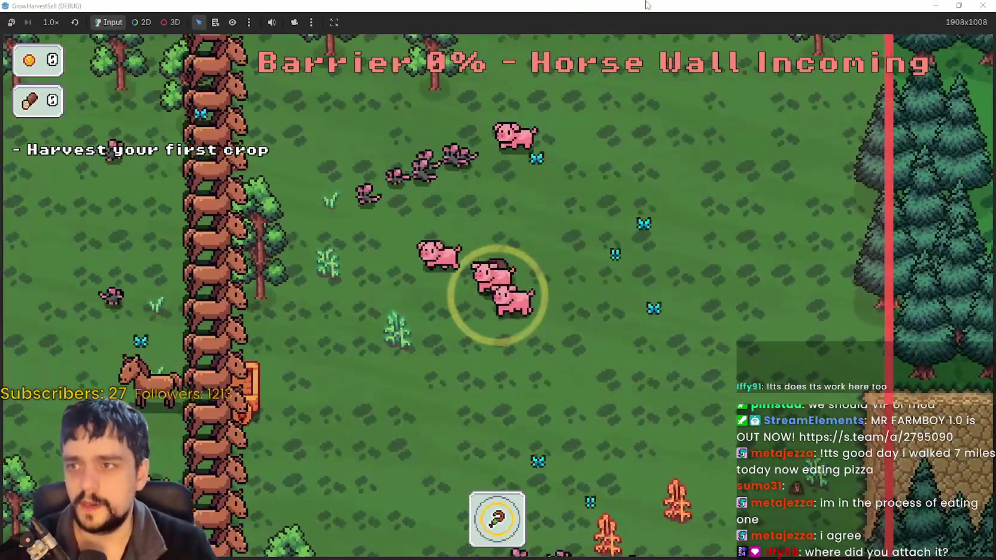
left_click_drag(796, 5, 796, 38)
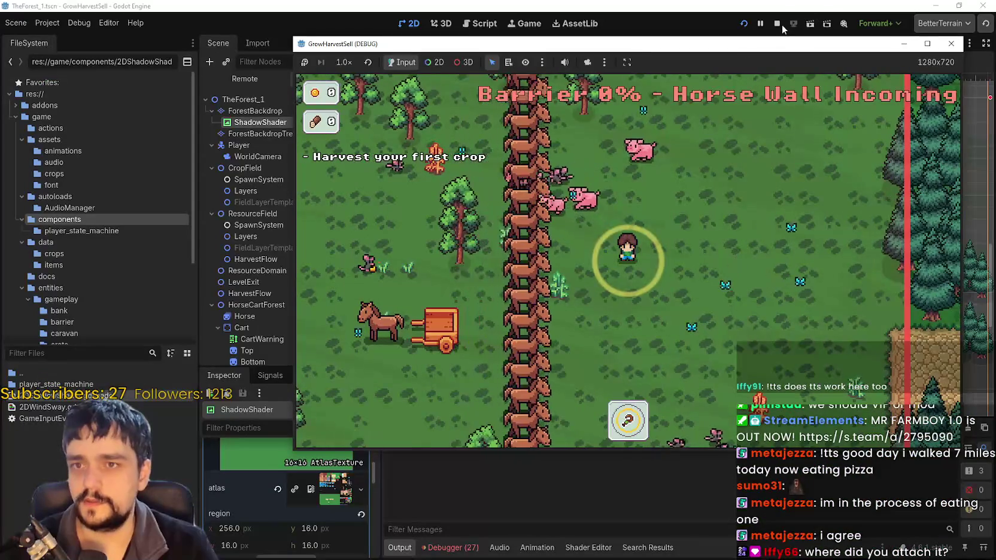
Close the debug game, then select ForestBackdrop and ShadowShader in the Scene dock.
left_click(776, 24)
scroll(539, 241, "down", 5)
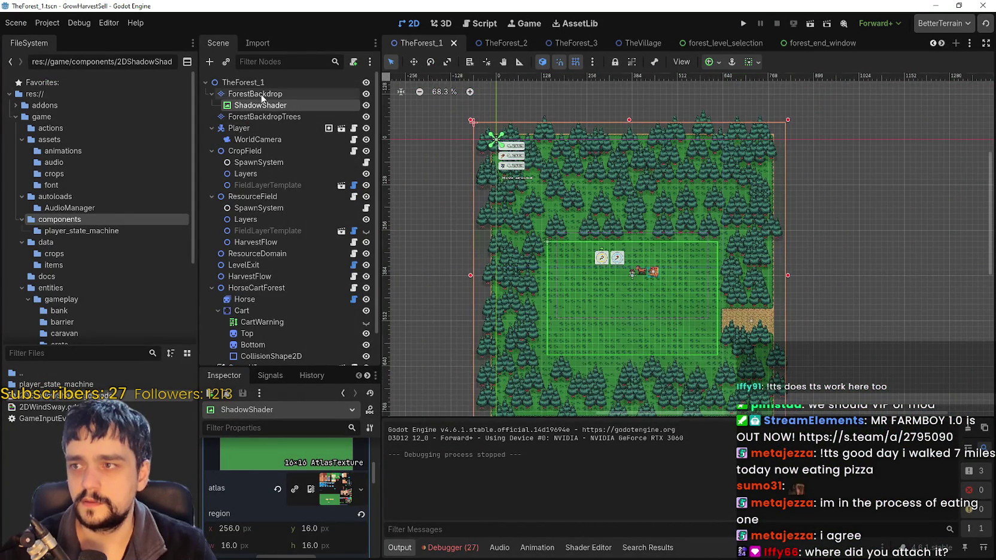
left_click(260, 94)
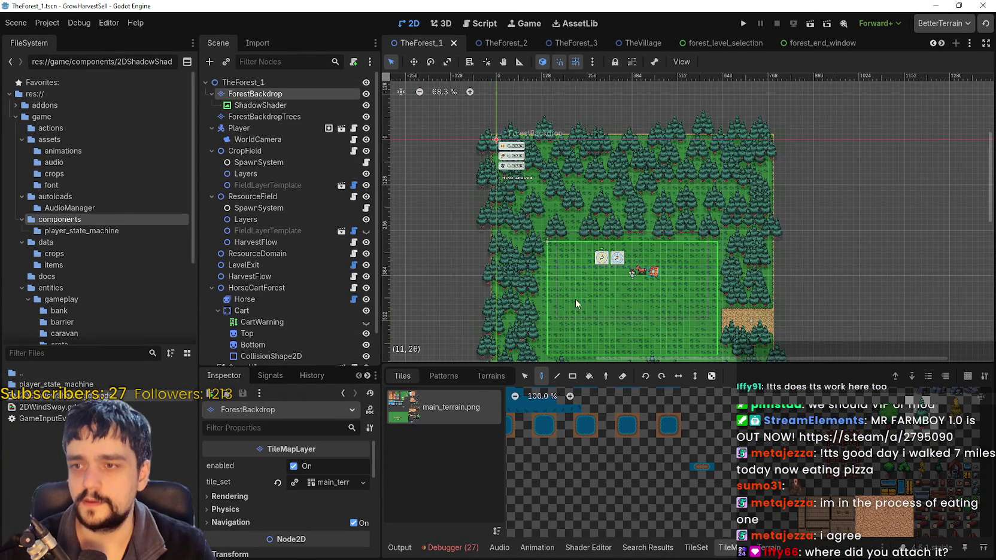
scroll(575, 299, "up", 9)
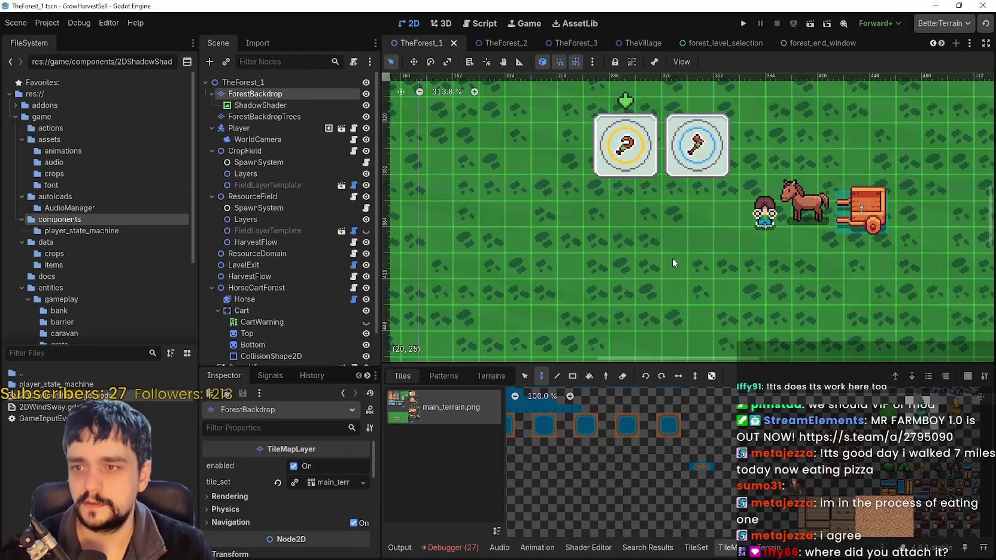
scroll(672, 259, "down", 6)
left_click(313, 105)
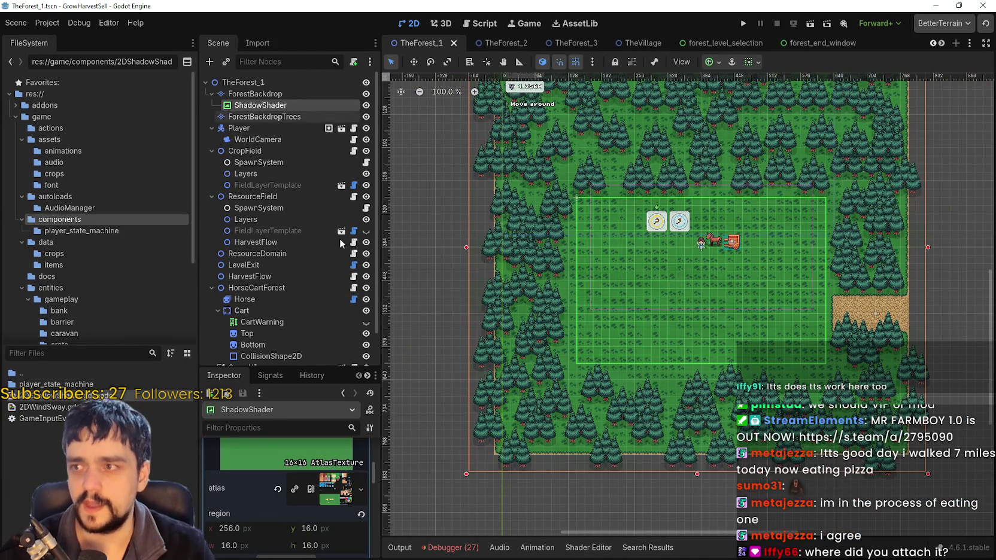
Open 2DShadowShader.gdshader and enlarge the shader code area.
double_click(89, 395)
scroll(628, 455, "down", 3)
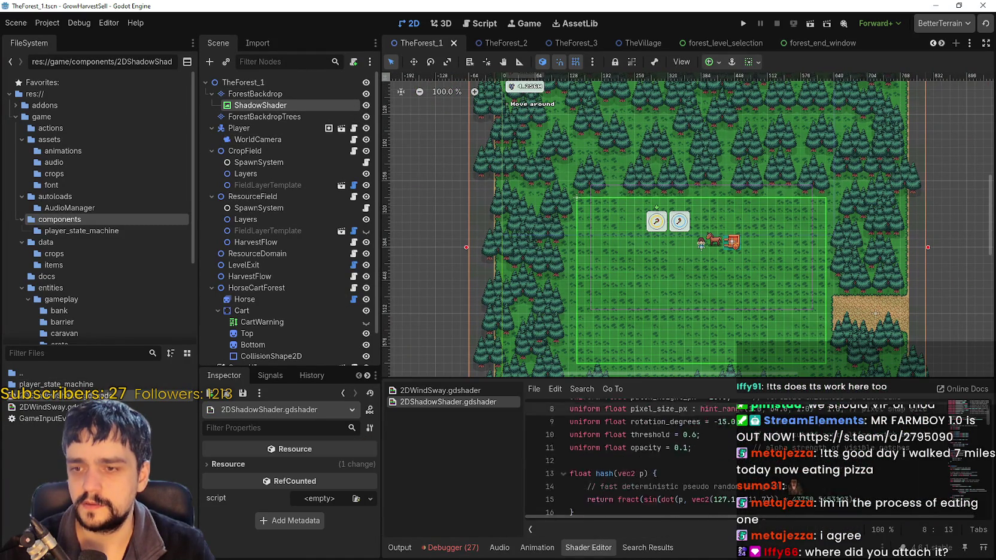
scroll(629, 455, "up", 5)
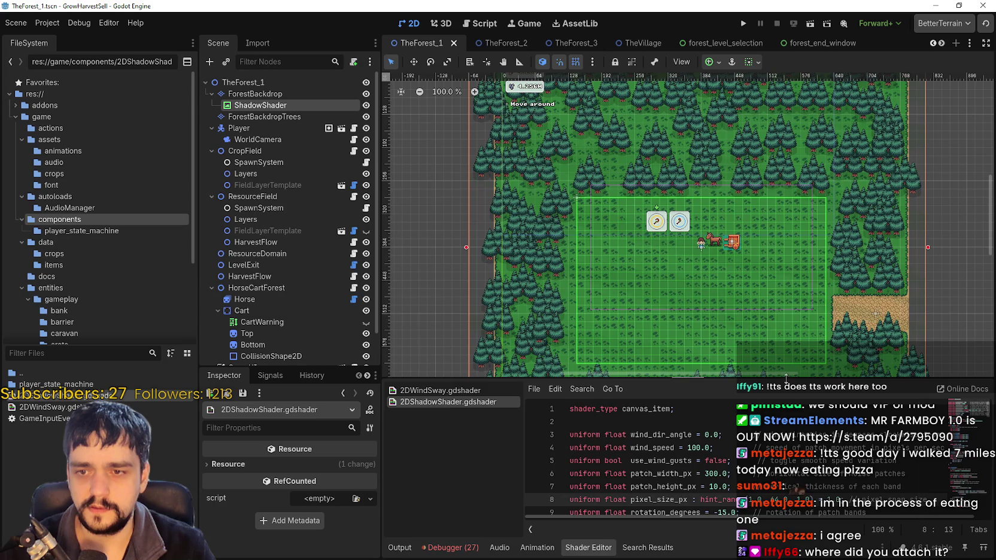
left_click_drag(785, 377, 781, 239)
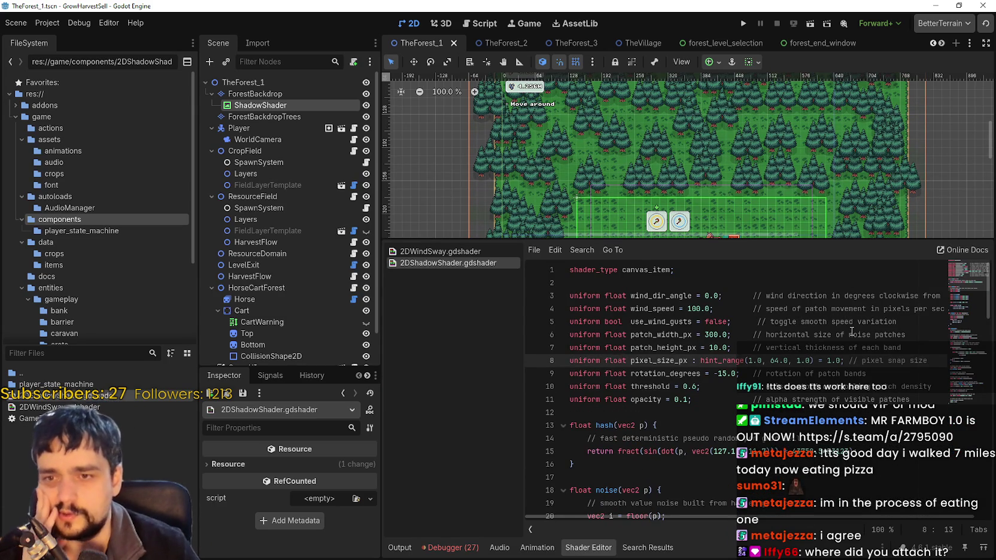
Inspect the use_wind_gusts, patch_height_px, rotation_degrees and opacity uniform lines.
left_click(920, 325)
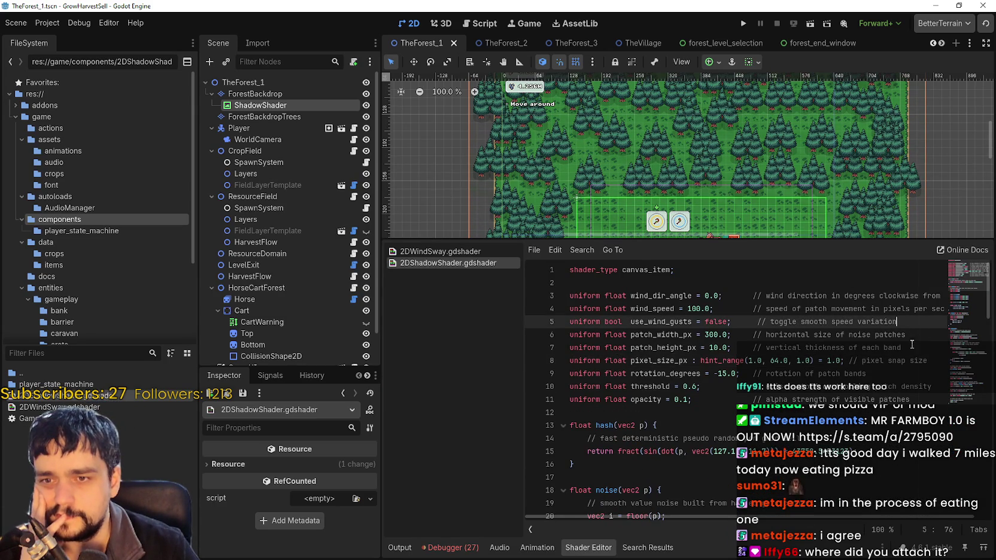
left_click(916, 348)
left_click(900, 376)
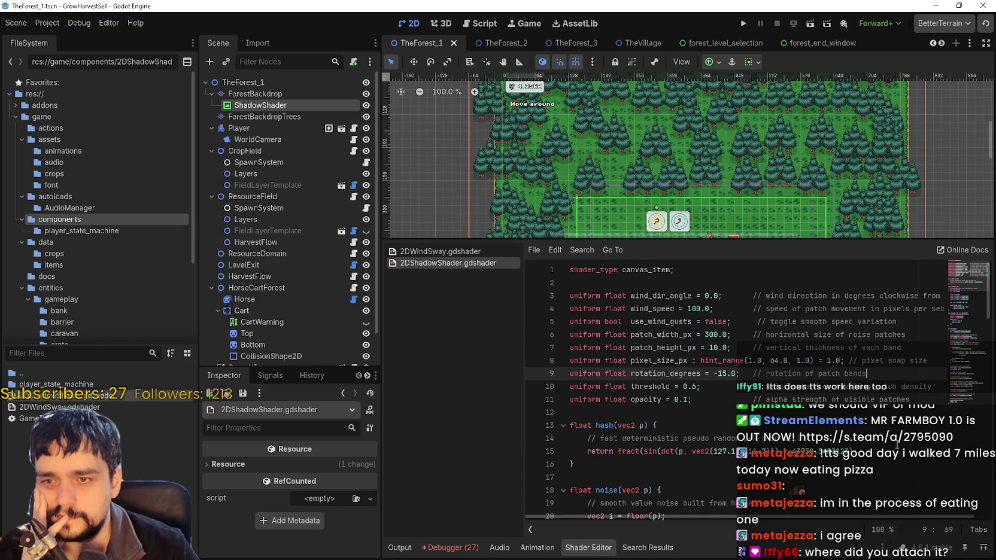
left_click(918, 399)
scroll(838, 395, "down", 12)
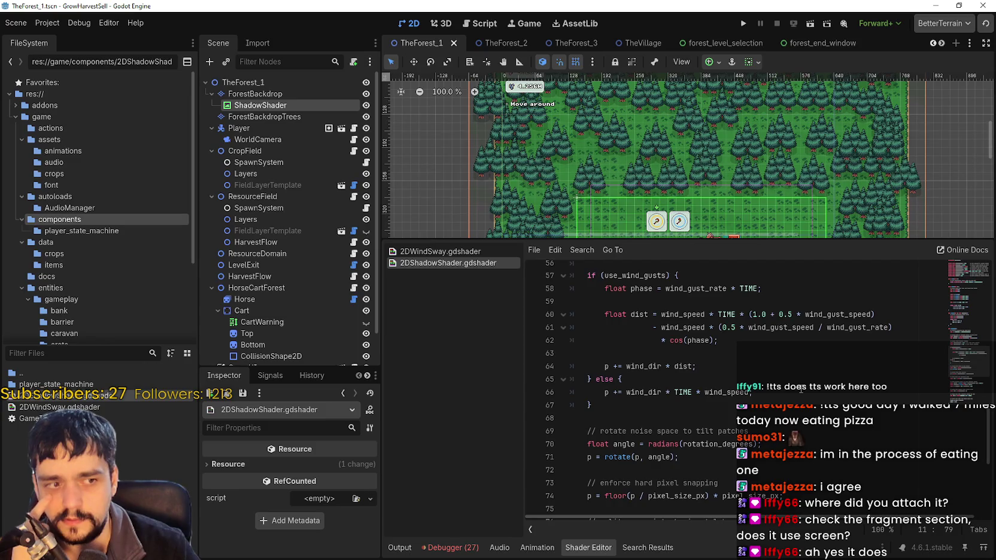
scroll(801, 390, "up", 9)
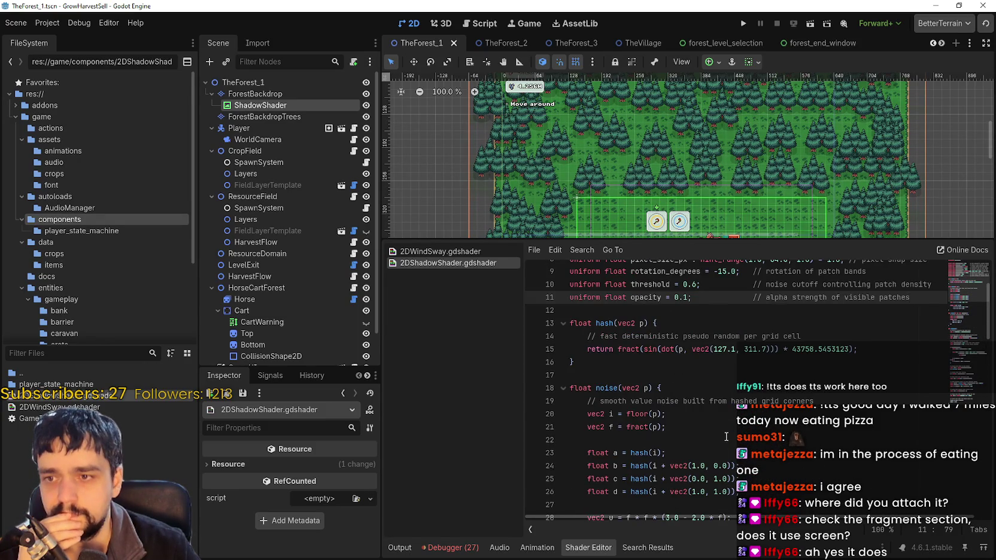
scroll(726, 437, "up", 2)
left_click(730, 399)
scroll(751, 428, "up", 1)
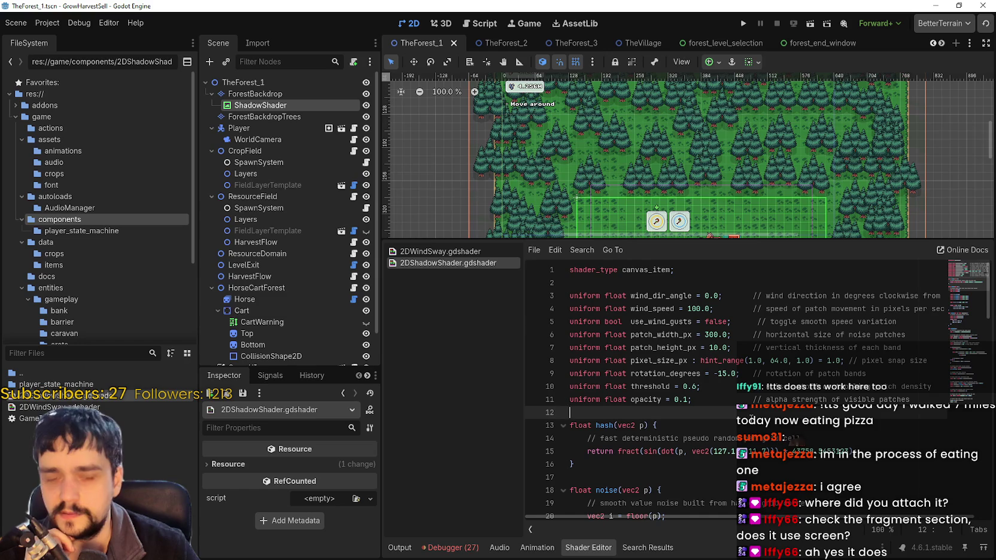
scroll(748, 418, "down", 9)
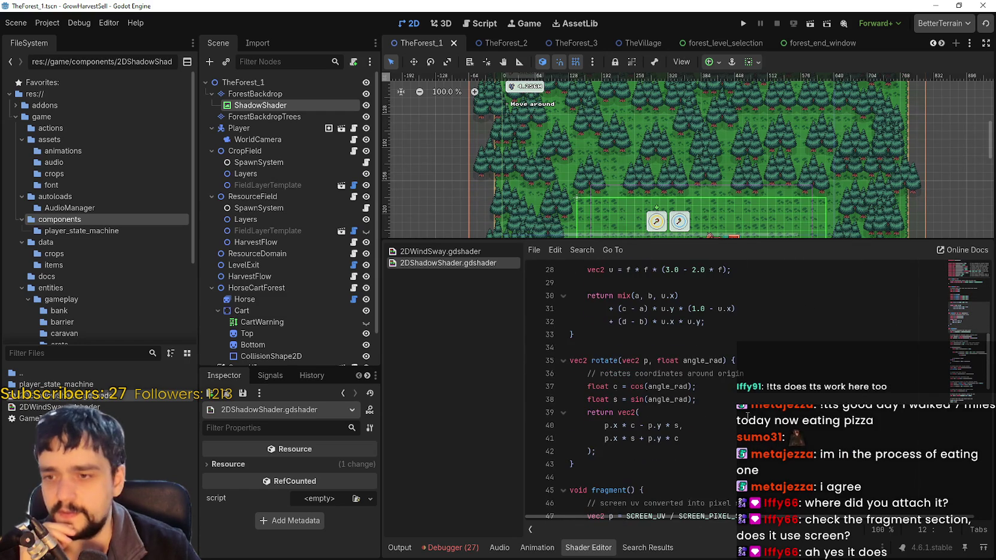
scroll(744, 415, "down", 4)
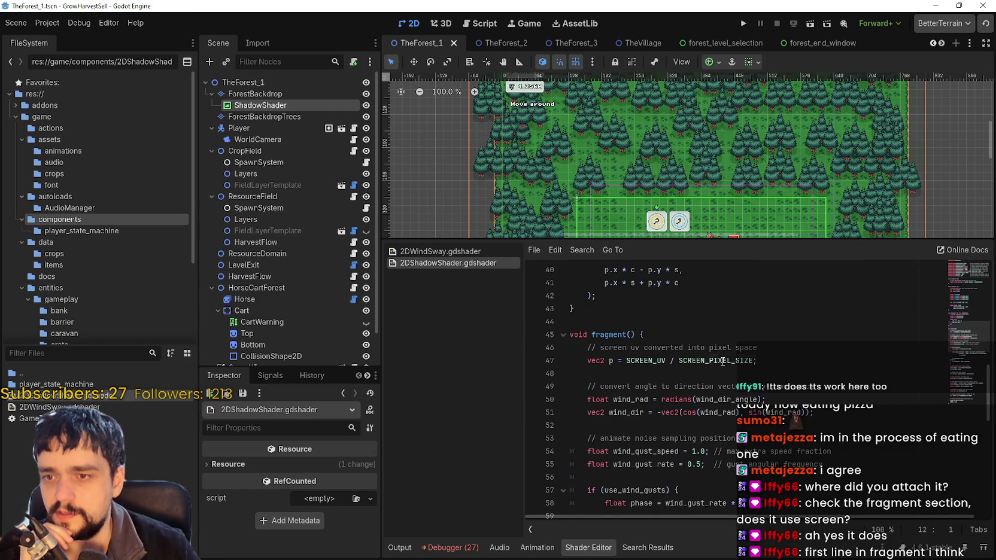
Examine fragment() on line 45 and SCREEN_PIXEL_SIZE and SCREEN_UV on line 47.
double_click(729, 359)
left_click(773, 363)
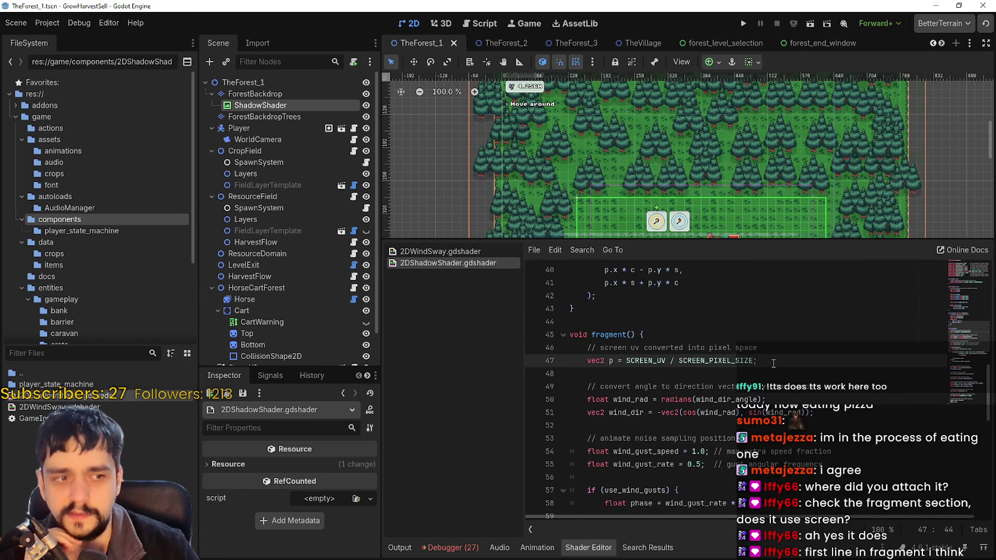
double_click(623, 333)
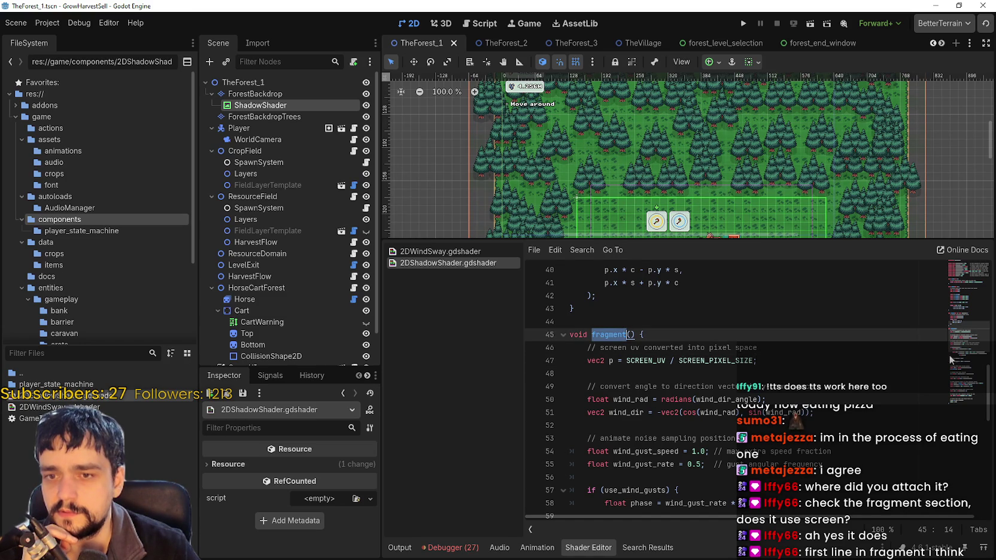
scroll(672, 313, "down", 1)
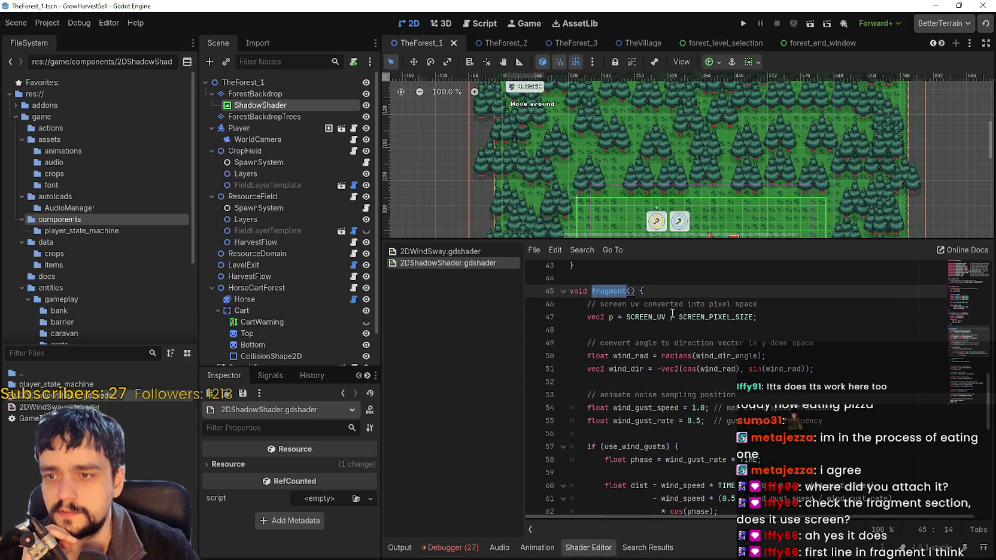
double_click(652, 317)
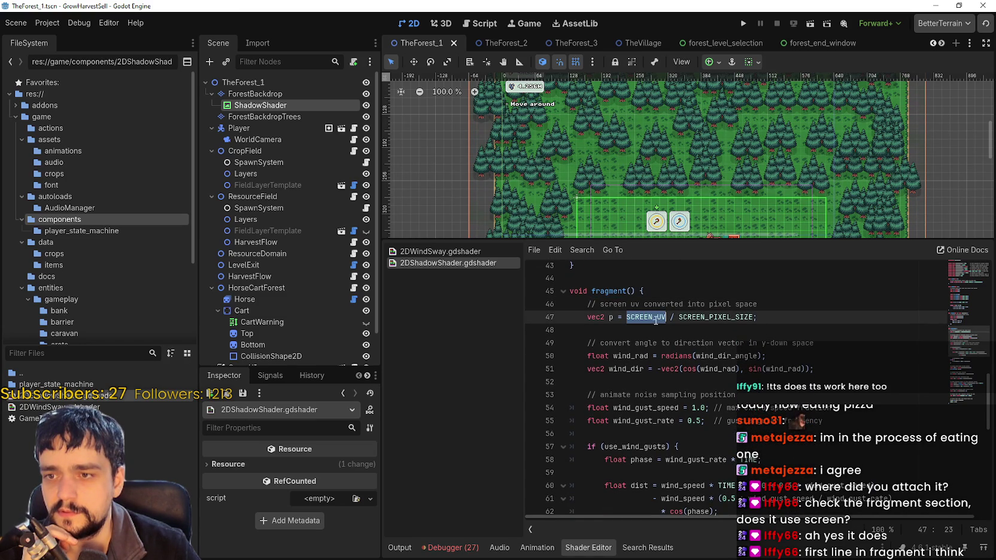
key("Left")
double_click(647, 322)
Search the shader for SCREEN_UV, confirming its only use is on line 47.
key("ctrl+f")
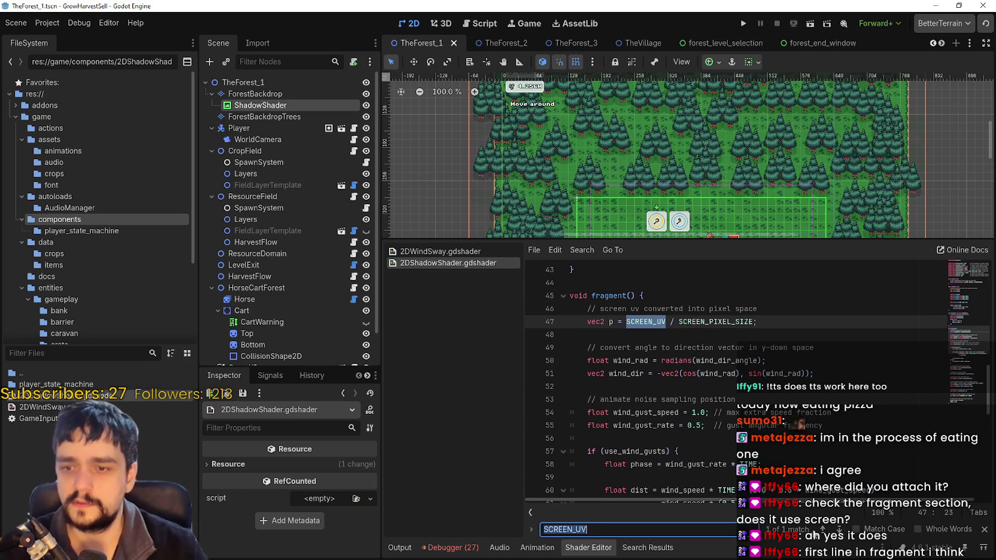
left_click(823, 530)
left_click(639, 373)
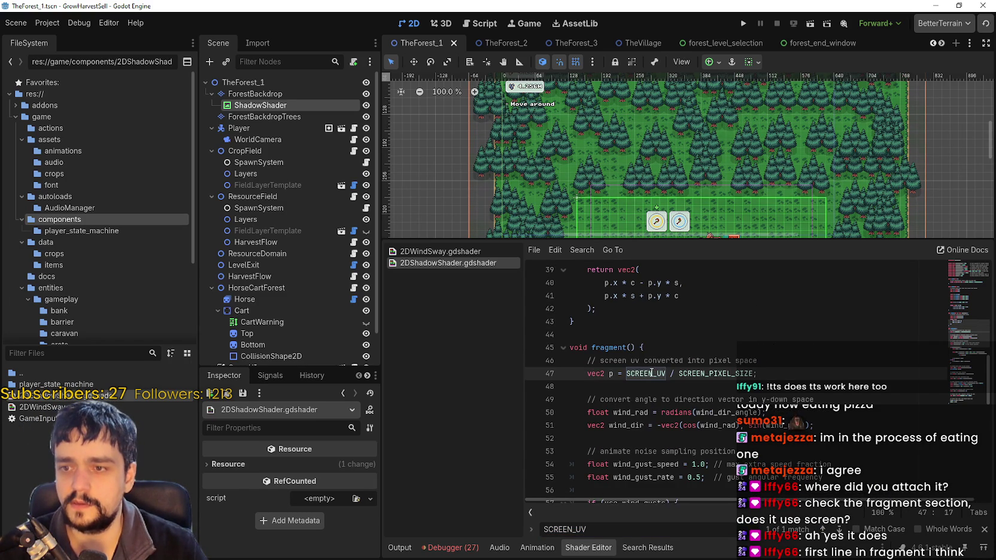
right_click(651, 372)
left_click(635, 382)
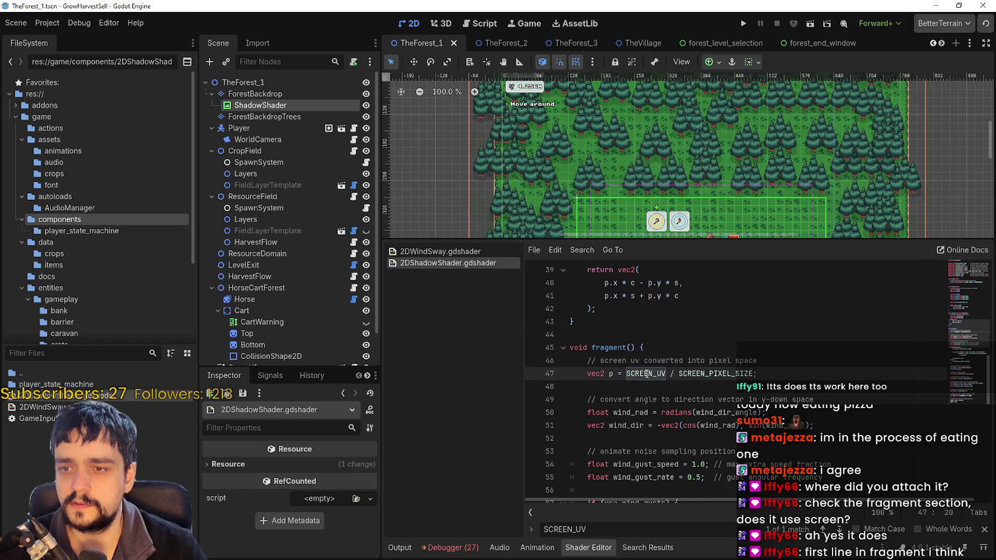
left_click(969, 268)
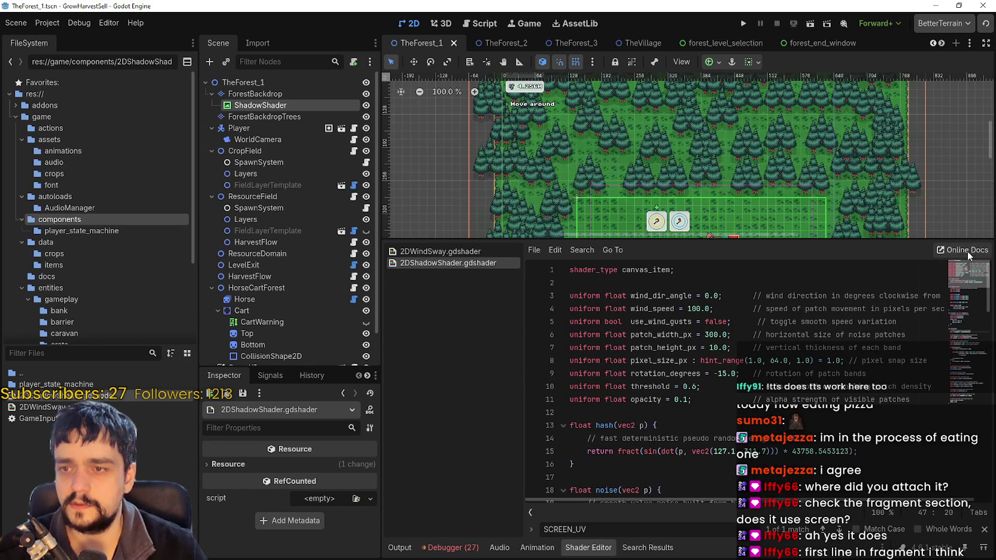
mouse_move(967, 273)
left_mouse_down()
mouse_move(967, 323)
mouse_move(961, 315)
mouse_move(956, 328)
left_mouse_up()
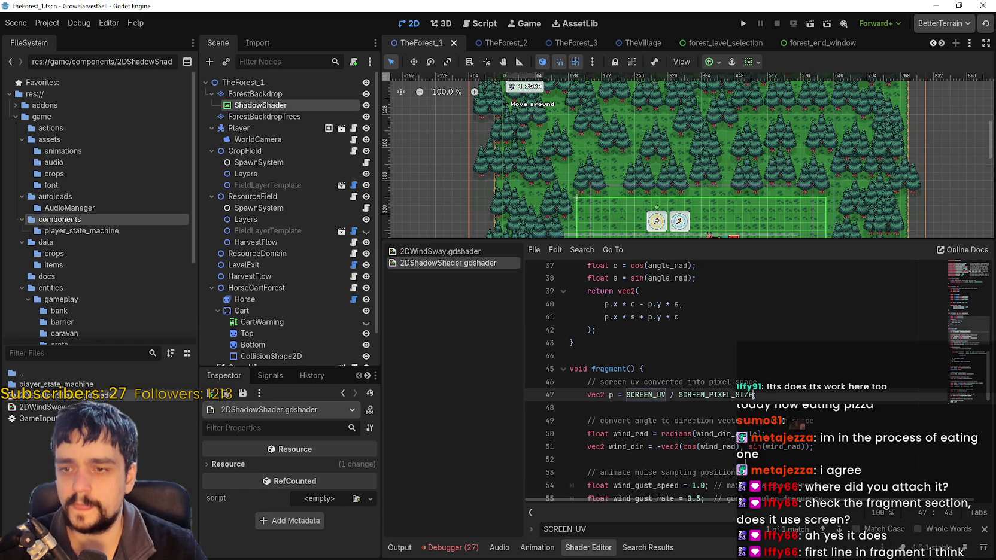
Append +vec2(20,20) after SCREEN_PIXEL_SIZE on line 47 and run the game.
type(" +50;")
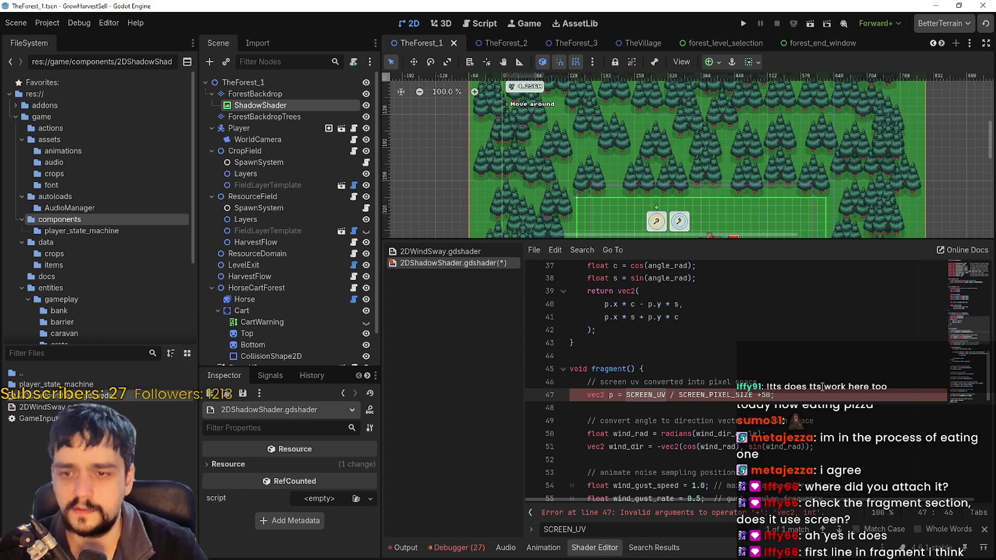
key("Right")
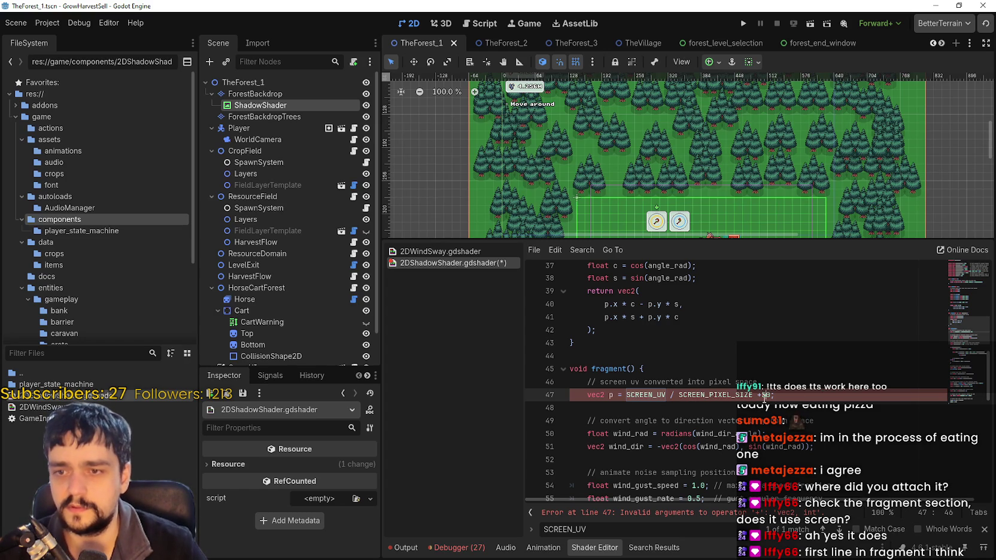
type("ec2(")
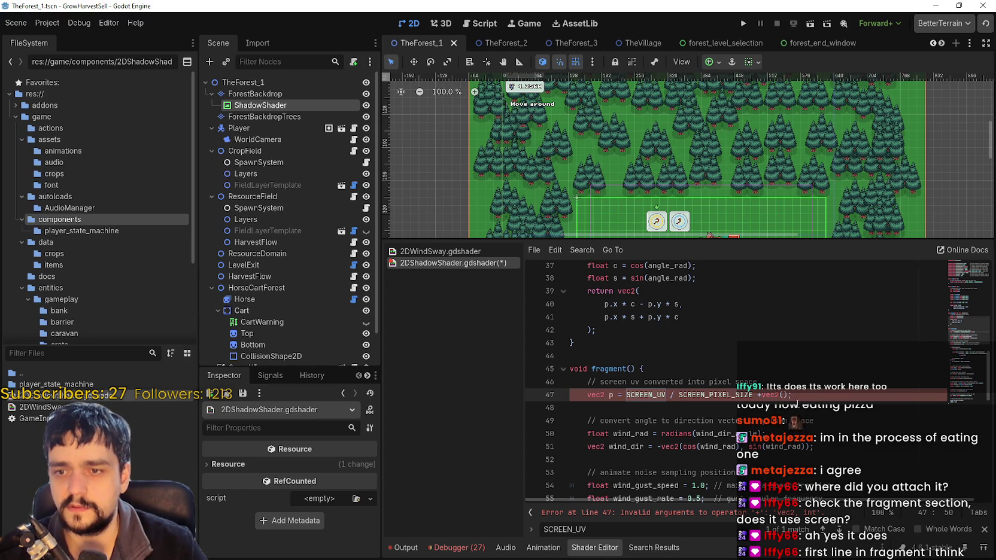
type("20,20")
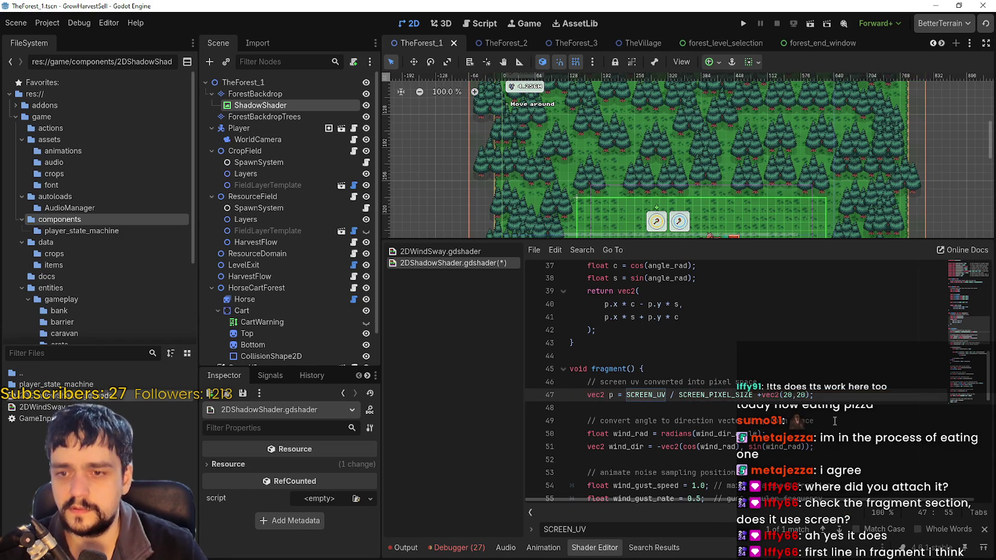
left_click(830, 392)
scroll(838, 169, "up", 3)
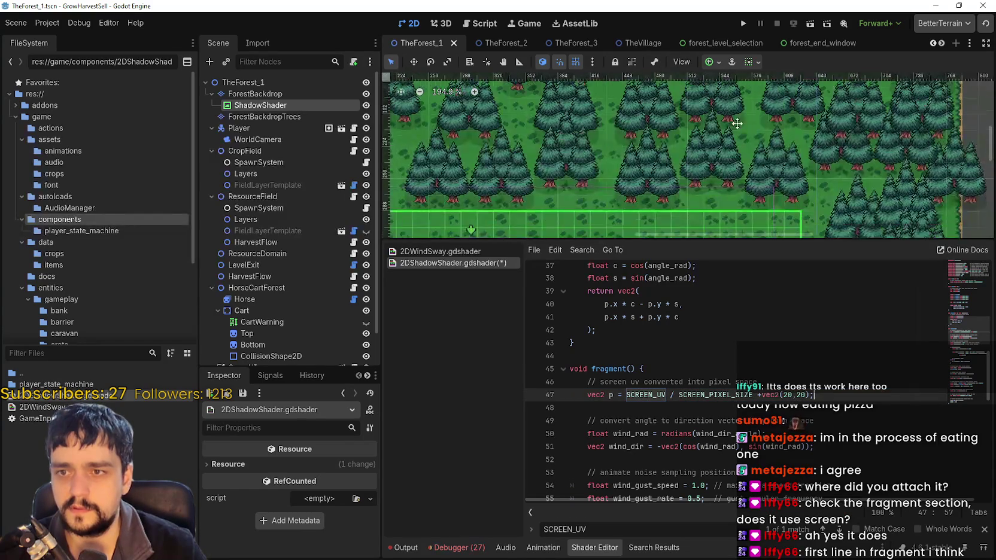
scroll(721, 112, "down", 6)
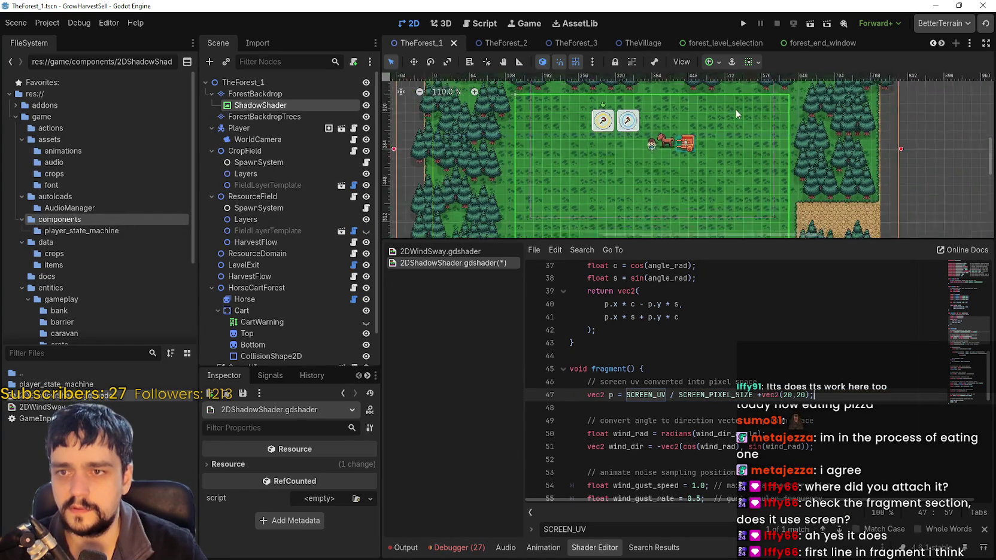
left_click(745, 23)
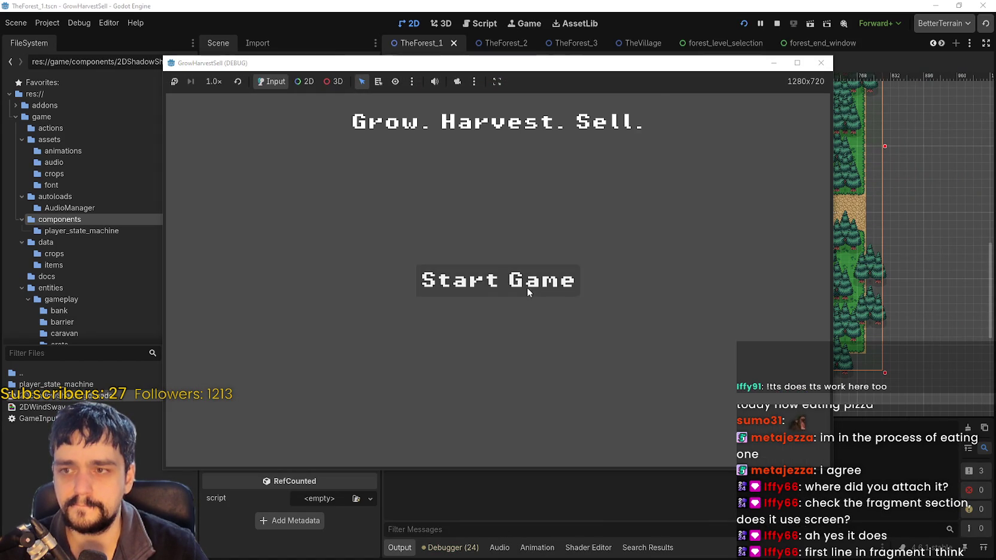
Start a new game, unlock Whisper at the Skill Board, and travel to The Forest.
left_click(527, 288)
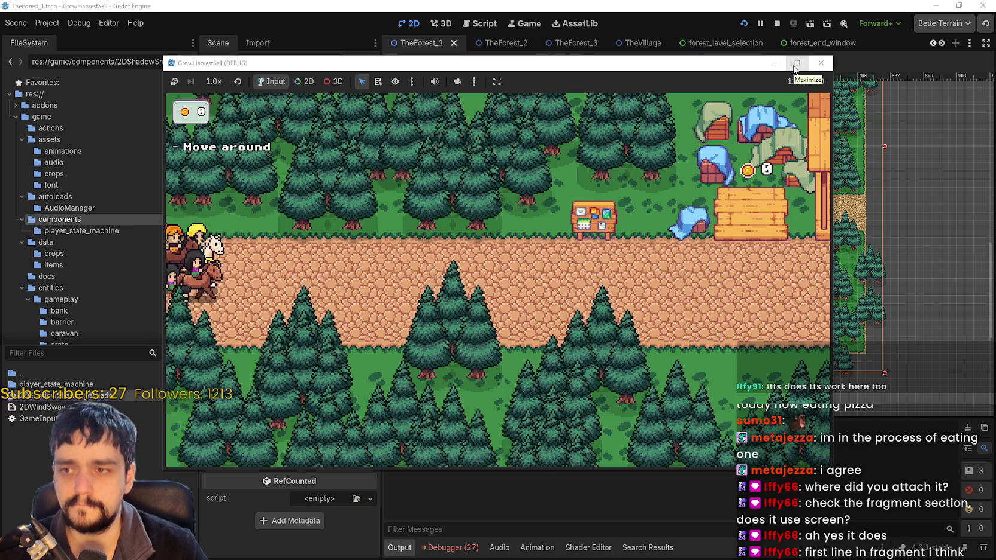
key("d")
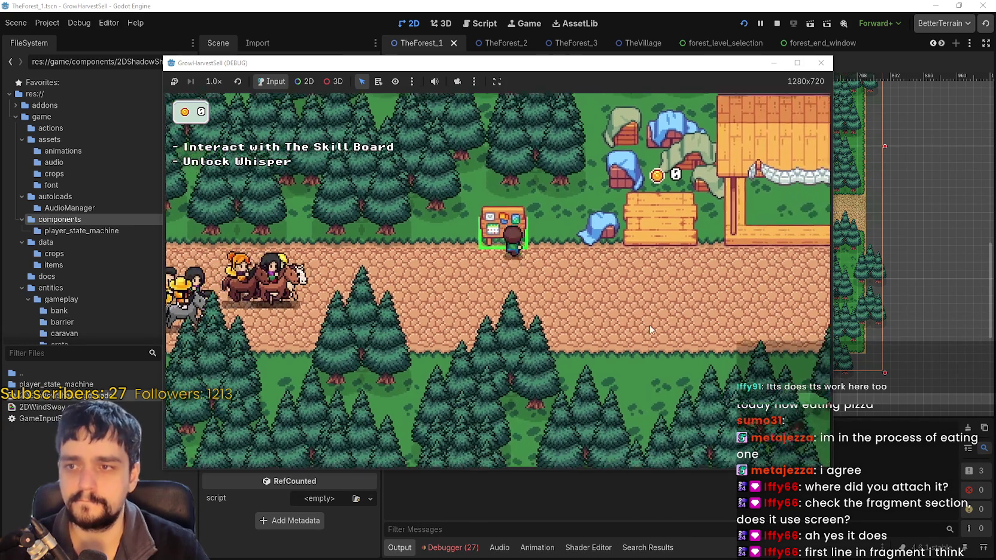
key("e")
left_click(527, 272)
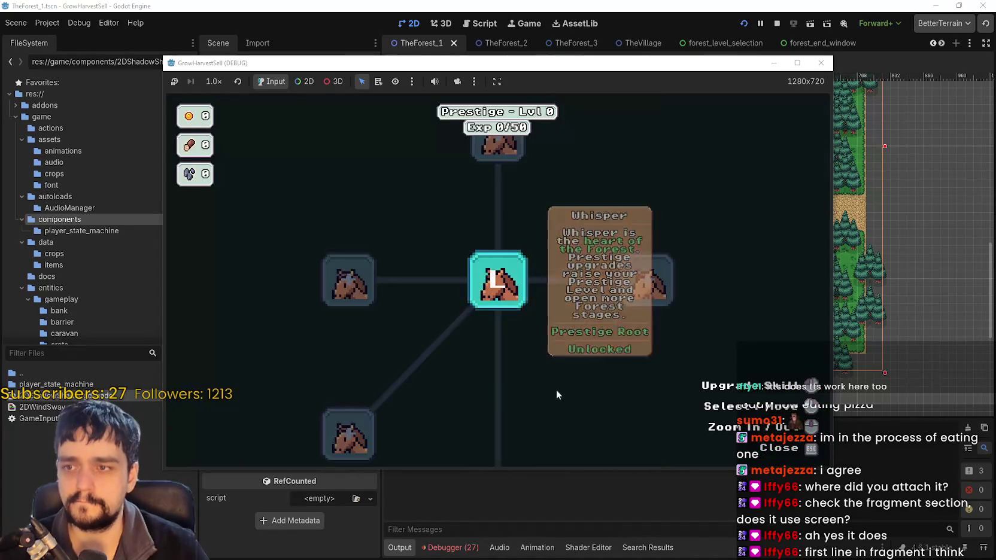
key("Escape")
key("s")
key("e")
key("Return")
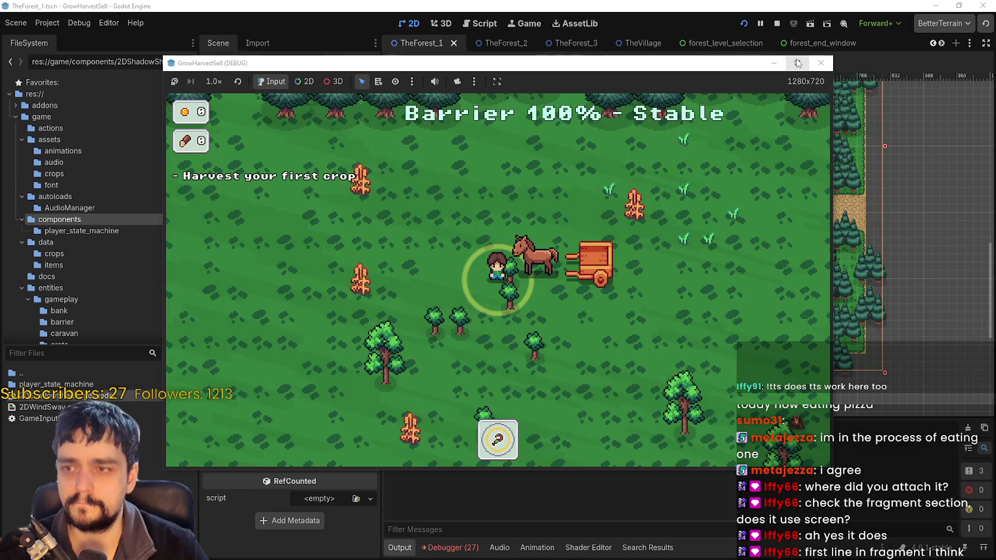
Walk around the full-screen forest stage viewing shadow patches, then restore the window and stop the game.
left_click(798, 62)
key("a")
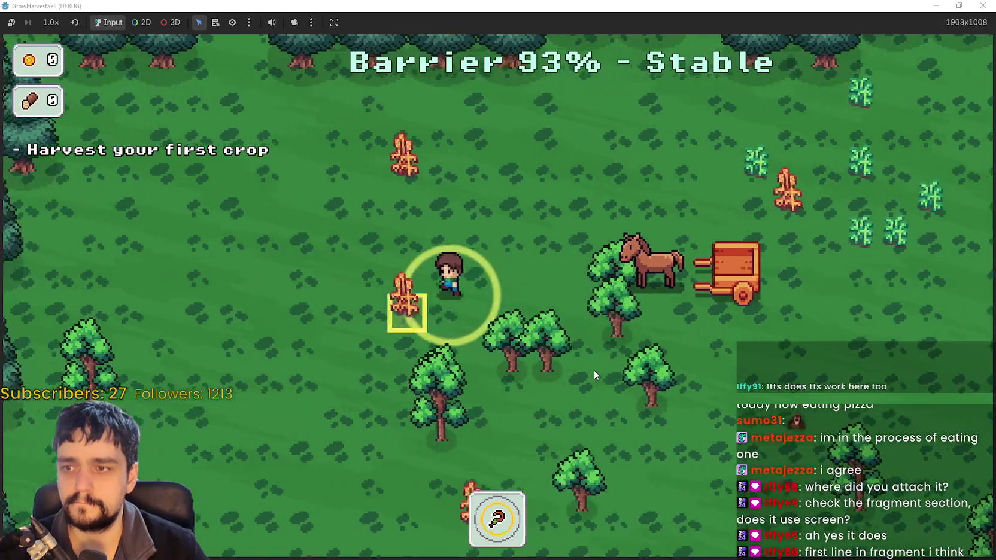
key("a")
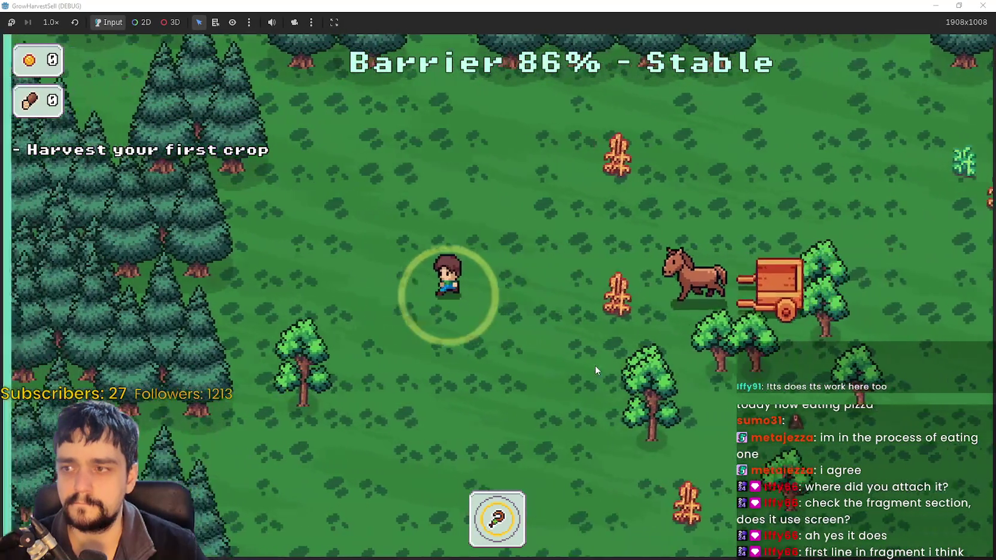
key("d")
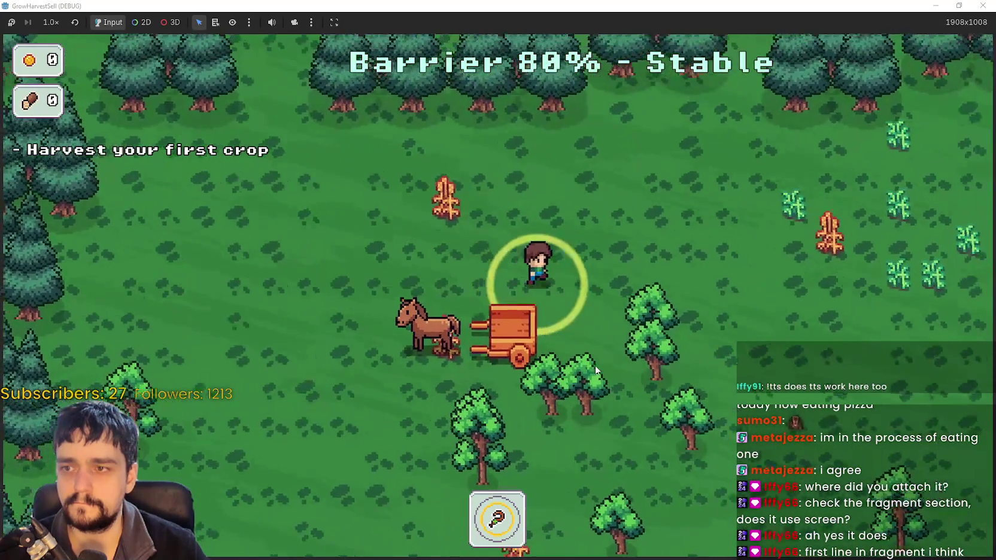
key("d")
key("s")
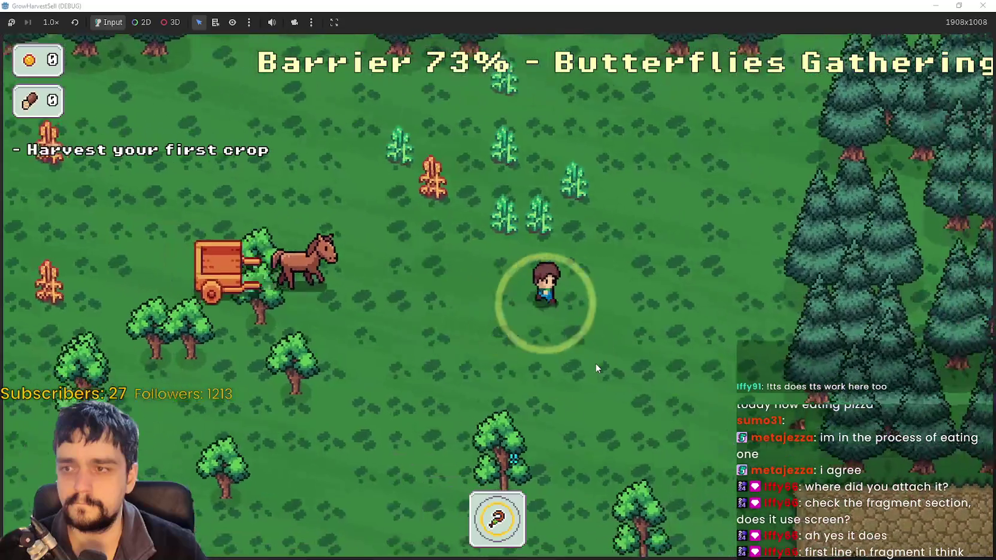
key("s")
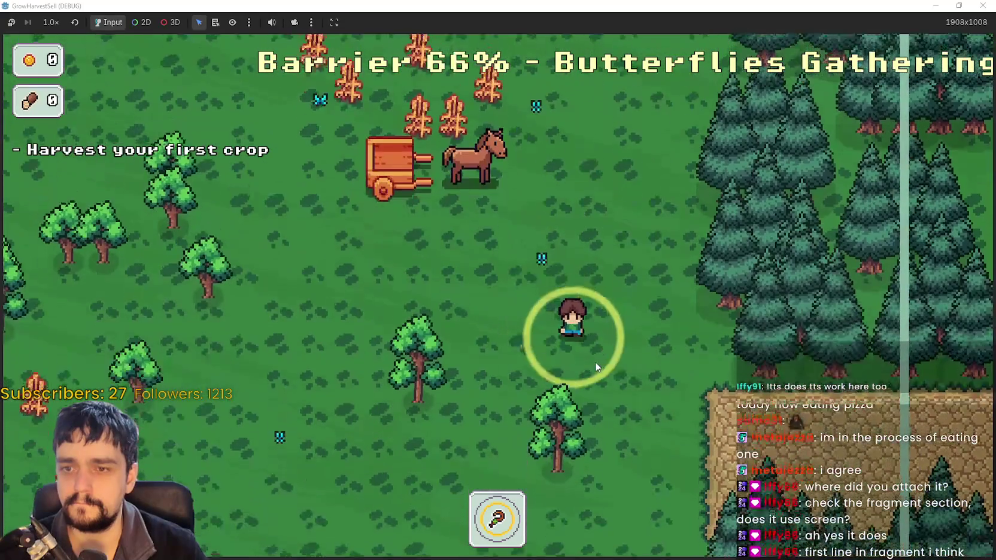
key("a")
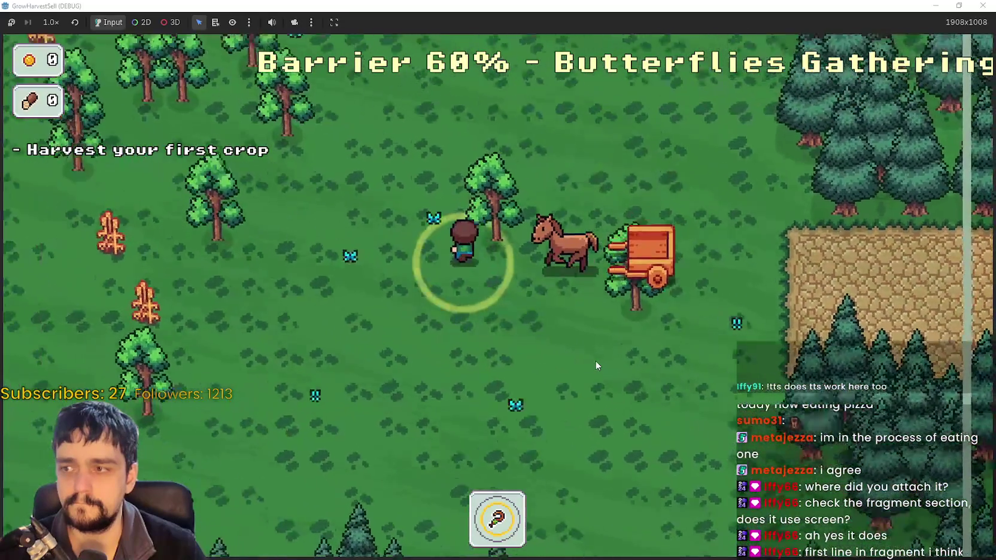
key("w")
double_click(604, 8)
left_click(777, 23)
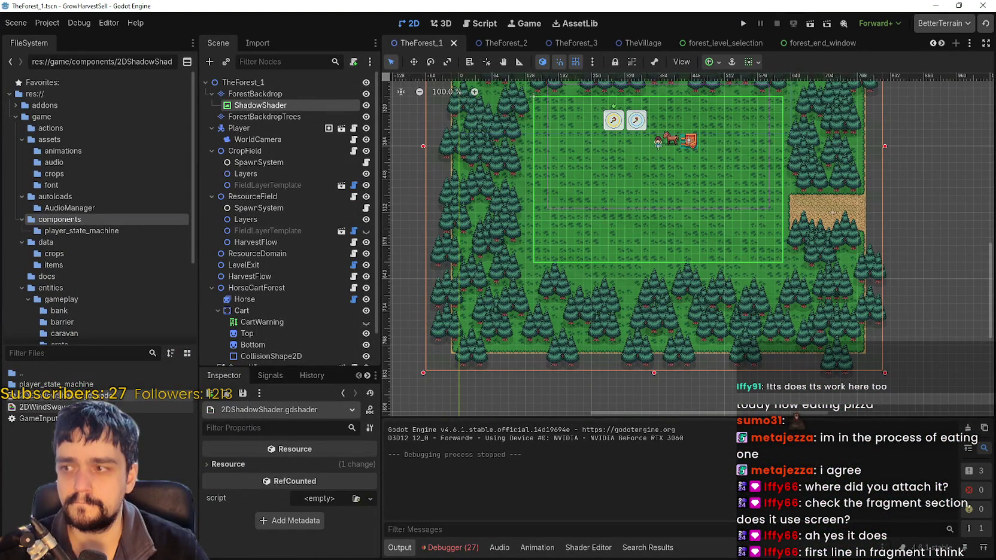
Change line 47's offset from vec2(20,20) to vec2(200,200) and run the game.
double_click(107, 396)
left_click(795, 399)
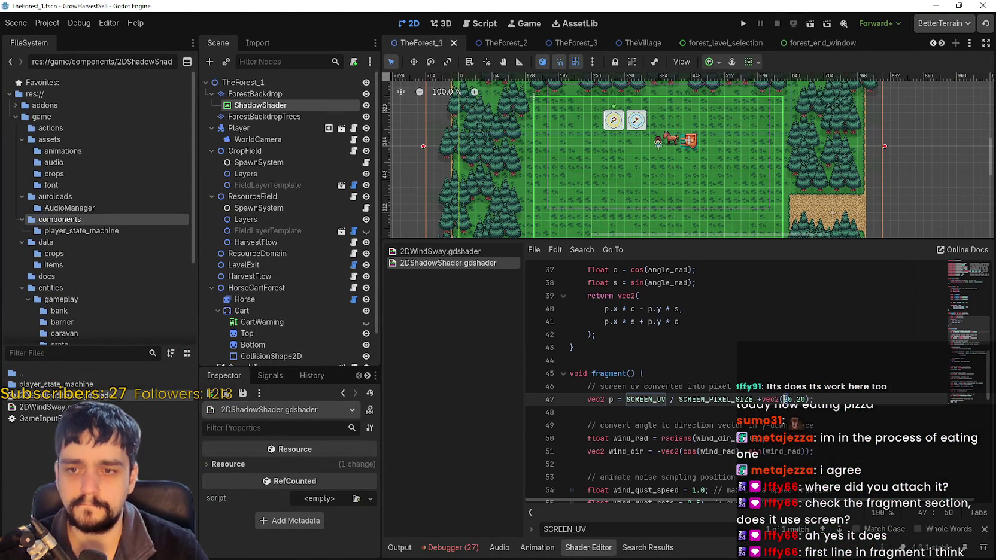
left_click(790, 399)
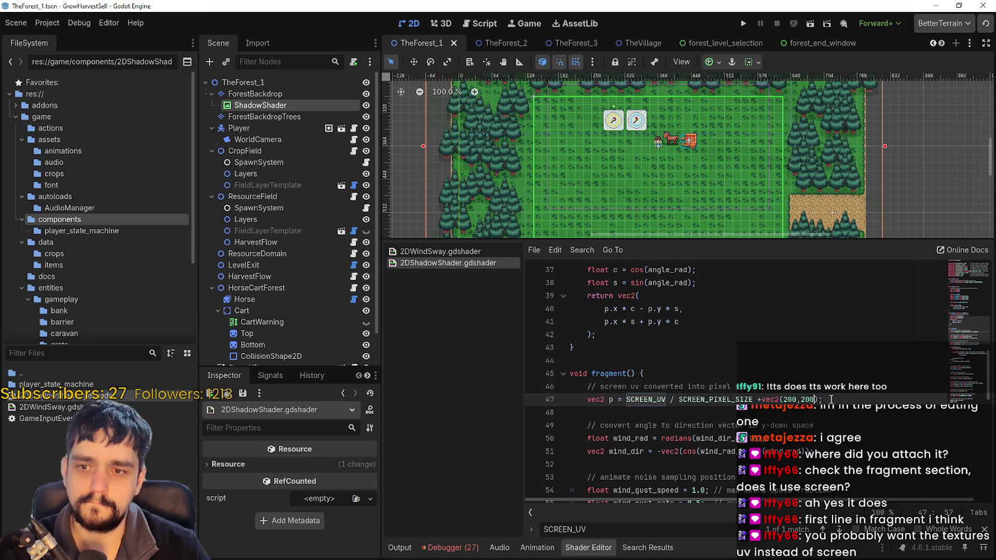
left_click(867, 372)
left_click(743, 24)
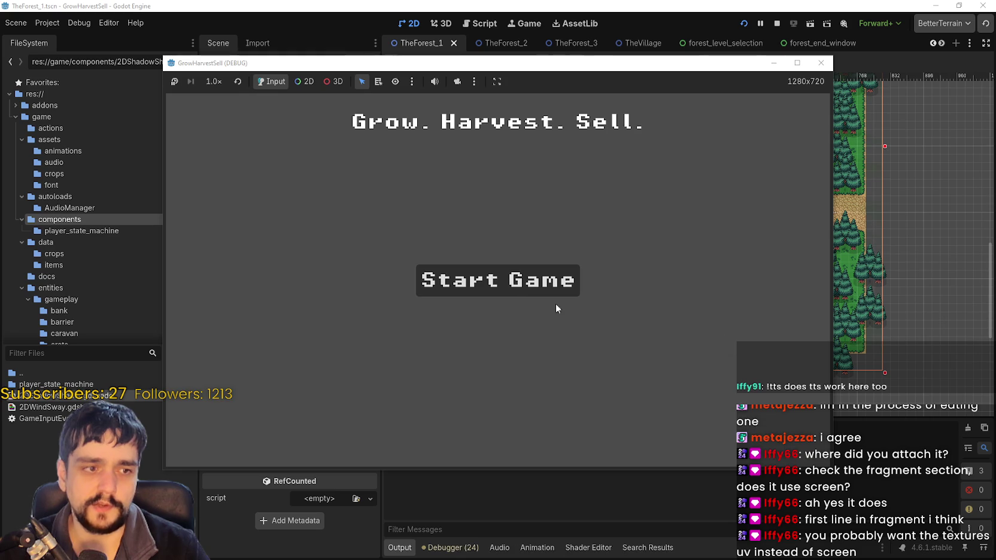
Start the game, unlock Whisper in the Prestige skill tree, and travel to Stage 1.
left_click(541, 280)
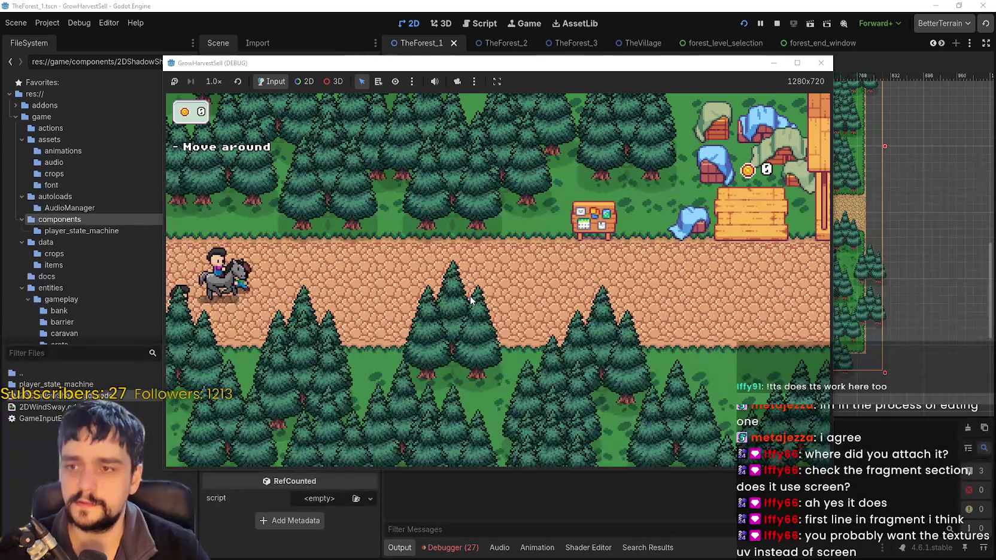
key("d")
key("w")
key("a")
key("e")
left_click(497, 279)
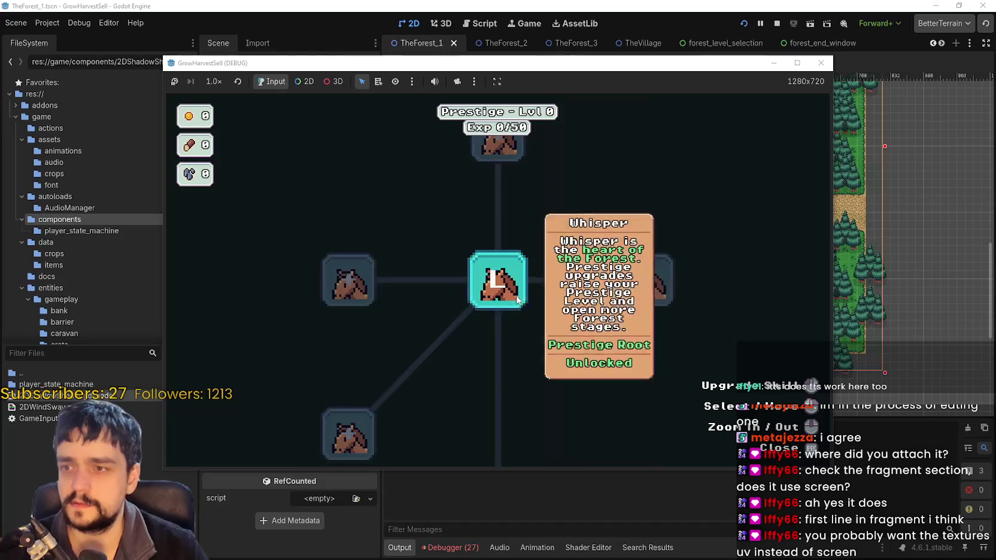
key("Escape")
key("a")
key("e")
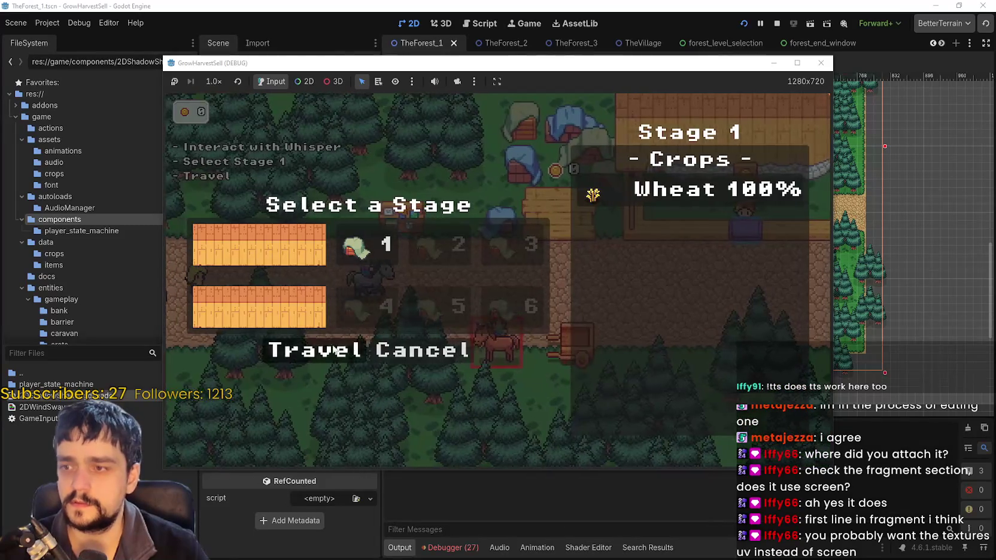
key("e")
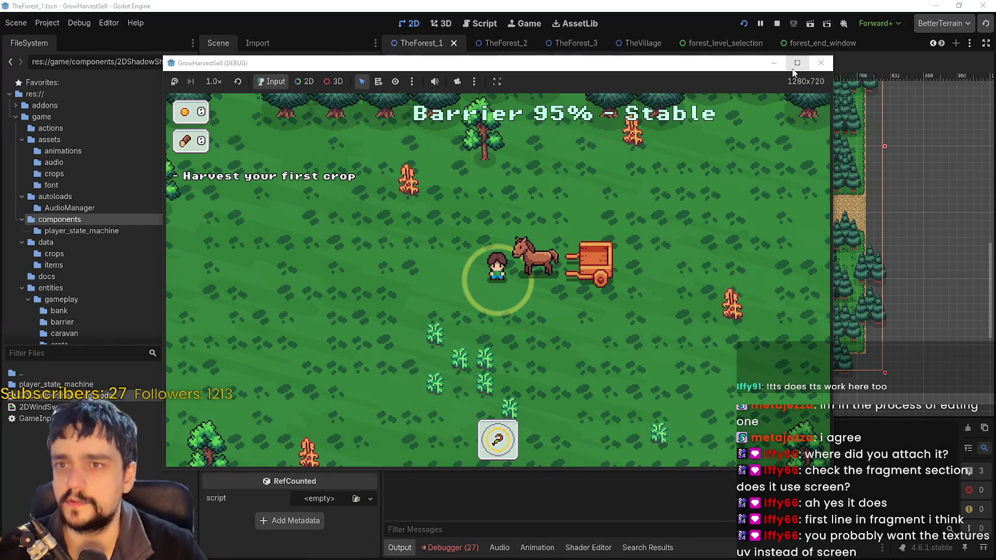
Walk around the full-screen forest checking the shadow overlay, then restore the window and stop the game.
left_click(796, 63)
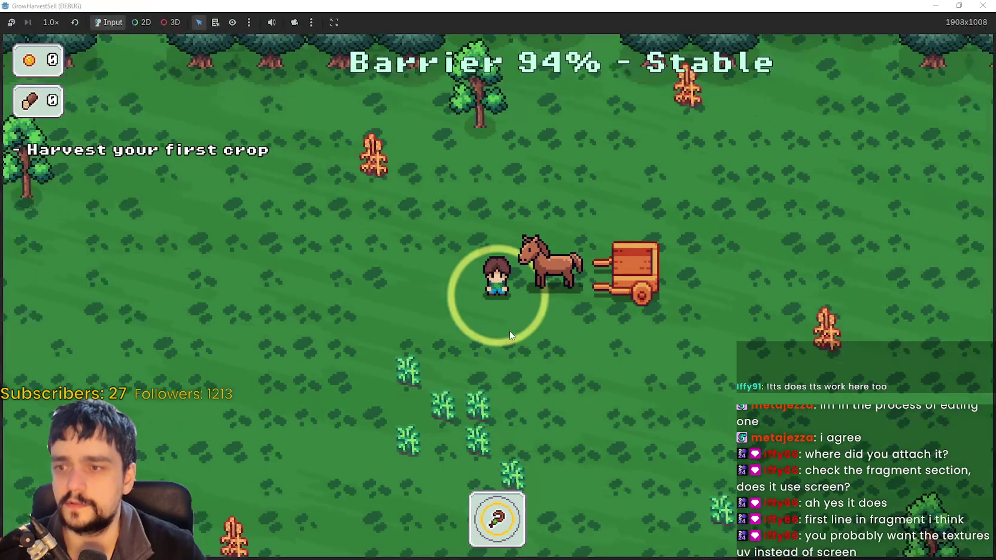
key("a")
key("d")
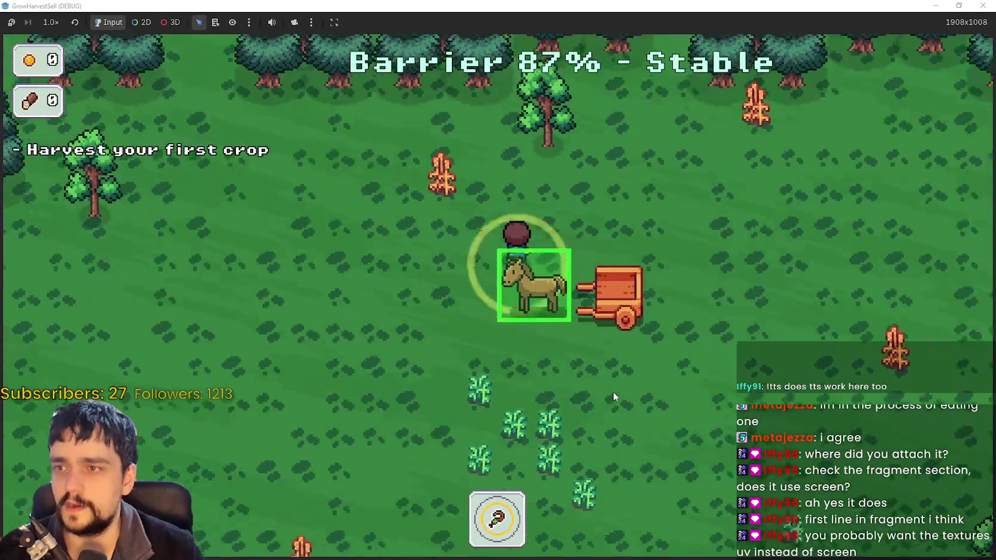
key("w")
key("s")
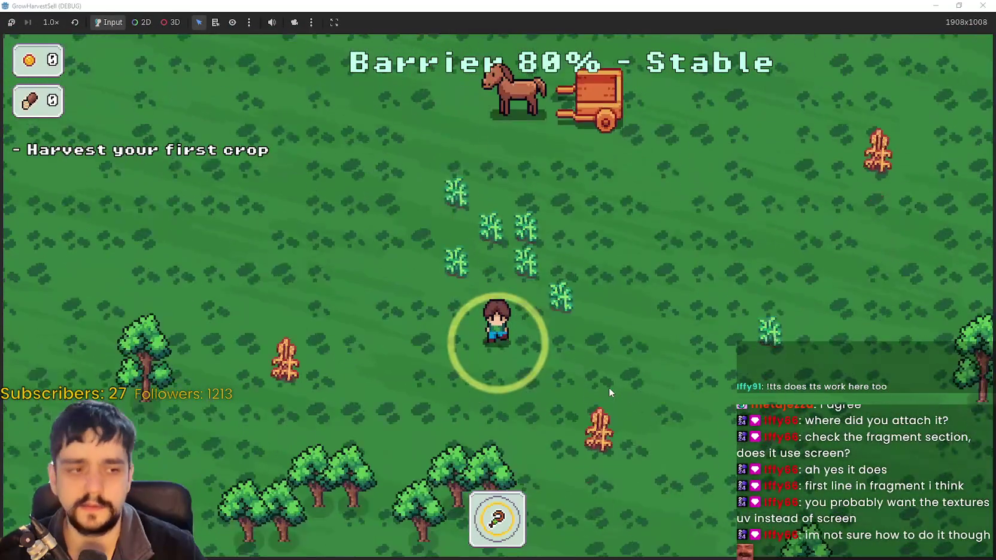
left_click_drag(703, 6, 703, 53)
left_click(800, 47)
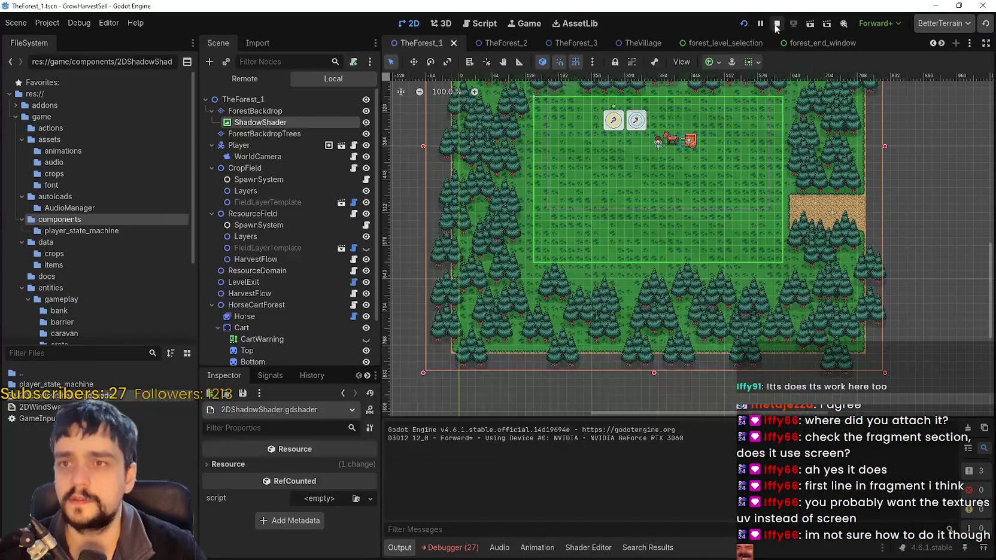
Return line 47 to SCREEN_UV / SCREEN_PIXEL_SIZE and select SCREEN_UV.
left_click(594, 548)
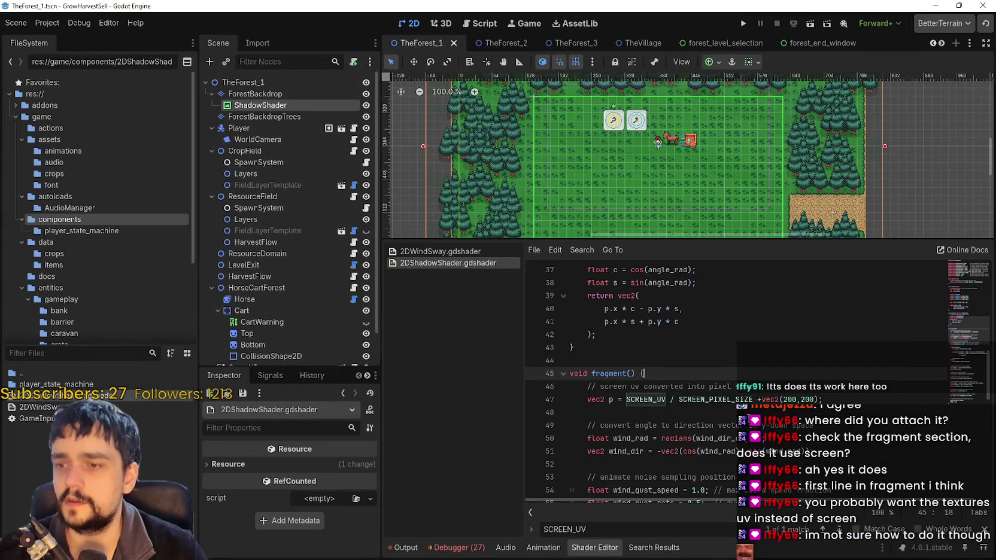
left_click(697, 399)
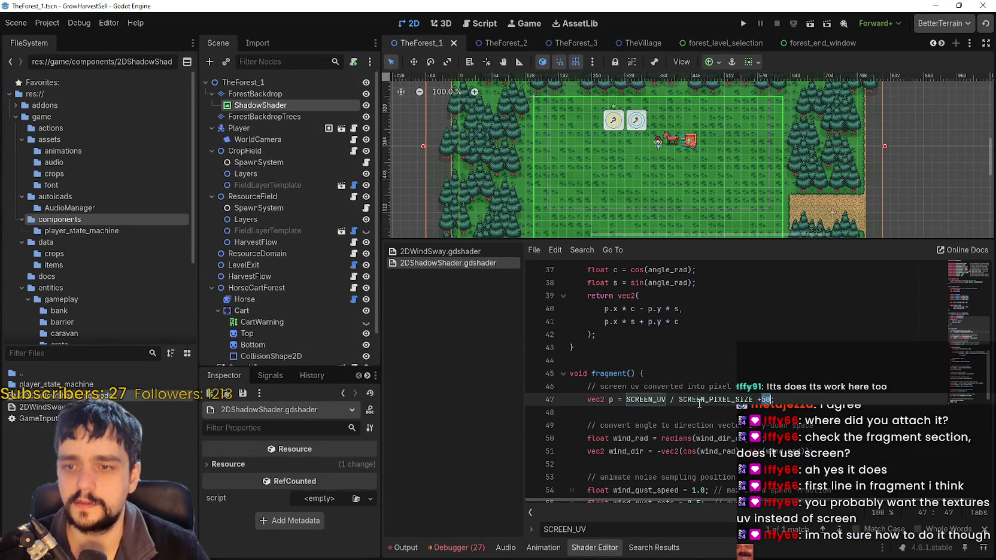
double_click(652, 400)
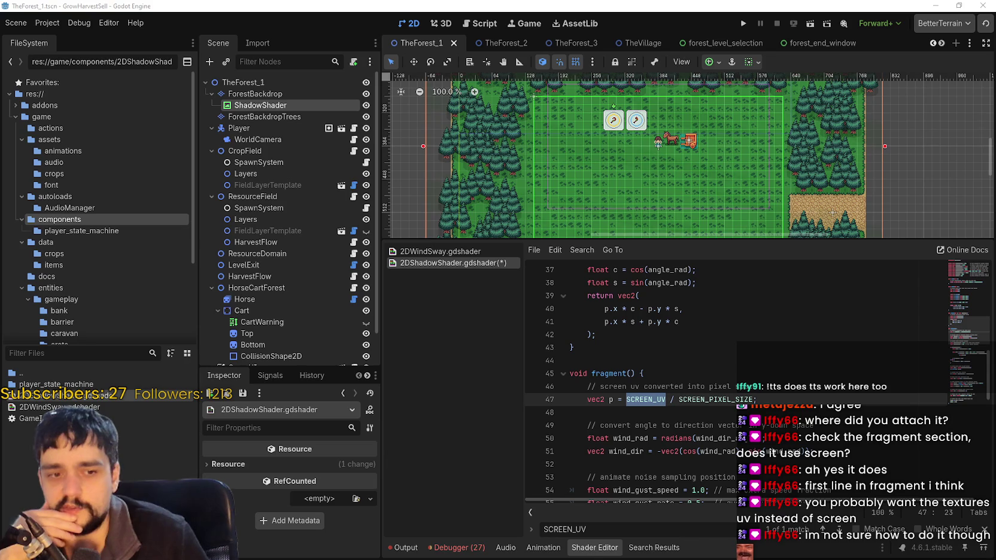
Compare against the Godot Shaders reference description in the browser, then return to Godot.
key("alt+Tab")
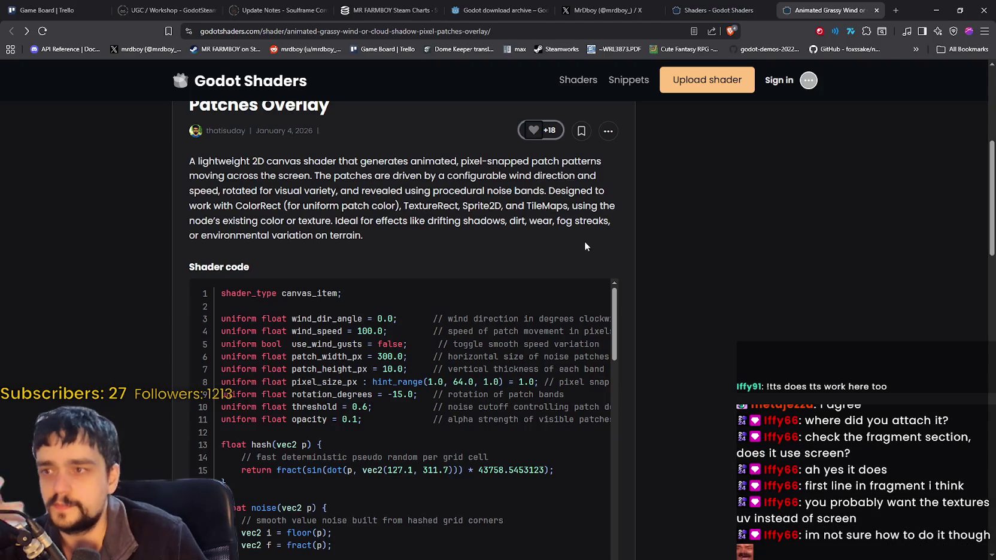
left_click_drag(556, 205, 515, 190)
left_click(534, 205)
left_click(936, 10)
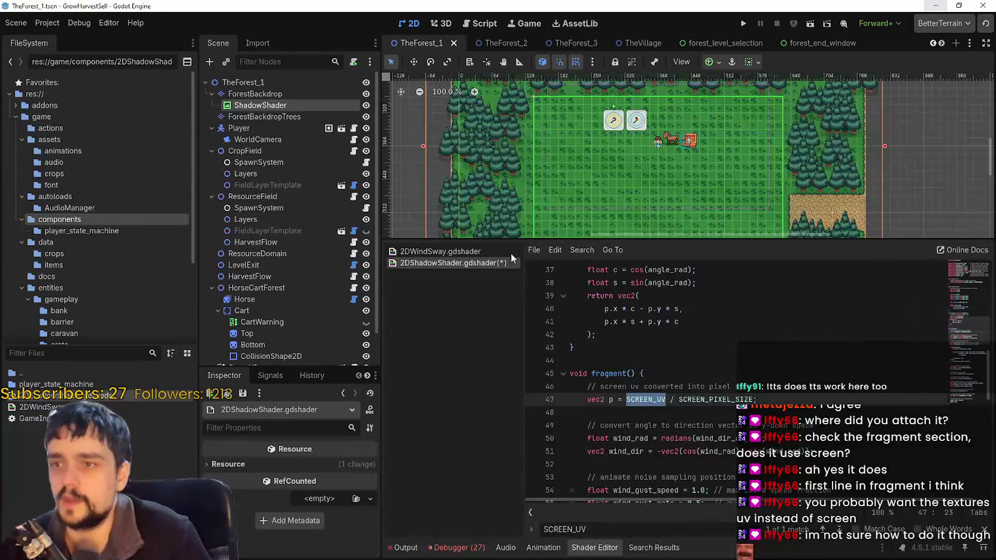
Hide ShadowShader and give ForestBackdrop a ShaderMaterial using 2DShadowShader.gdshader.
left_click(366, 105)
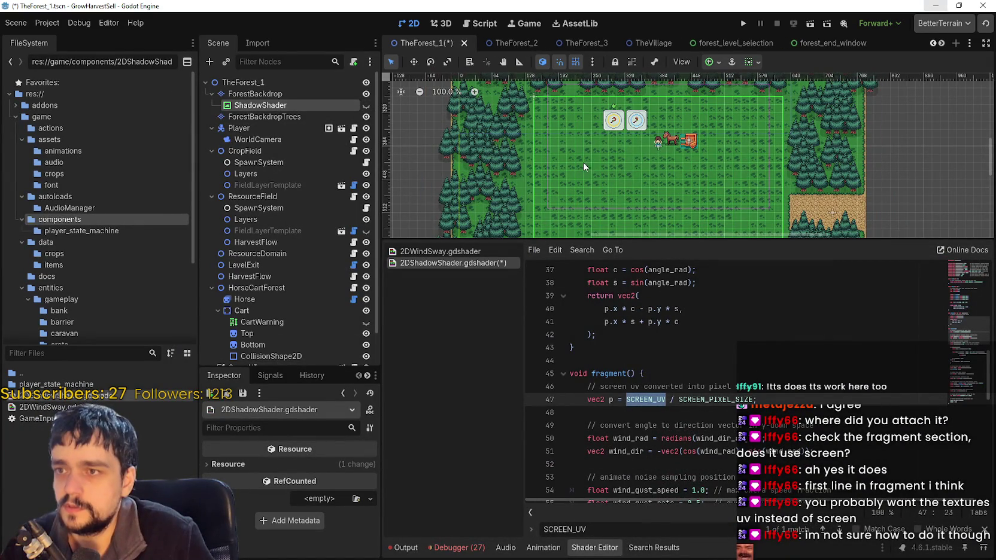
left_click(296, 94)
scroll(323, 488, "down", 10)
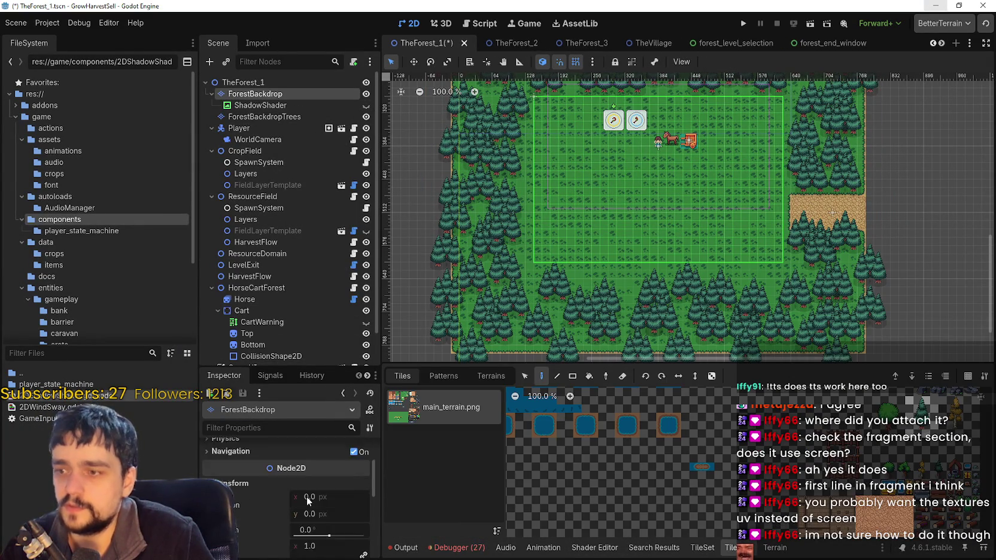
left_click(243, 452)
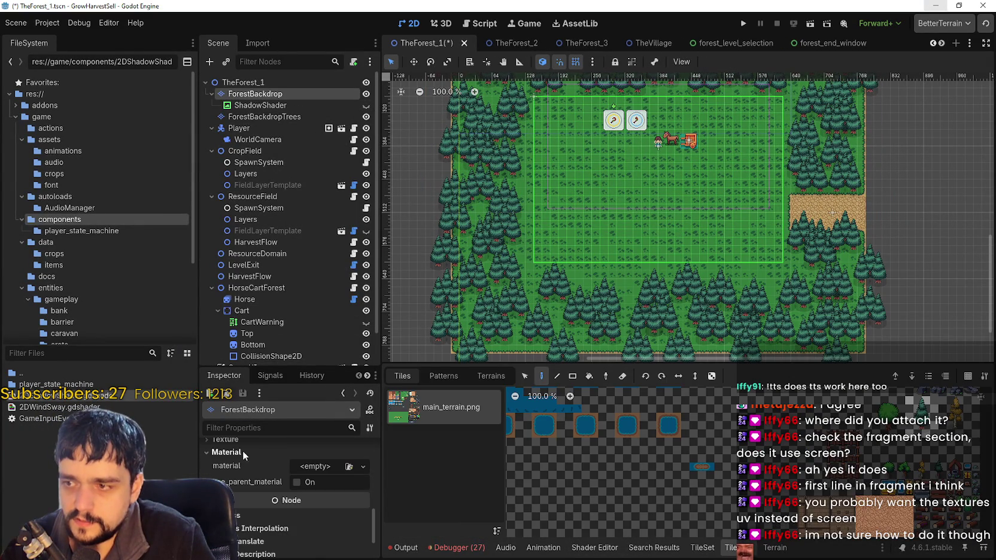
mouse_move(60, 395)
left_mouse_down()
mouse_move(307, 467)
mouse_move(316, 505)
mouse_move(328, 510)
left_mouse_up()
Launch the game to the Grow. Harvest. Sell. title screen to test the material.
scroll(647, 171, "up", 6)
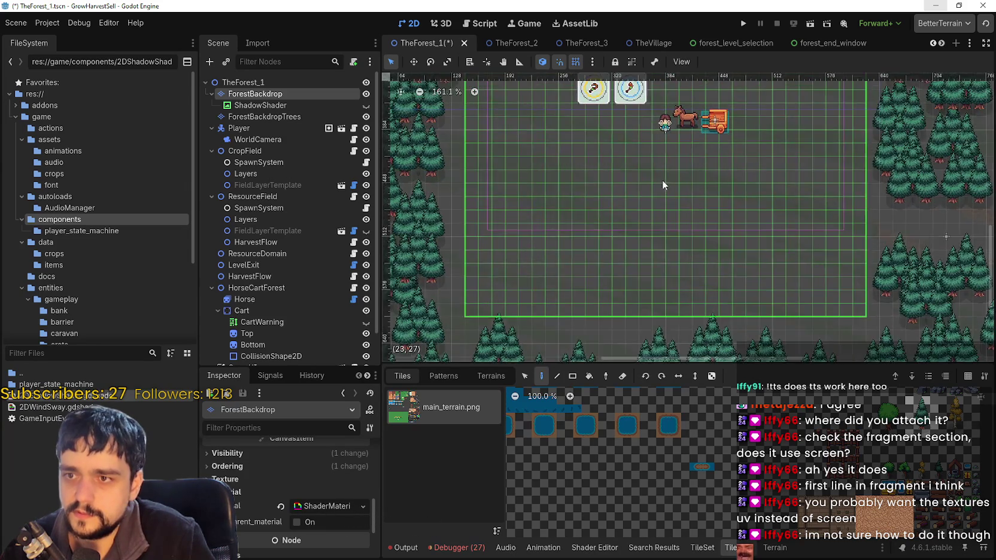
scroll(676, 163, "up", 1)
scroll(676, 163, "down", 3)
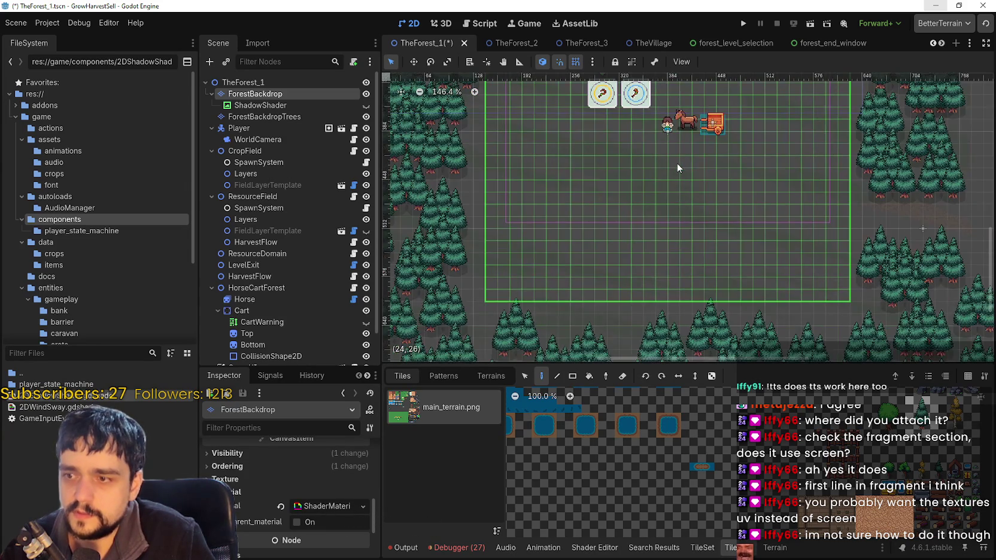
scroll(780, 494, "up", 3)
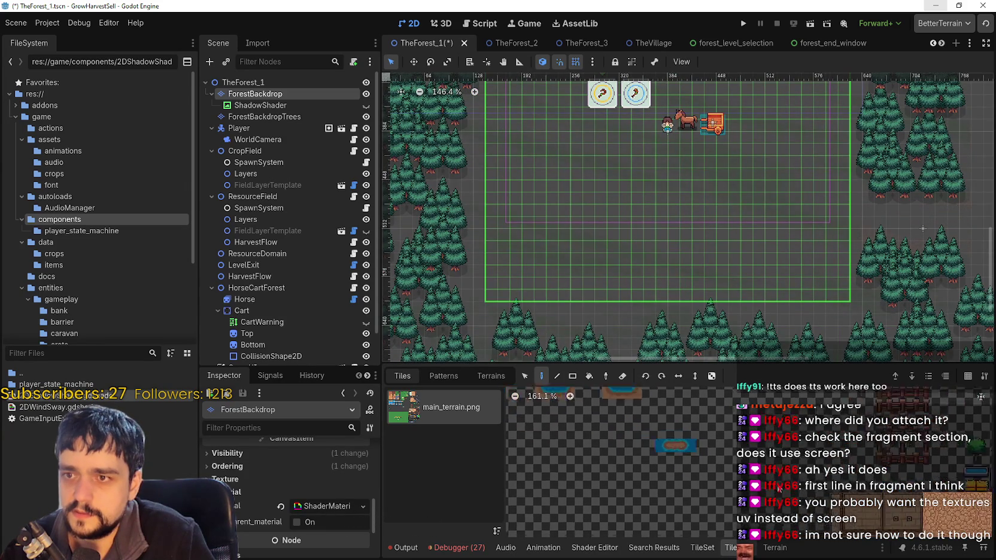
left_click(745, 24)
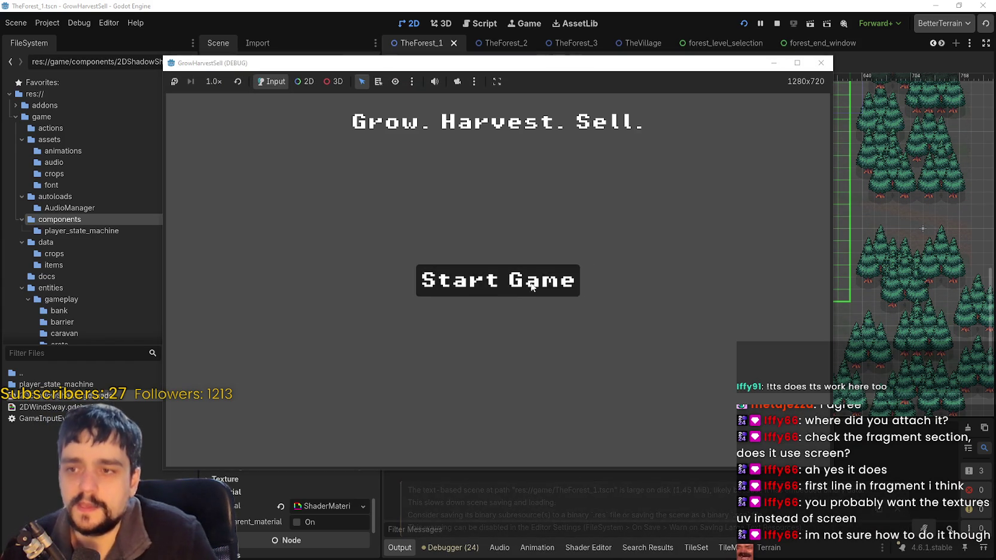
Start the game full screen, walk to the skill board and check the Prestige skill tree.
left_click(556, 277)
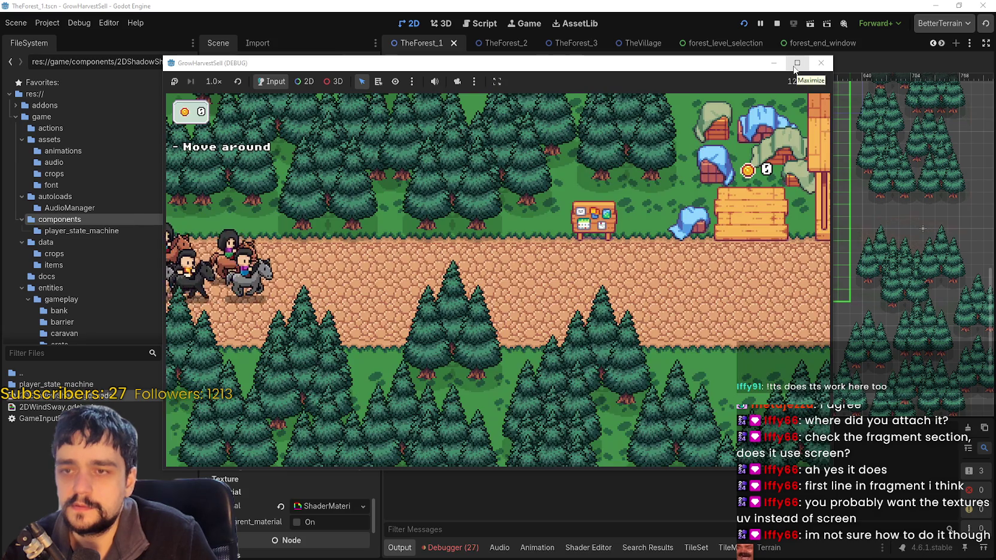
left_click(796, 66)
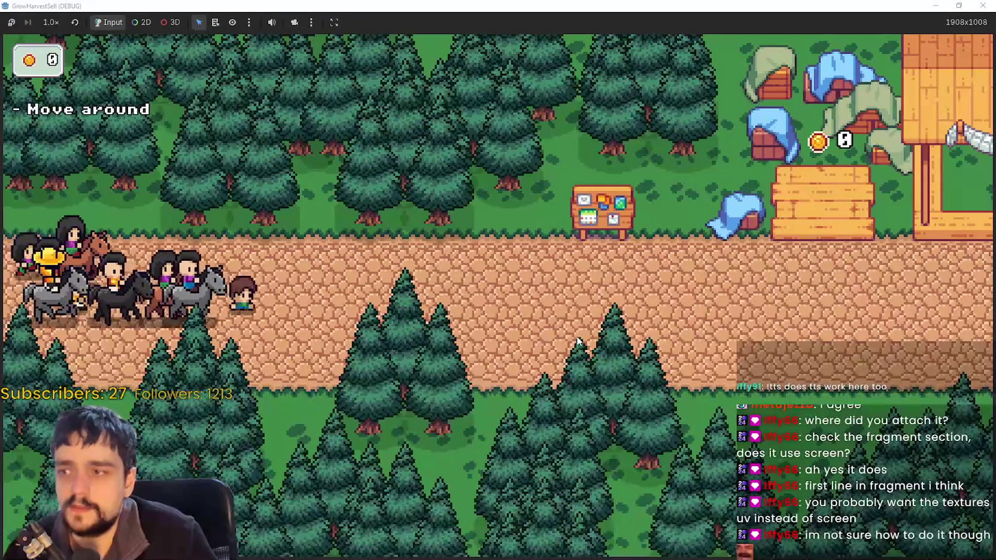
key("d")
key("w")
key("e")
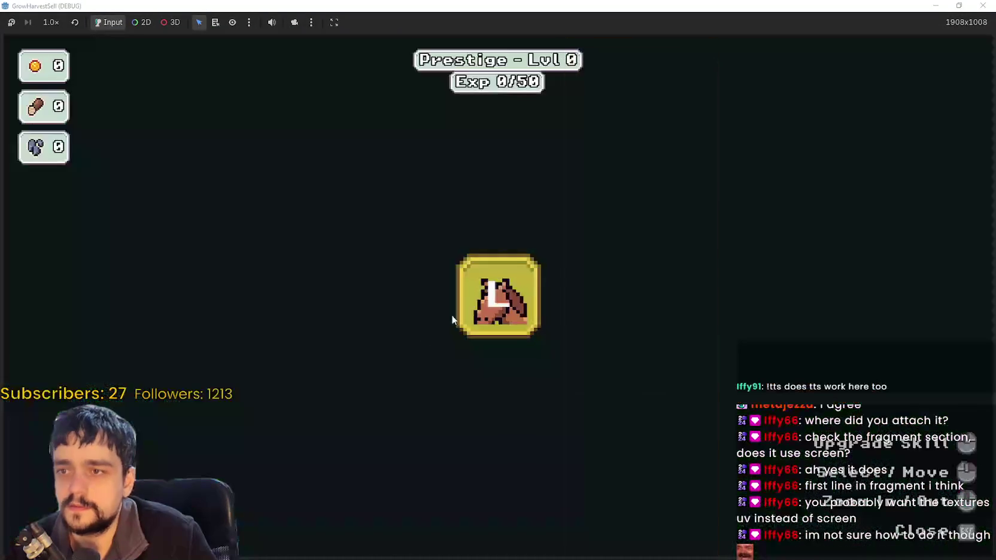
key("Escape")
Travel to Stage 1 in the forest and walk around inspecting the shadows.
left_click(574, 376)
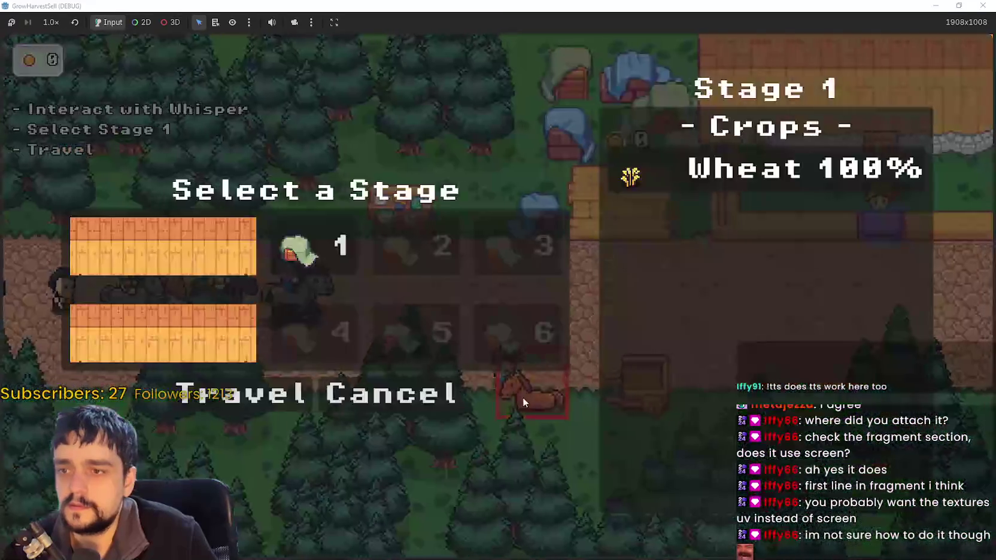
key("Return")
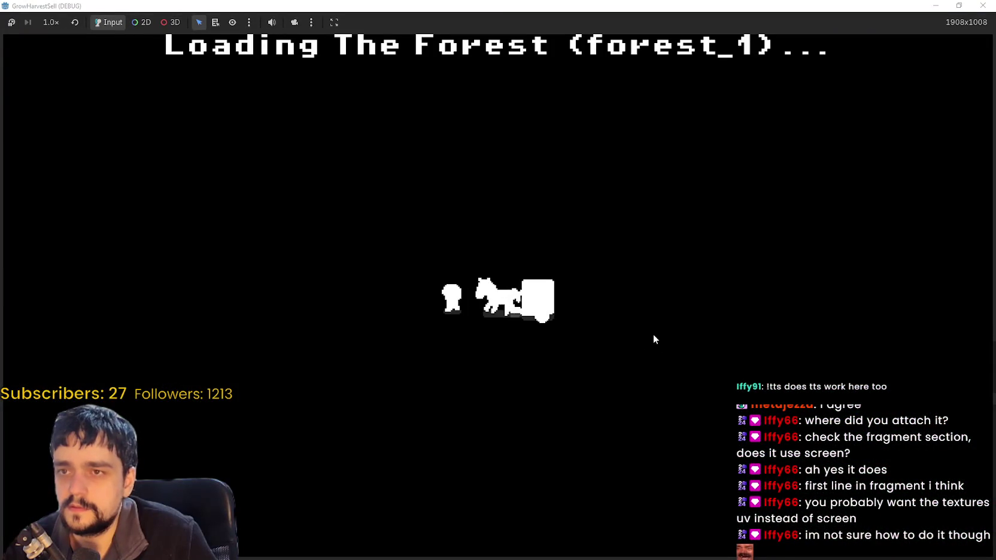
key("a")
key("d")
key("w")
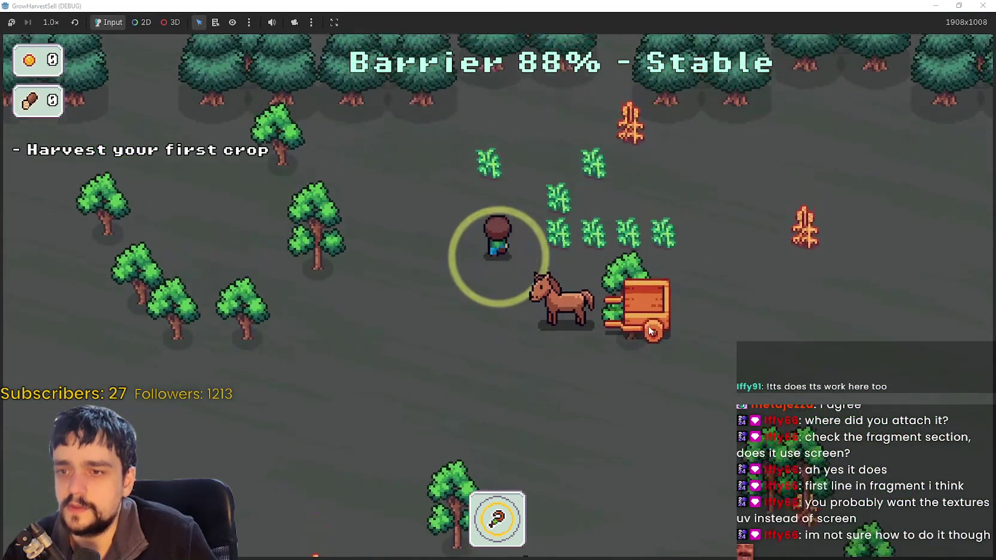
key("s")
key("a")
key("w")
Keep walking the character around the forest level, then close the running game.
key("d")
key("s")
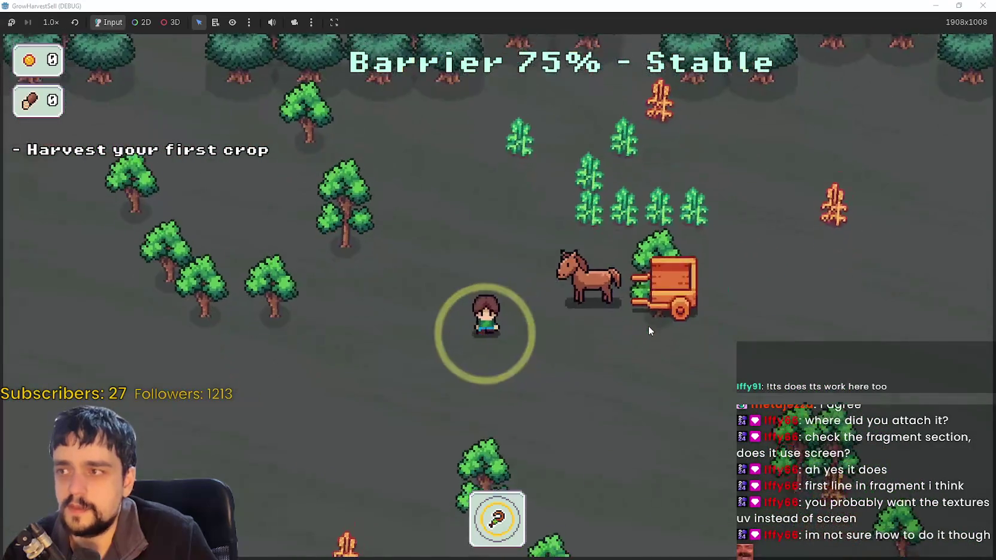
key("a")
key("w")
key("d")
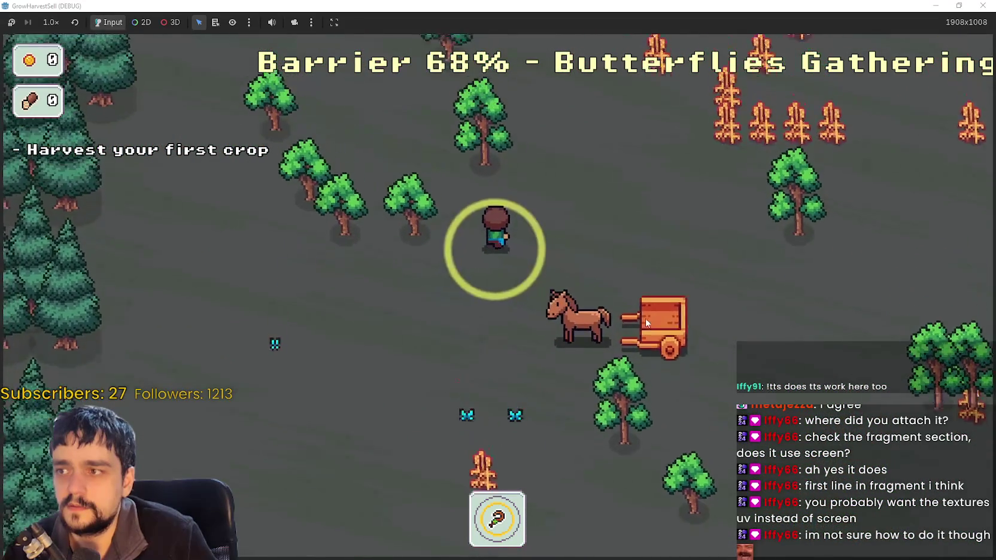
key("d")
double_click(627, 4)
left_click(844, 128)
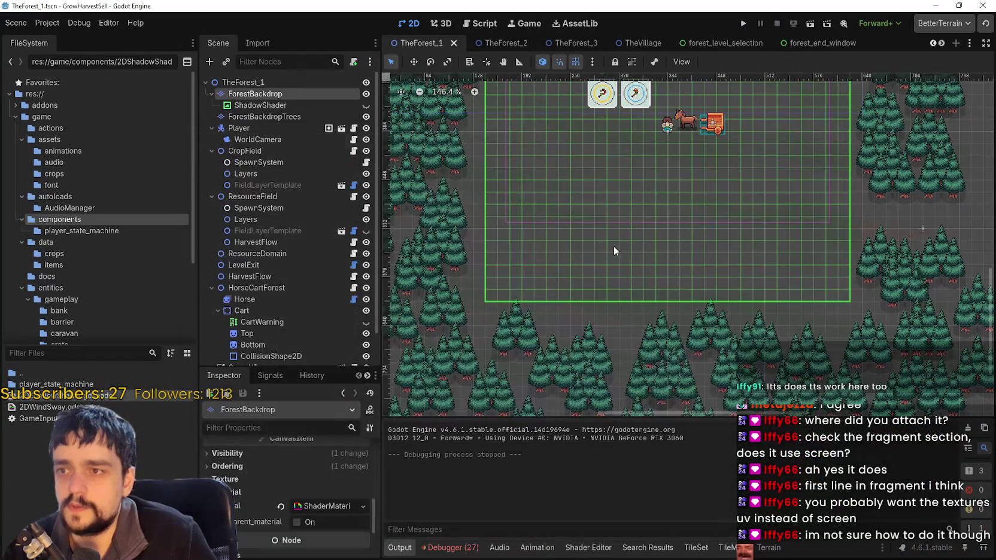
Clear the shader material from ForestBackdrop and save the forest scene.
left_click(281, 506)
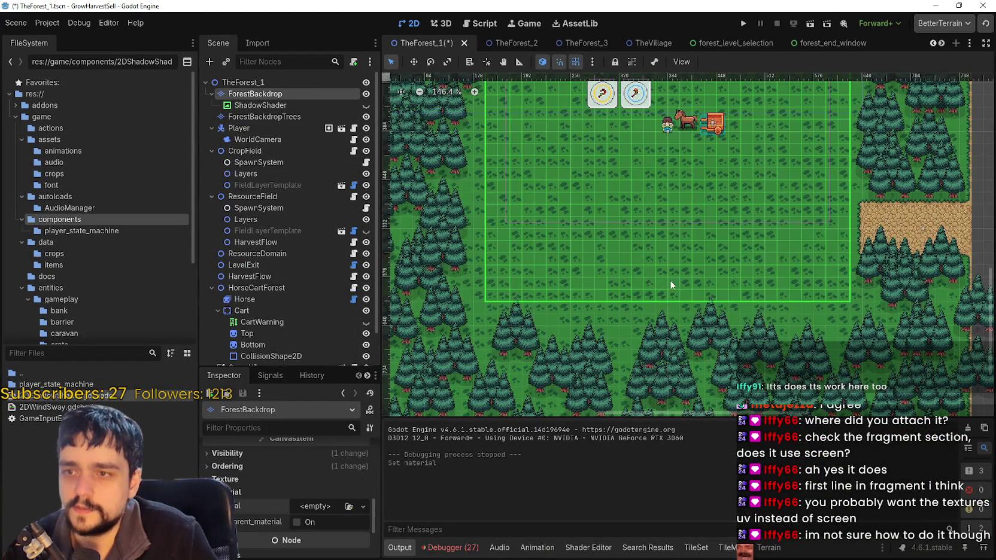
scroll(670, 280, "down", 2)
key("ctrl+s")
Reparent ShadowShader directly under TheForest_1 and toggle the overlay's visibility.
mouse_move(274, 105)
left_mouse_down()
mouse_move(266, 210)
mouse_move(254, 196)
mouse_move(286, 178)
mouse_move(285, 88)
left_mouse_up()
scroll(613, 249, "down", 1)
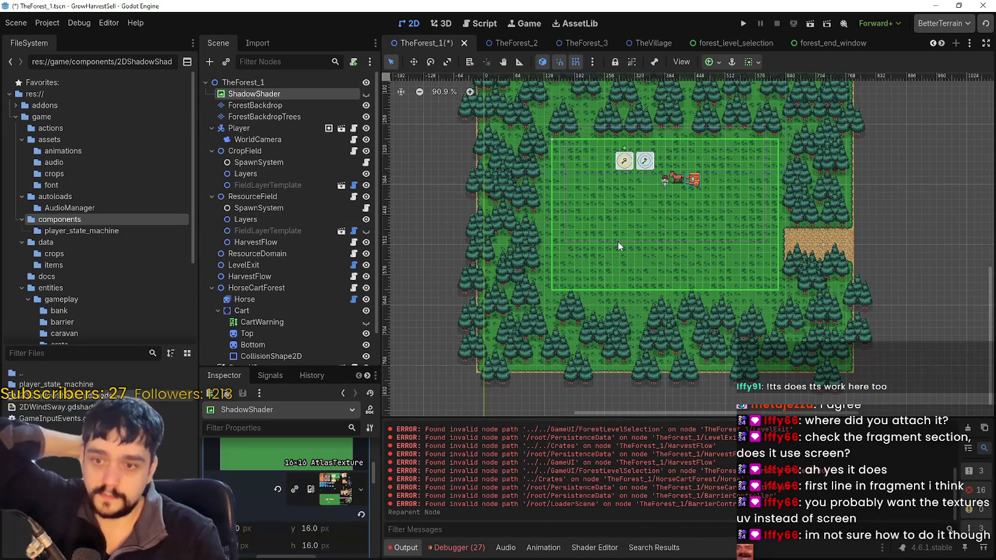
scroll(618, 242, "down", 2)
scroll(298, 502, "up", 3)
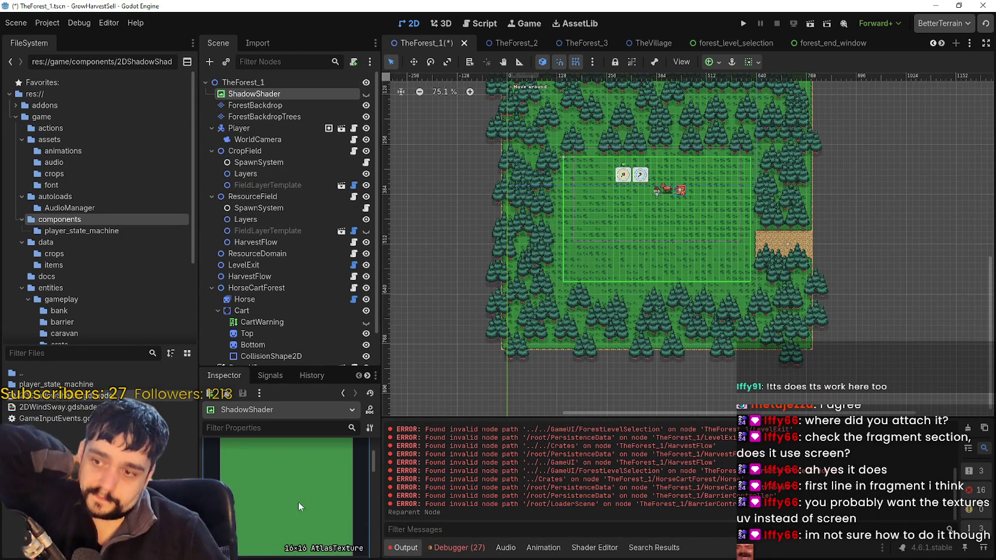
left_click(309, 495)
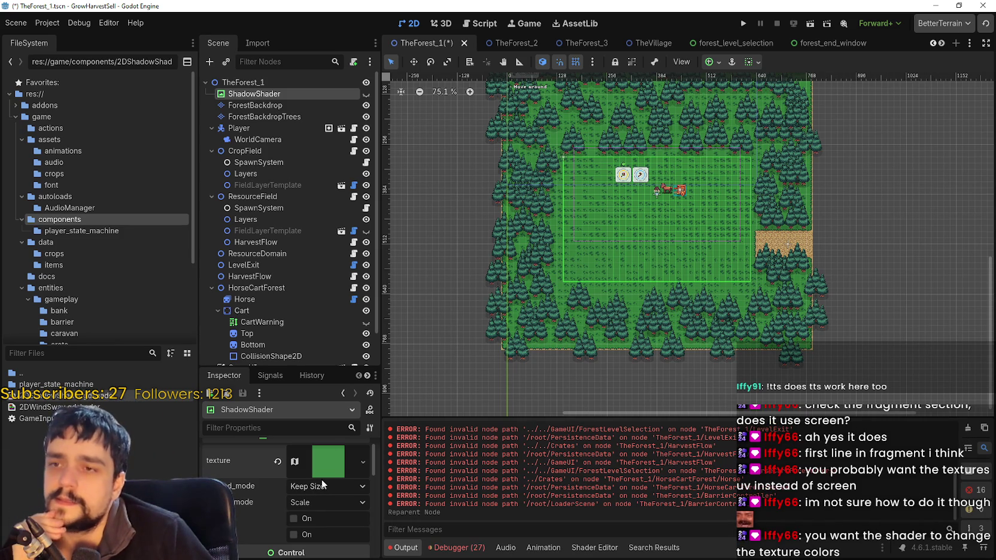
left_click(365, 94)
Inspect the CropField, world camera and ForestBackdrop nodes, then return to ShadowShader's properties.
scroll(689, 180, "up", 1)
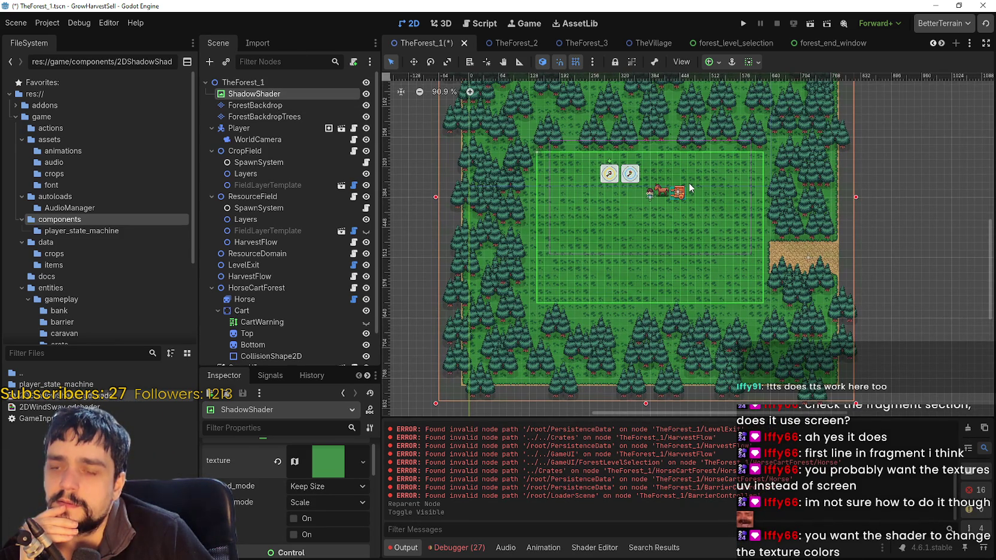
scroll(797, 320, "up", 3)
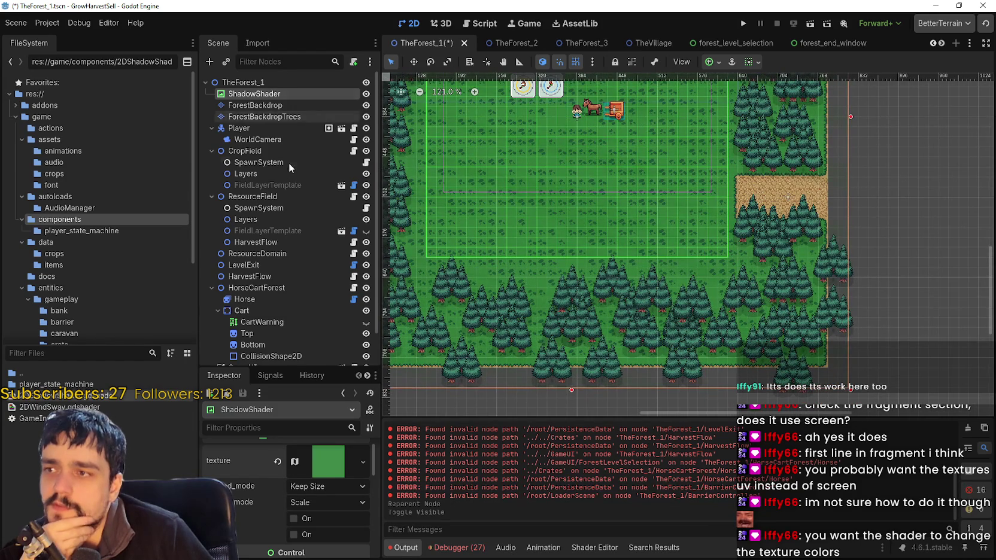
left_click(277, 147)
scroll(514, 189, "down", 4)
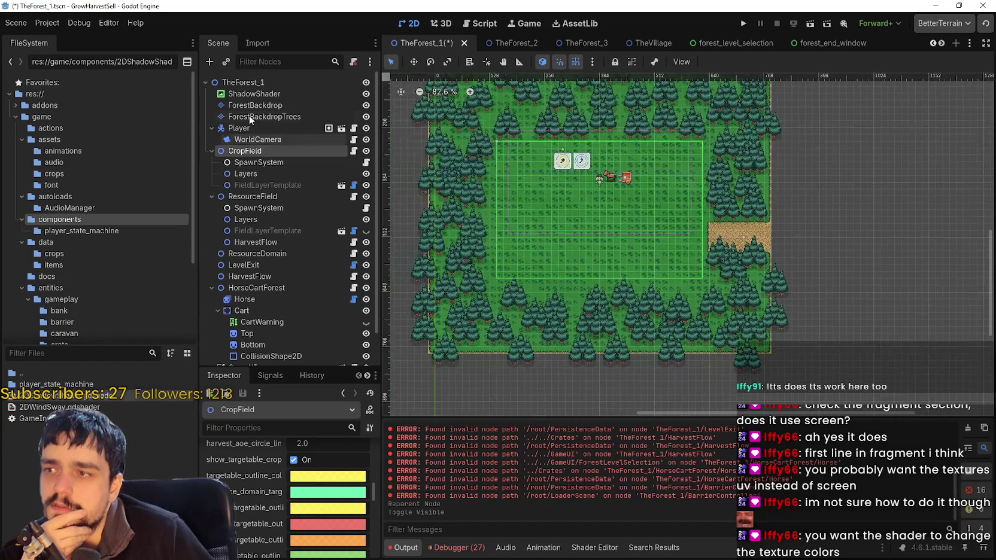
left_click(261, 138)
scroll(596, 163, "up", 5)
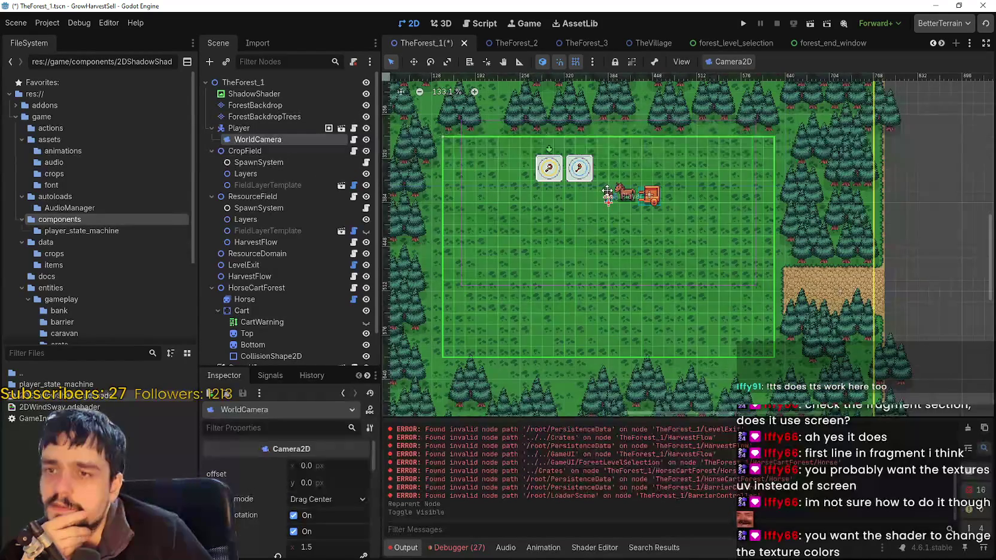
scroll(729, 262, "up", 3)
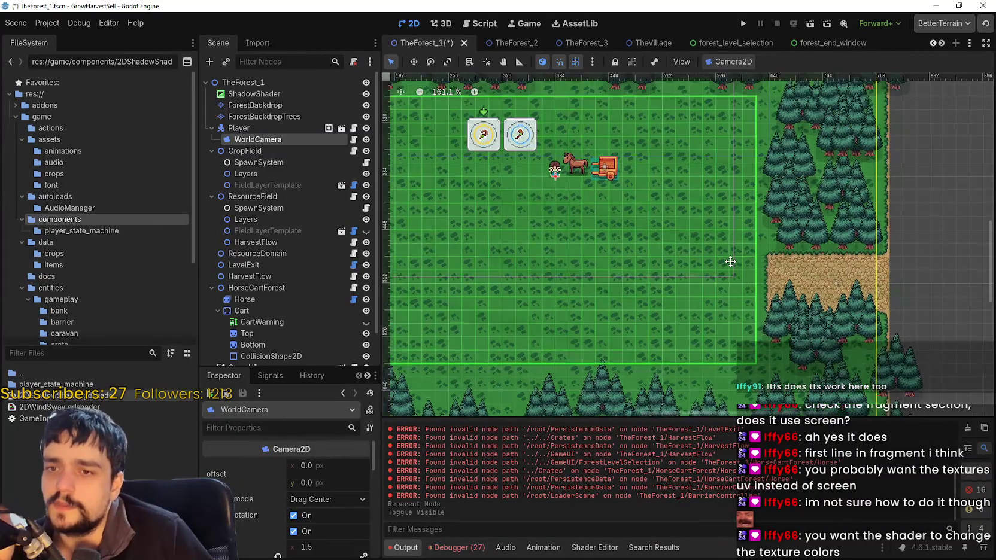
scroll(729, 262, "down", 7)
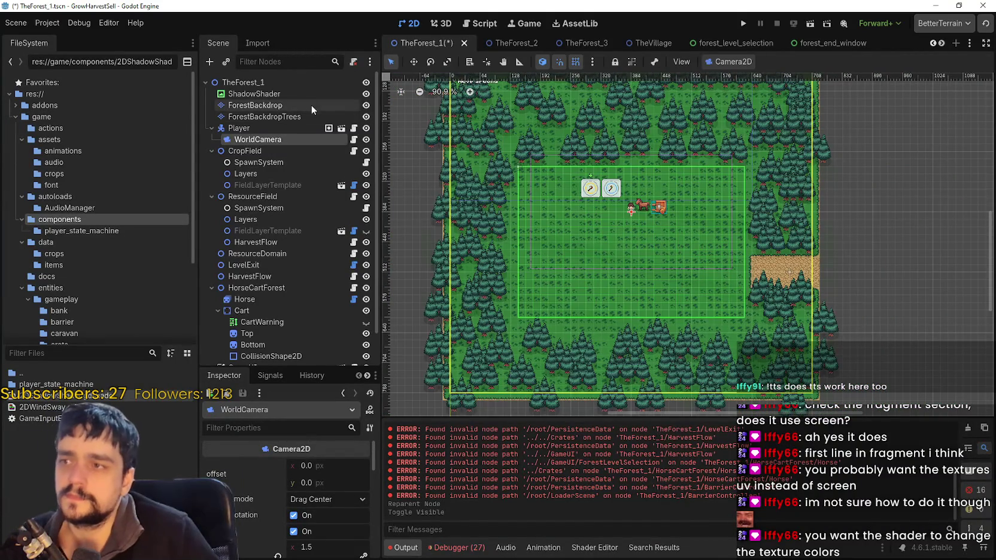
left_click(311, 105)
left_click(307, 94)
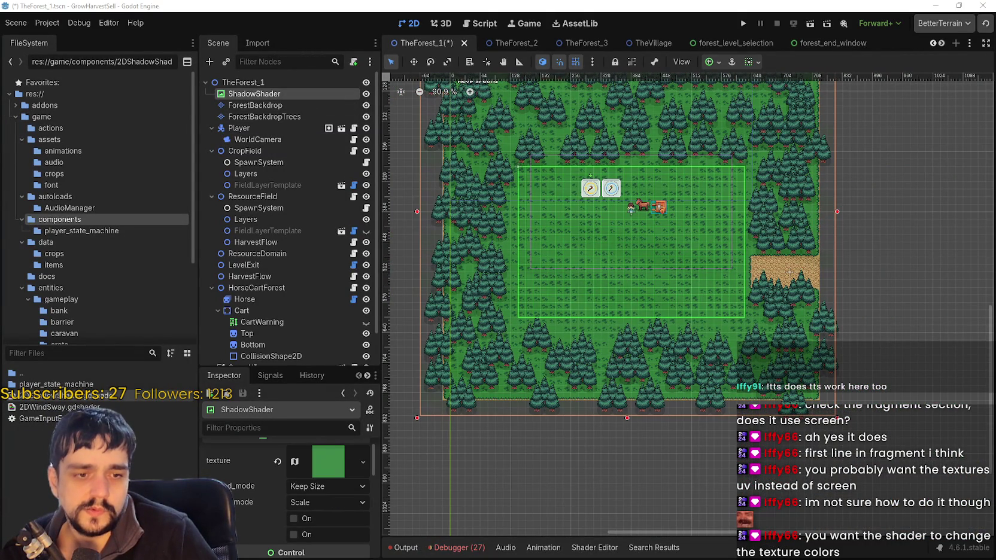
key("alt+Tab")
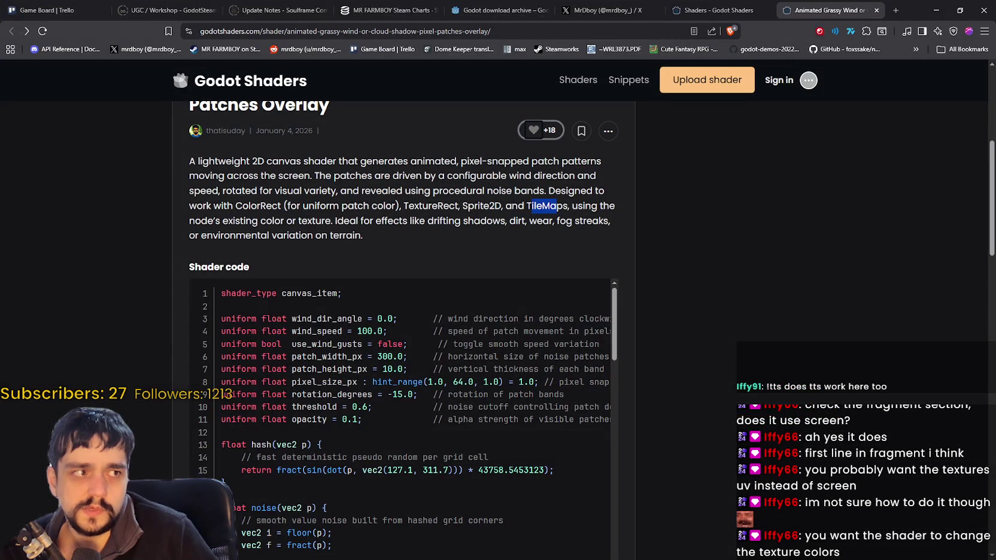
key("alt+Tab")
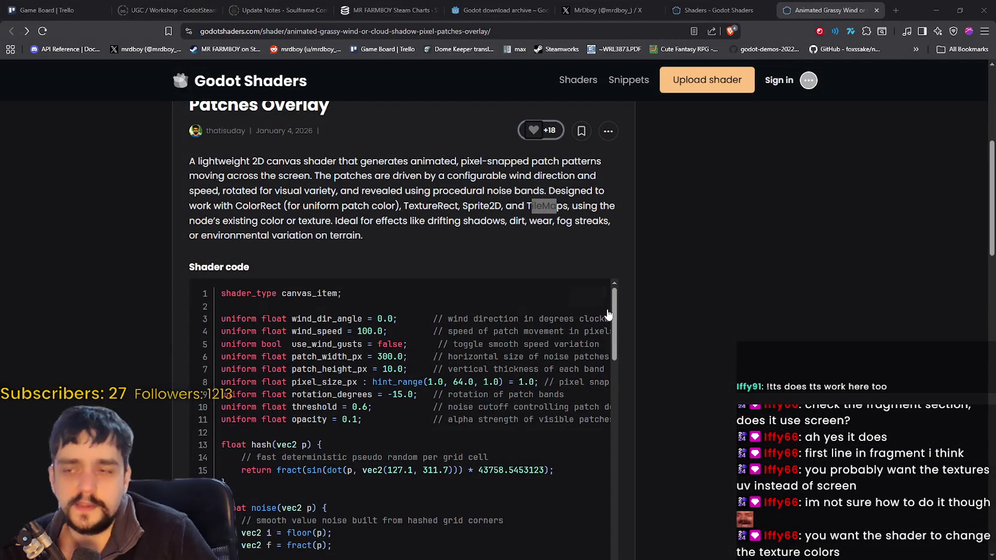
left_click(559, 247)
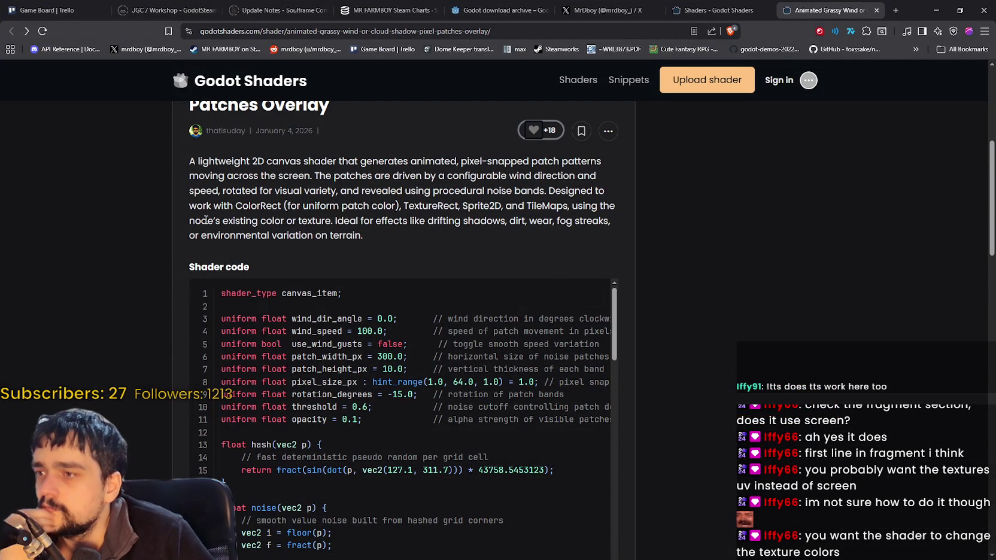
scroll(168, 268, "down", 12)
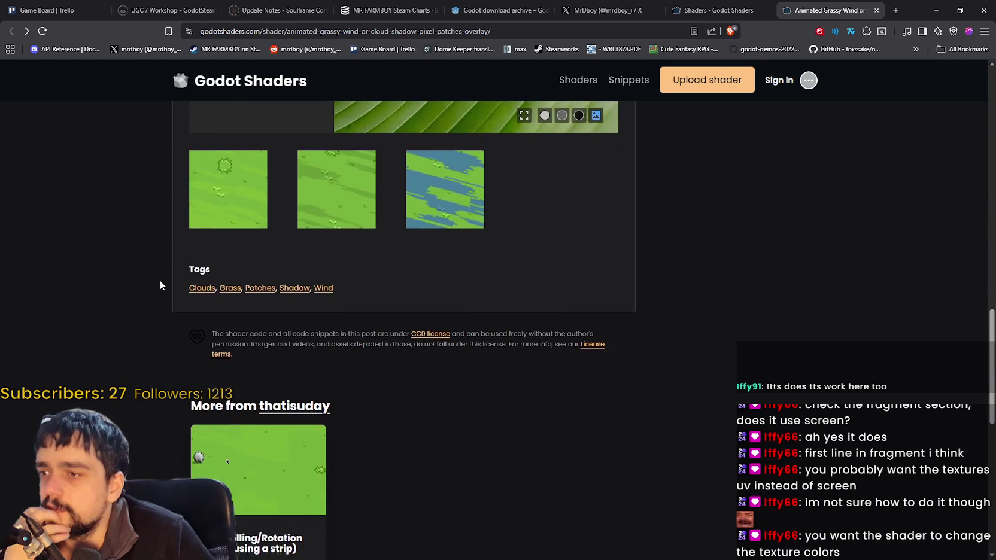
scroll(159, 278, "down", 6)
scroll(160, 279, "up", 4)
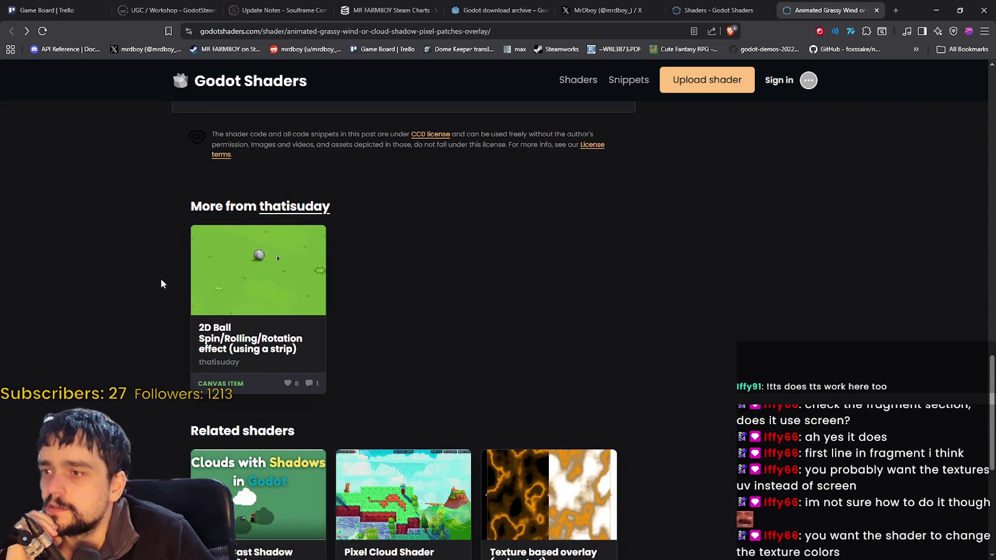
scroll(161, 279, "down", 4)
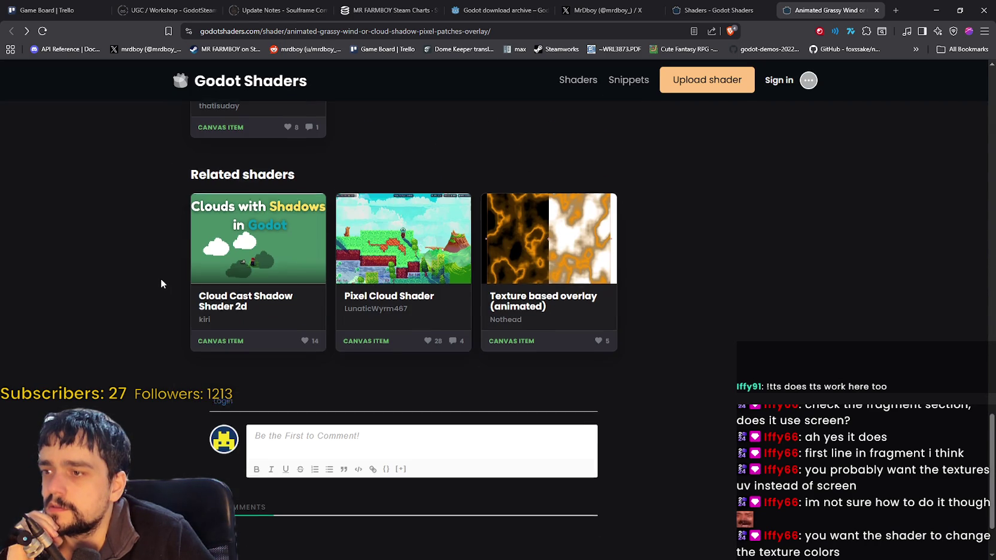
scroll(160, 284, "down", 2)
scroll(167, 286, "up", 10)
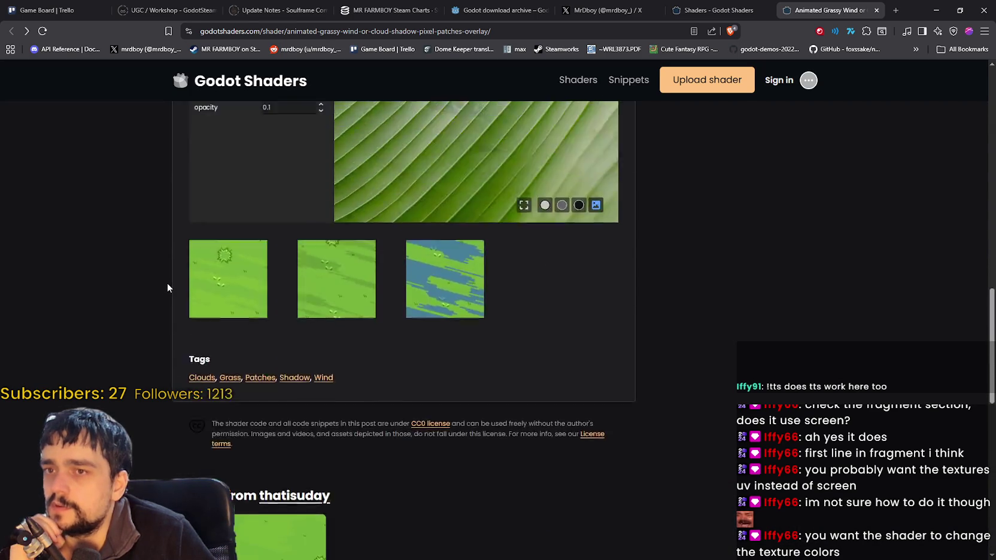
scroll(168, 281, "up", 4)
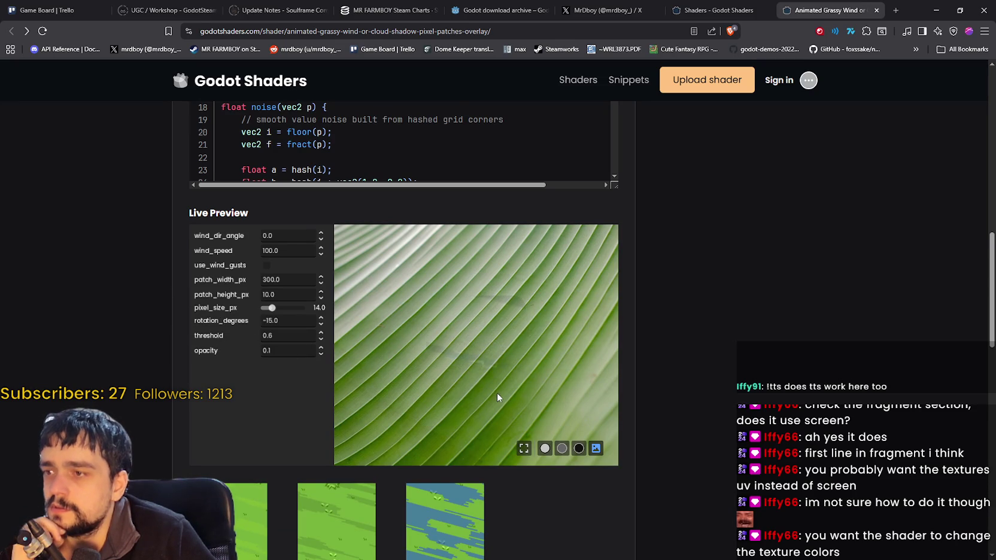
scroll(499, 396, "up", 10)
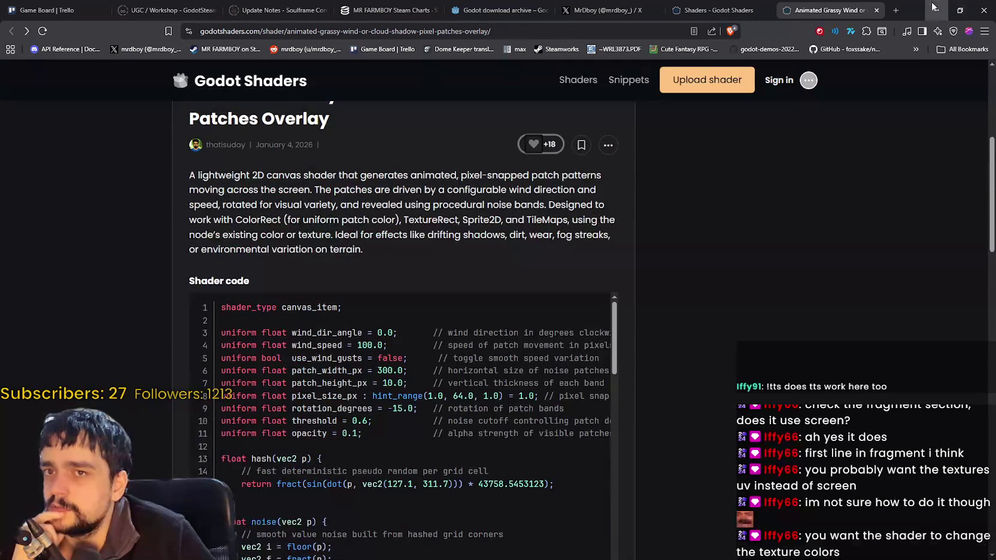
left_click(936, 10)
scroll(651, 318, "down", 1)
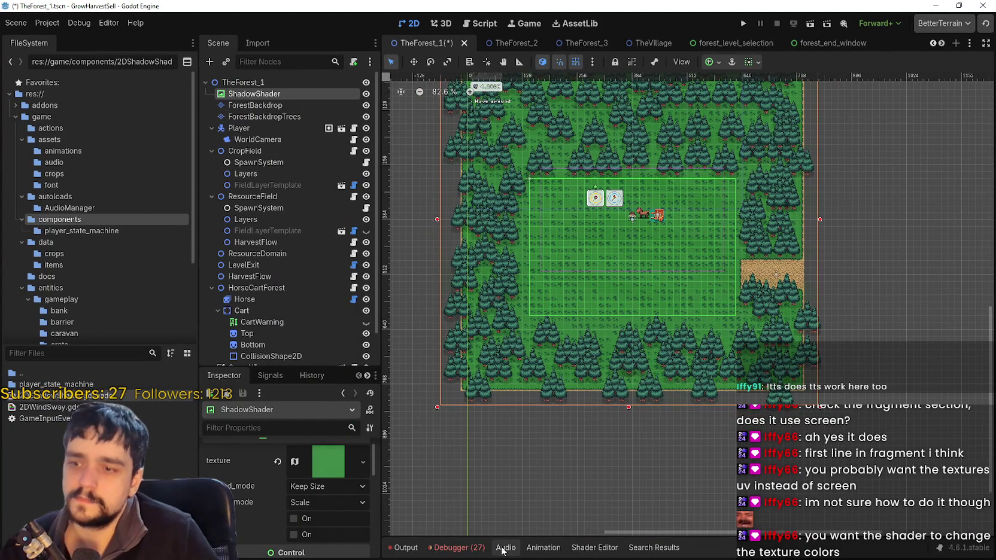
List the 27 debugger errors, then open 2DShadowShader.gdshader at line 47's SCREEN_UV sampling.
left_click(469, 548)
left_click(476, 340)
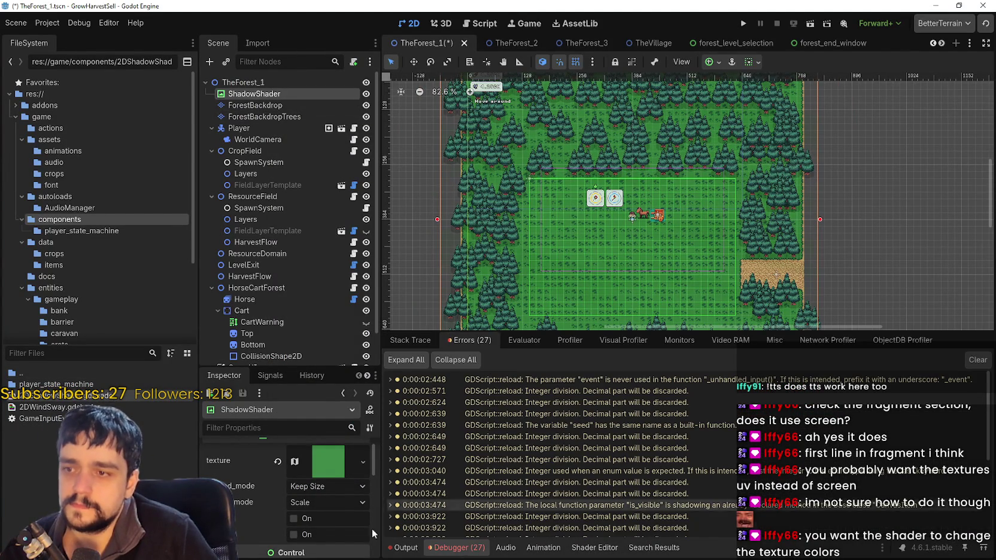
double_click(63, 395)
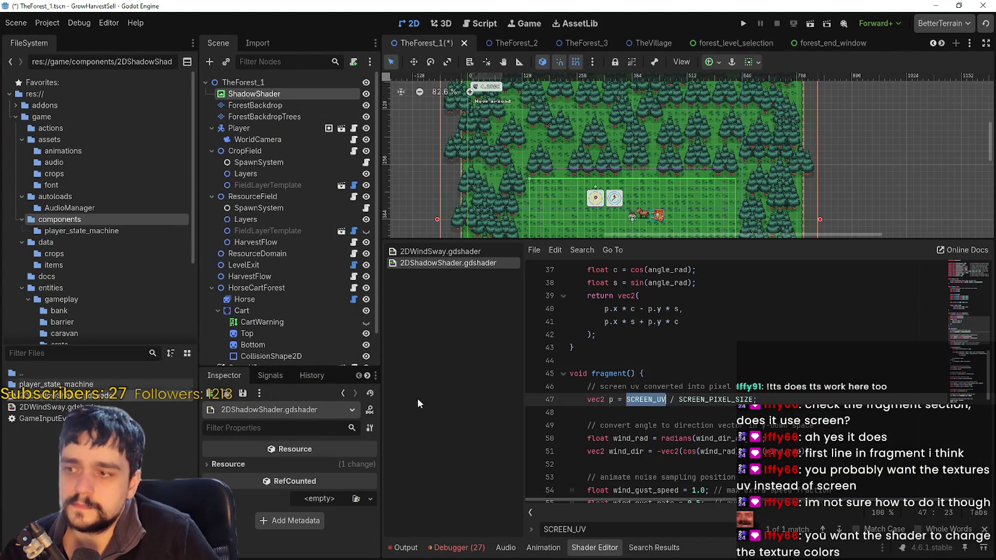
left_click(706, 335)
left_click(772, 325)
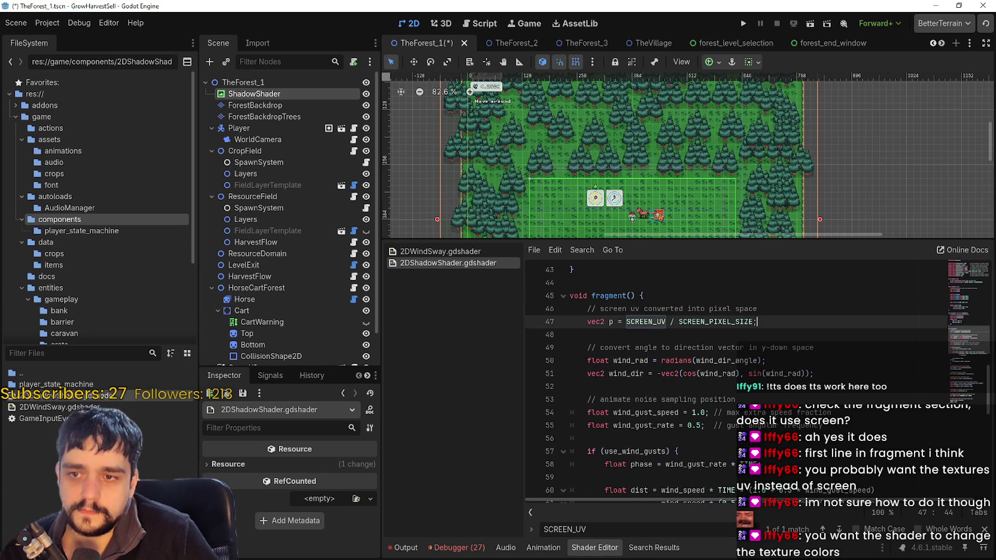
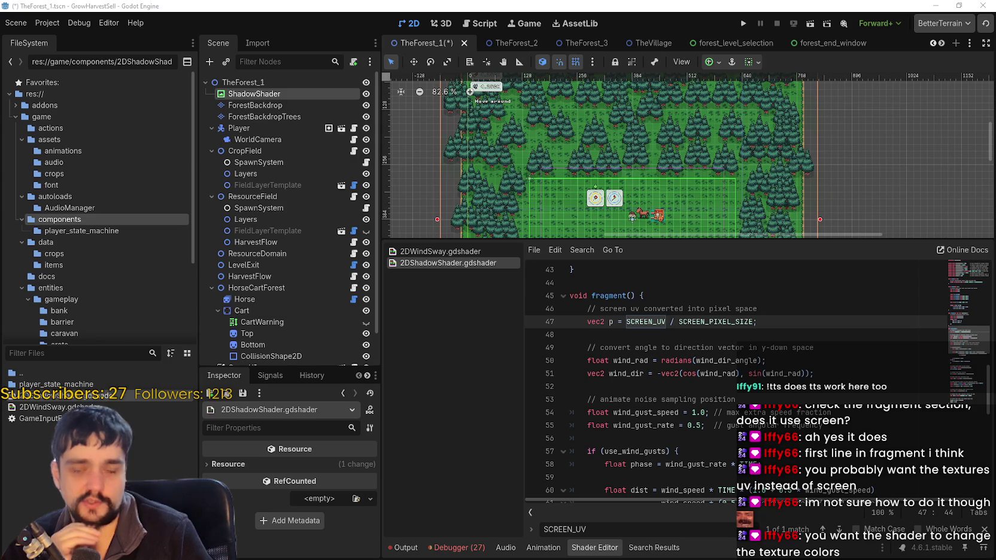
Enlarge the level view and read through the shader's wind, gust and noise code (lines 46–79).
mouse_move(738, 238)
left_mouse_down()
mouse_move(706, 278)
mouse_move(670, 288)
left_mouse_up()
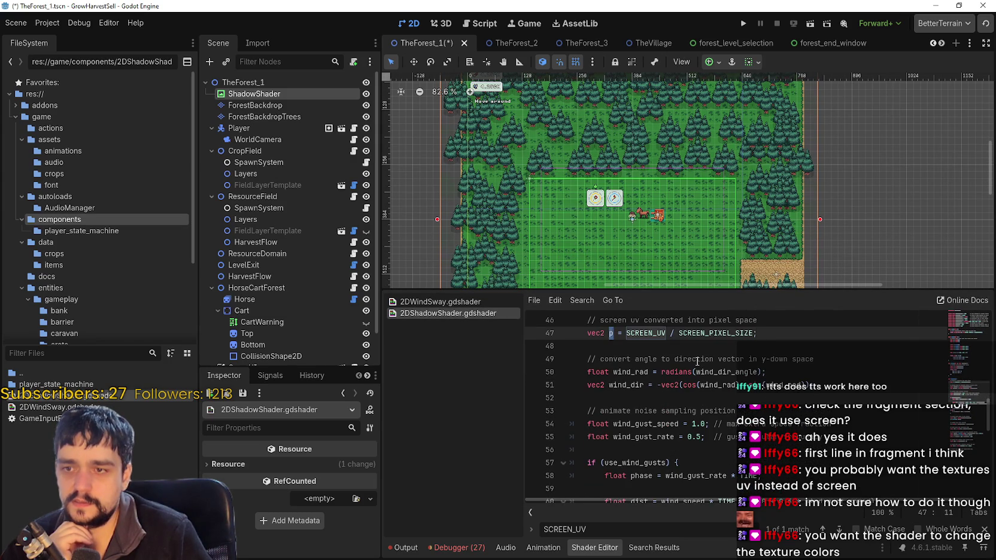
left_click_drag(759, 320, 587, 320)
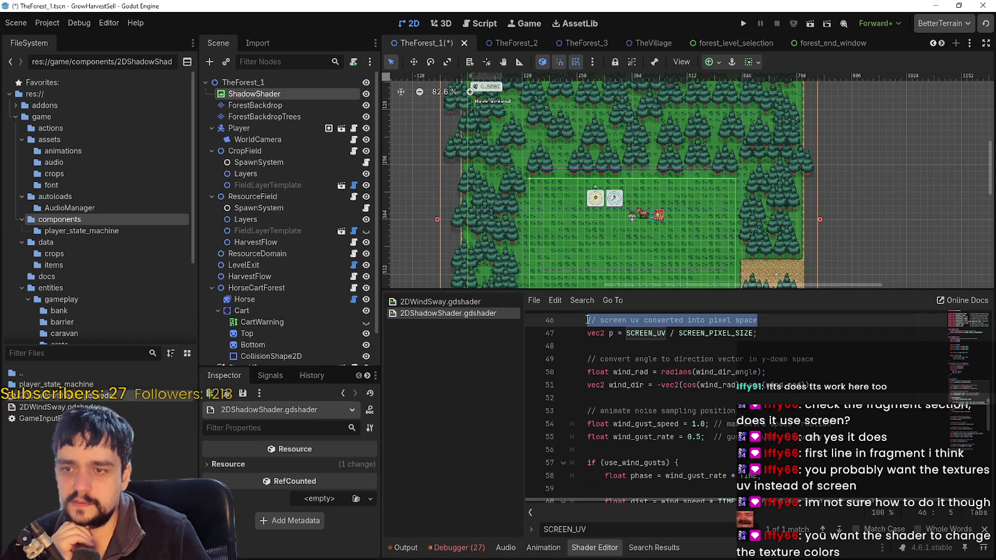
left_click(753, 347)
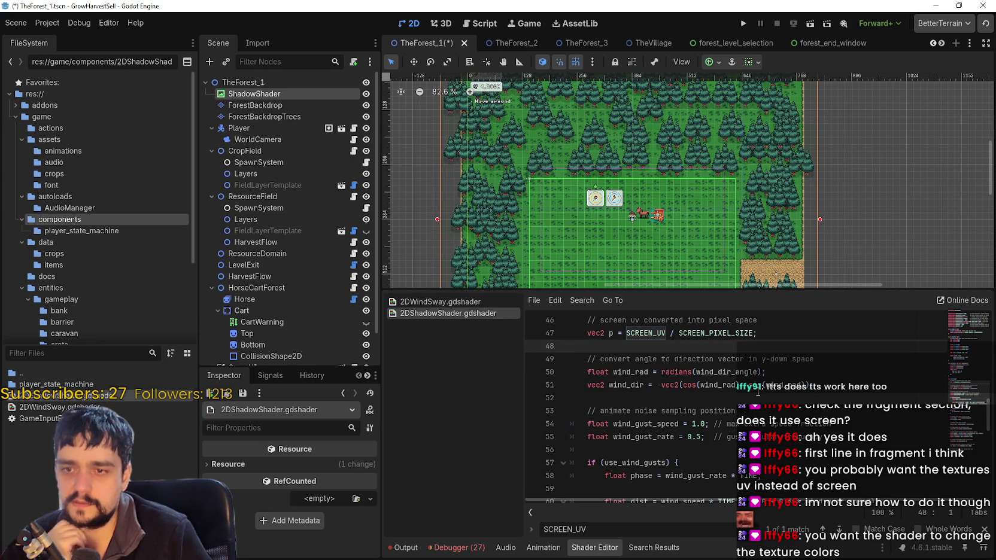
double_click(627, 371)
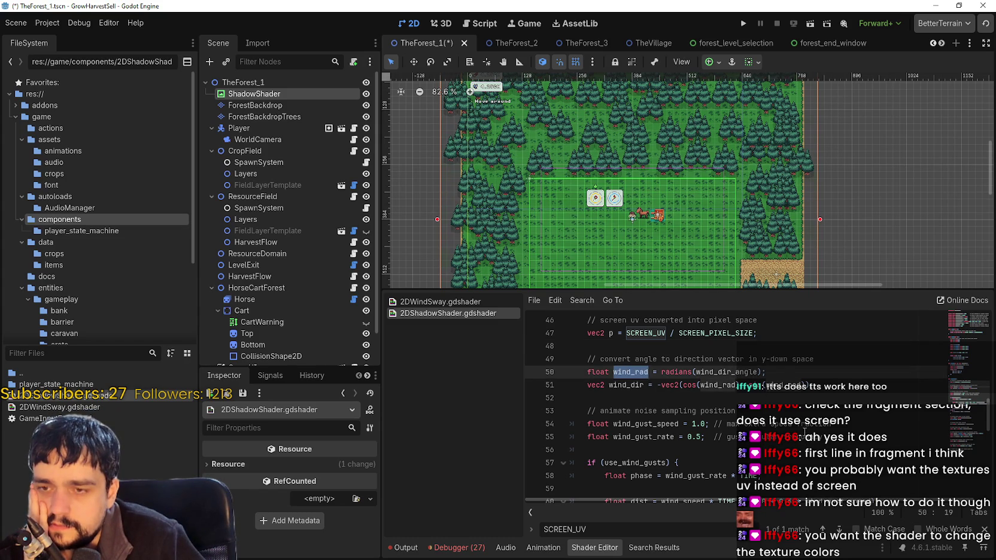
scroll(780, 405, "down", 2)
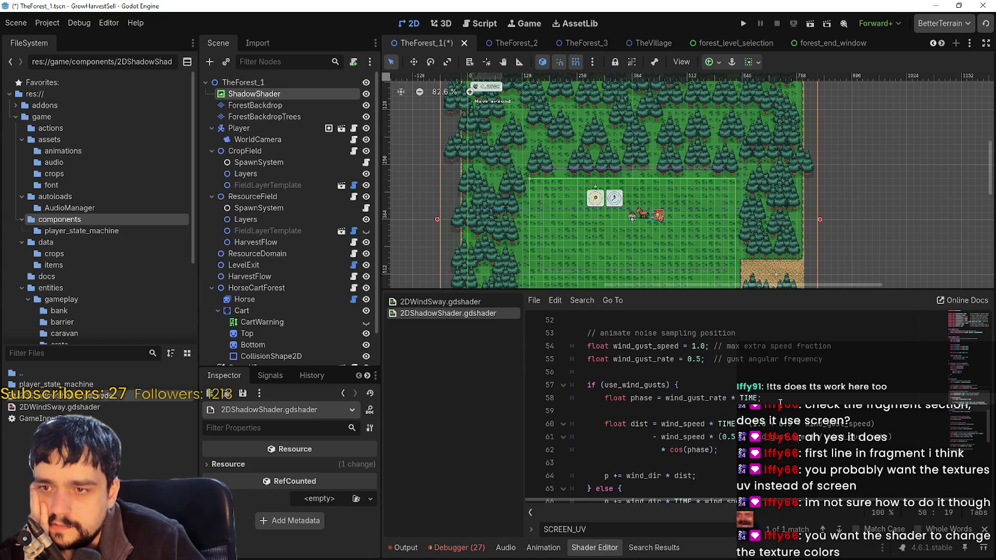
left_click(832, 347)
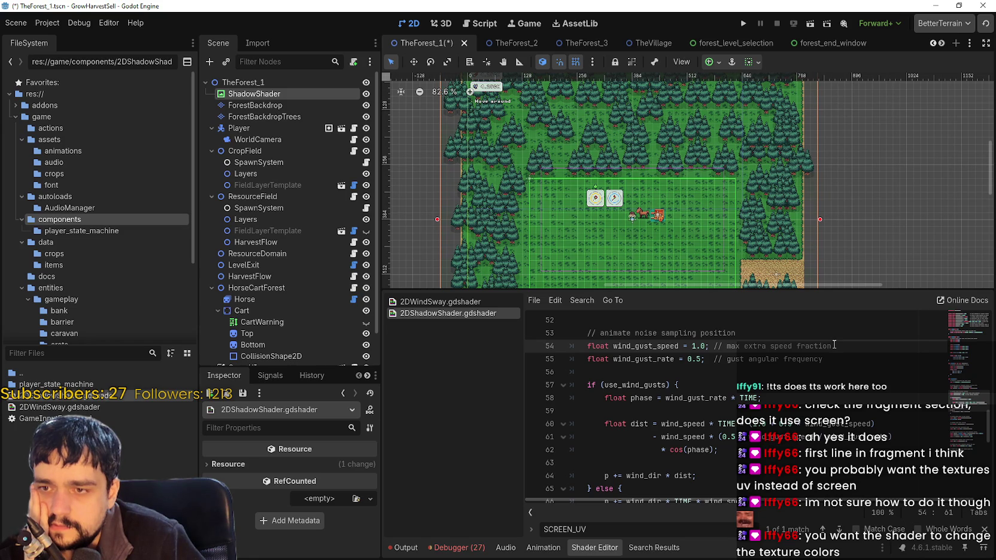
scroll(728, 379, "down", 1)
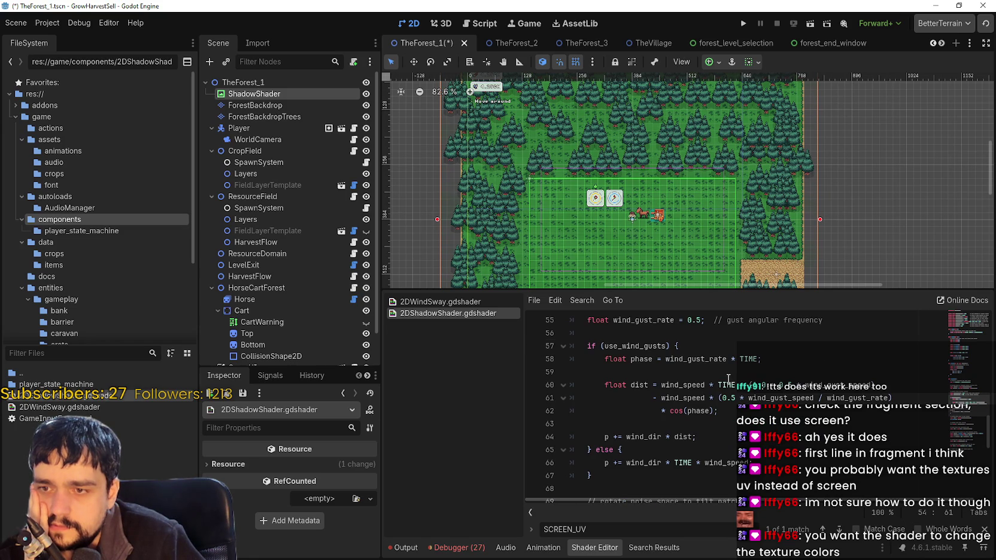
left_click(849, 411)
scroll(826, 407, "down", 3)
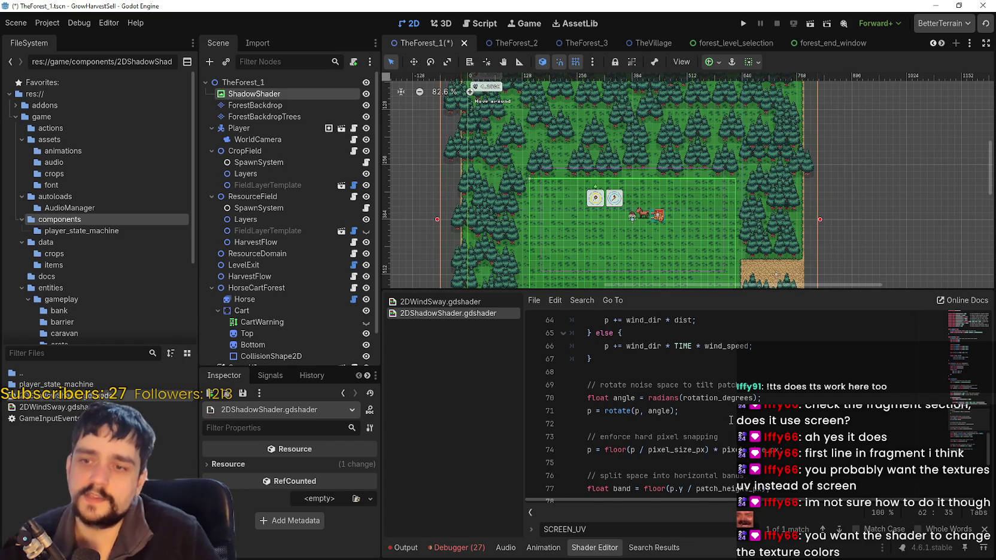
scroll(731, 420, "down", 2)
left_click(705, 386)
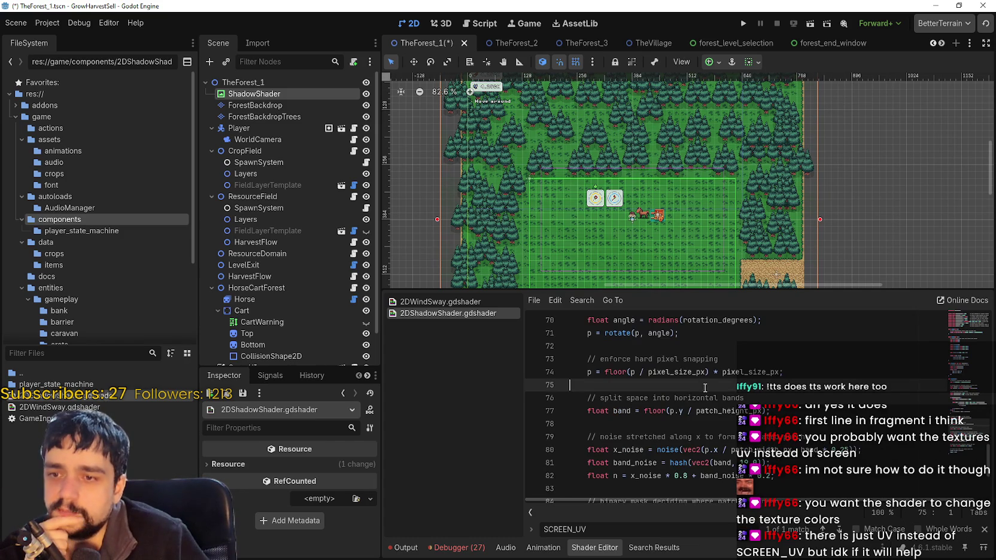
scroll(708, 387, "down", 1)
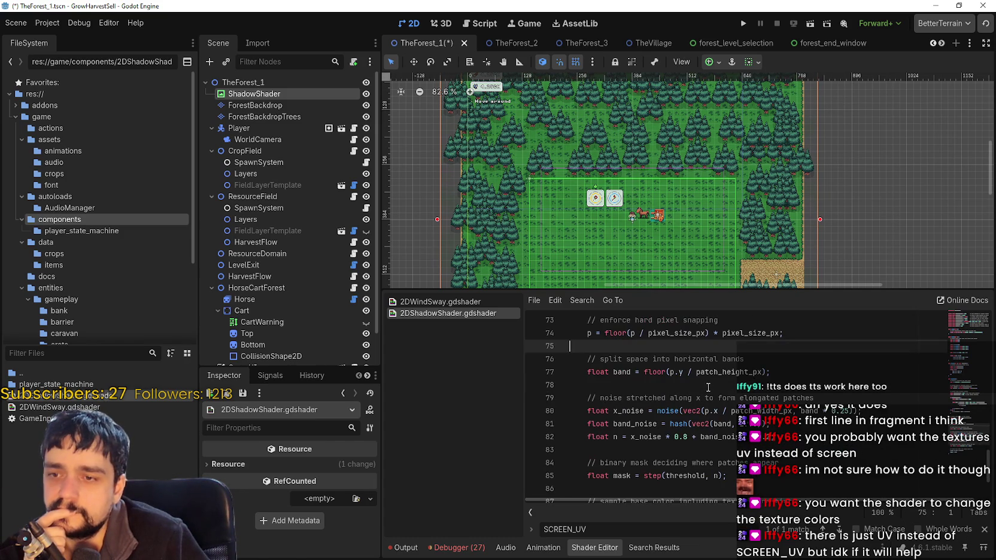
left_click(706, 397)
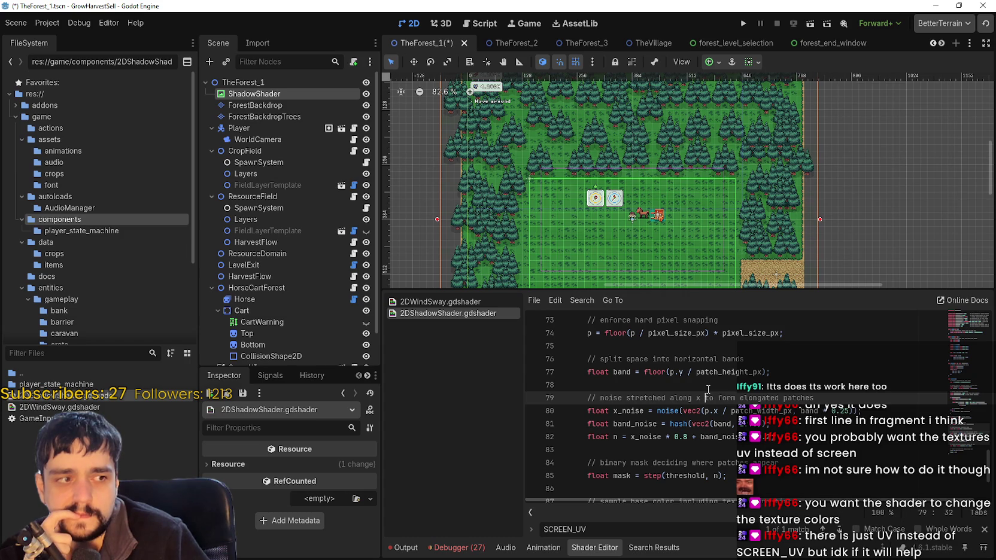
scroll(708, 390, "up", 10)
scroll(708, 389, "up", 3)
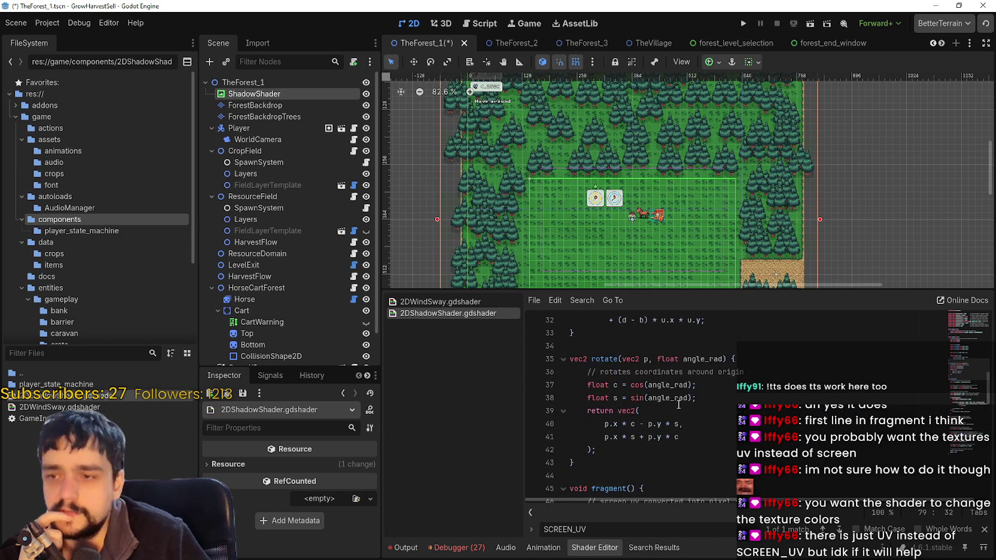
scroll(678, 404, "down", 3)
Replace SCREEN_UV on line 47 with UV.
left_click(639, 382)
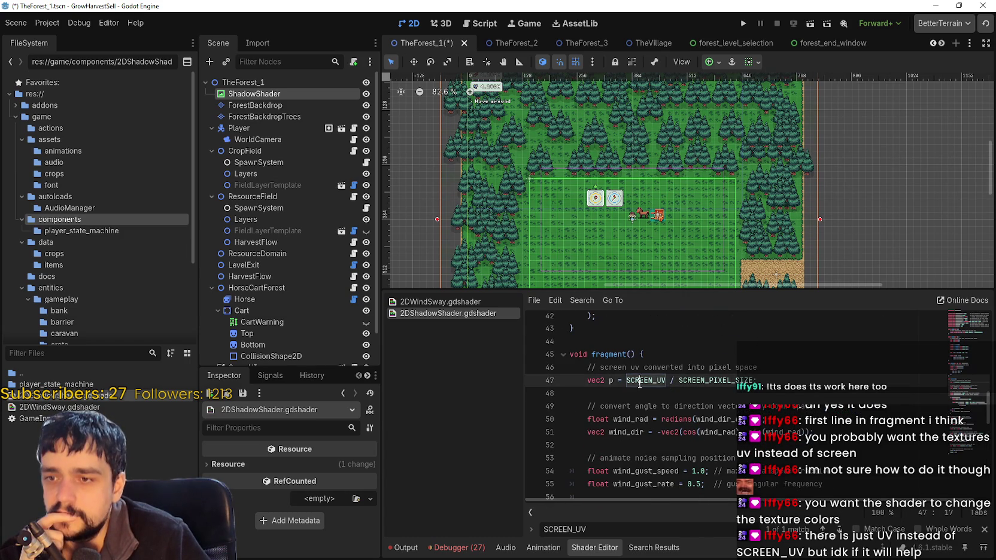
double_click(639, 382)
type("UV")
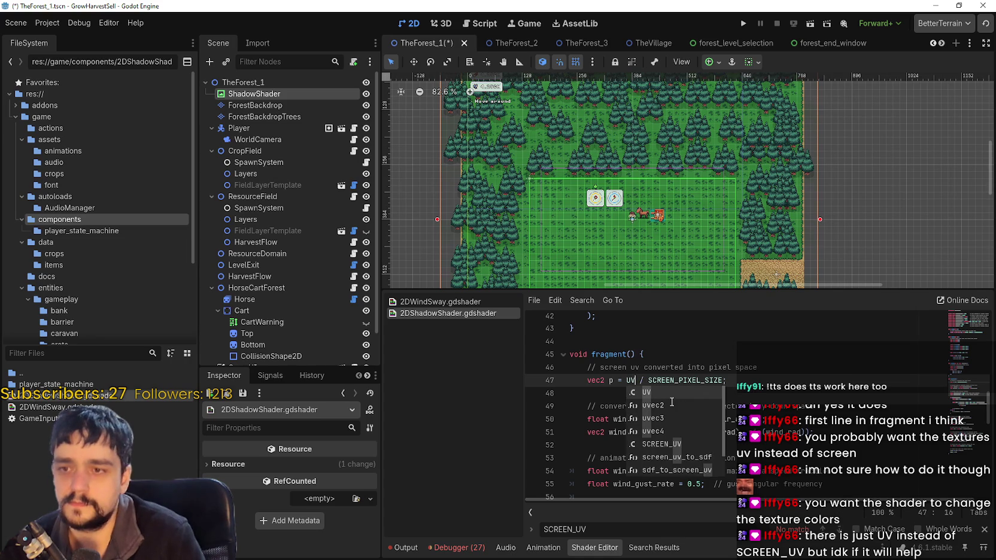
key("Return")
key("Down")
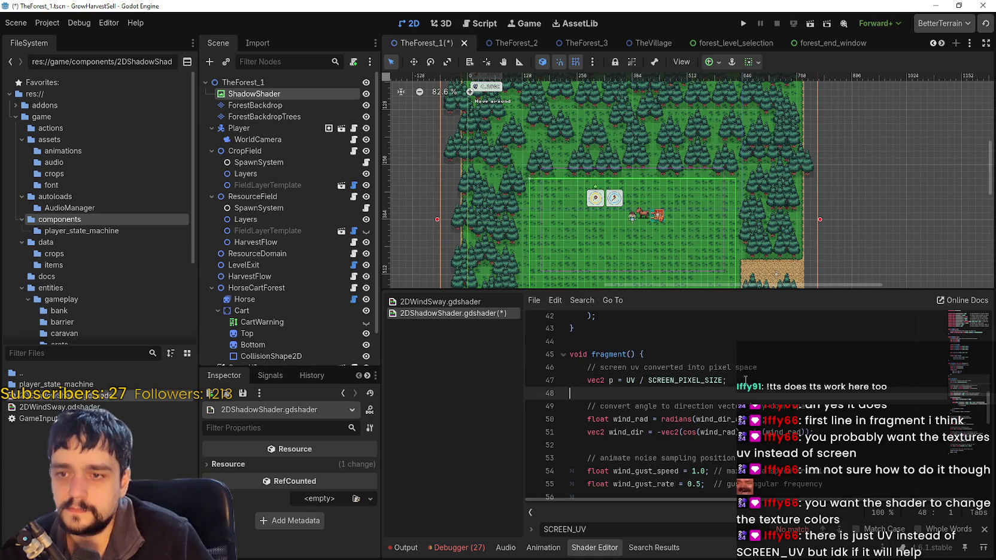
left_click(745, 380)
Inspect the UV shadows across the forest, player and cart, then undo back to SCREEN_UV.
scroll(715, 210, "up", 8)
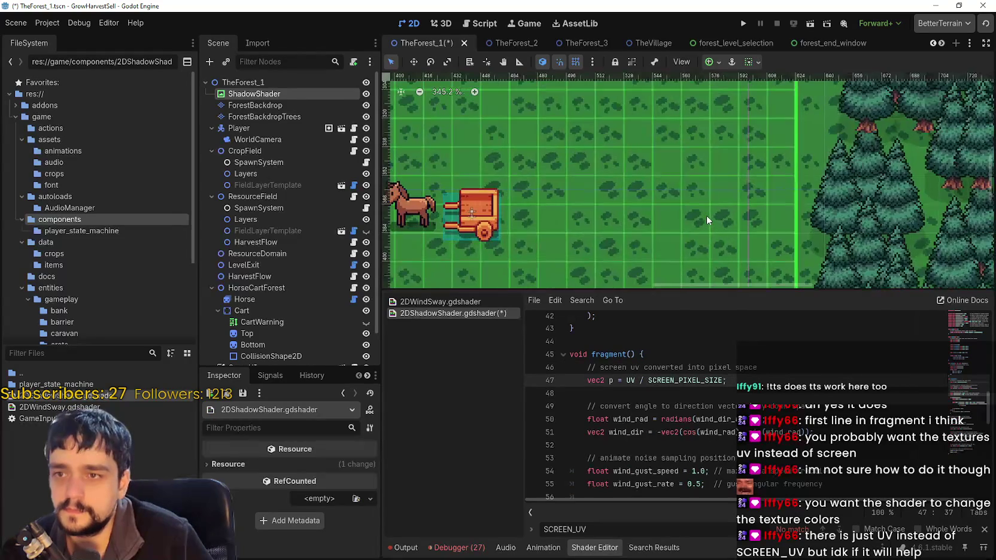
left_click_drag(720, 293, 709, 379)
scroll(697, 330, "down", 5)
left_click_drag(678, 301, 821, 167)
scroll(572, 160, "up", 2)
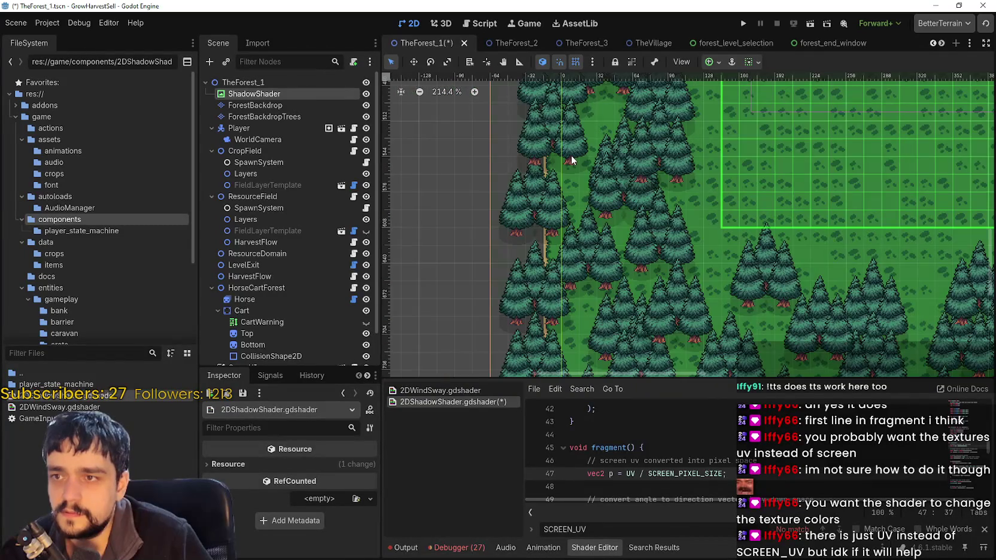
scroll(572, 160, "down", 2)
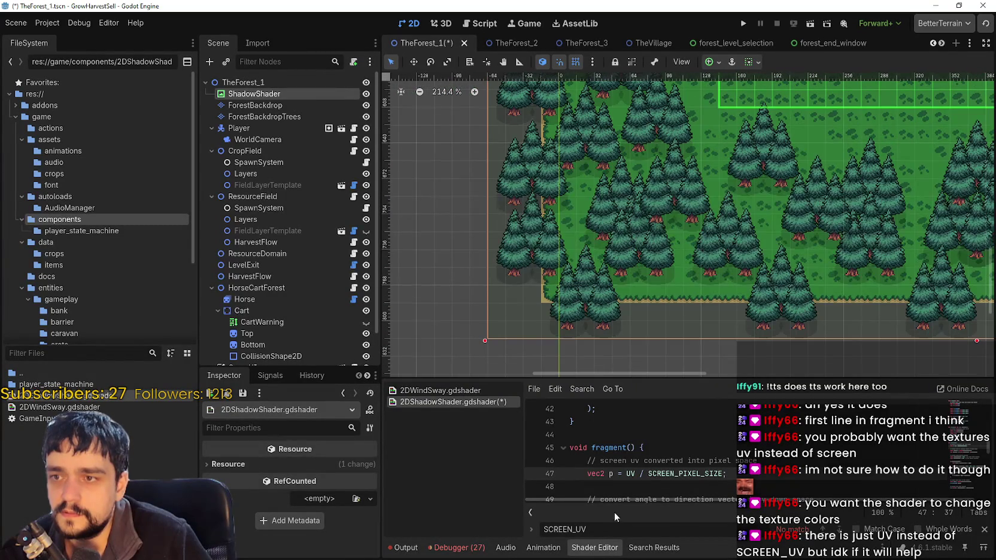
scroll(664, 315, "up", 3)
scroll(563, 329, "up", 7)
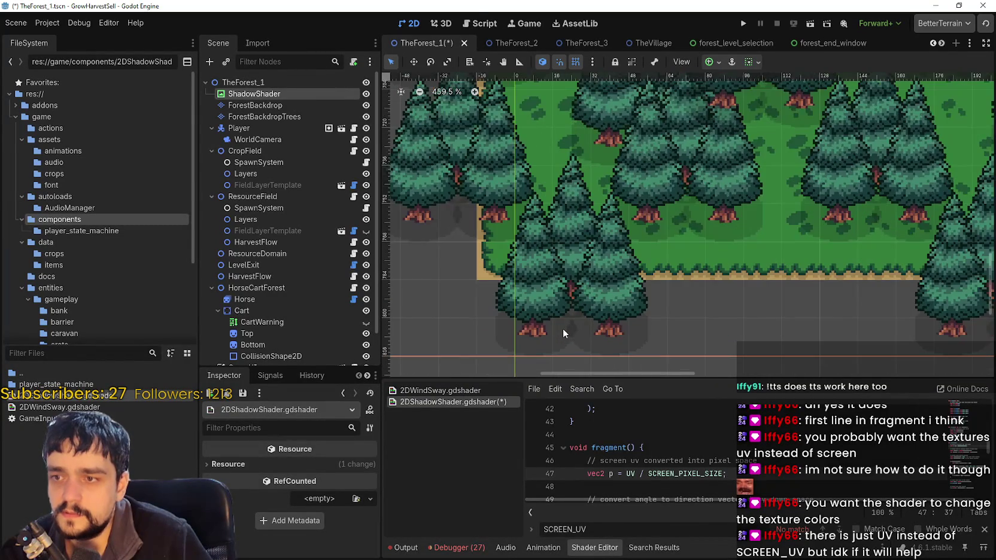
scroll(565, 330, "down", 12)
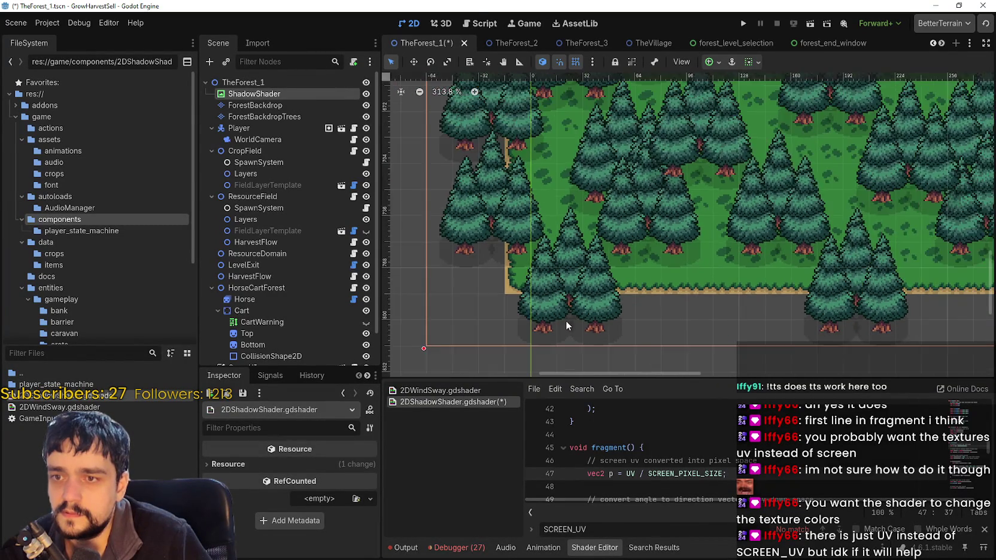
left_click_drag(665, 330, 797, 205)
scroll(679, 252, "up", 3)
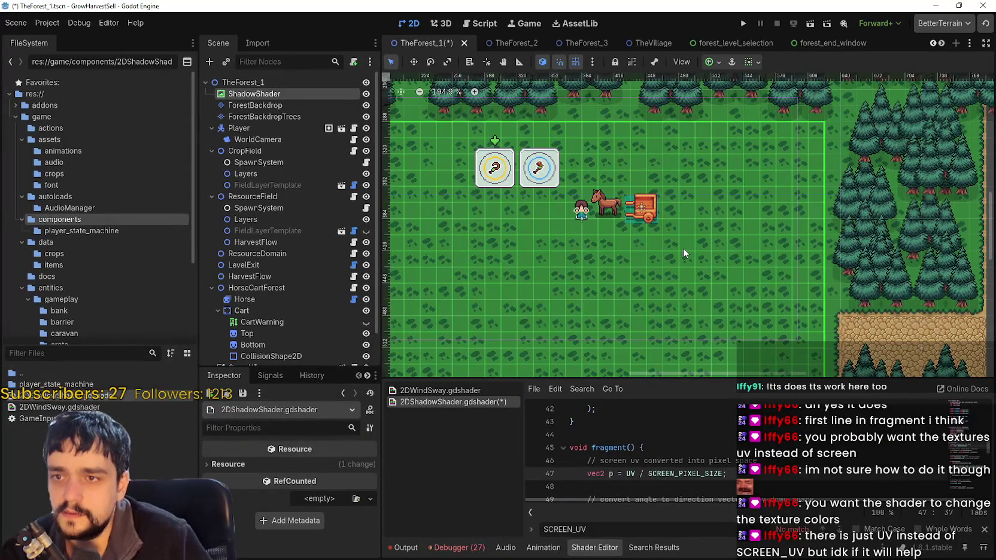
scroll(586, 293, "down", 2)
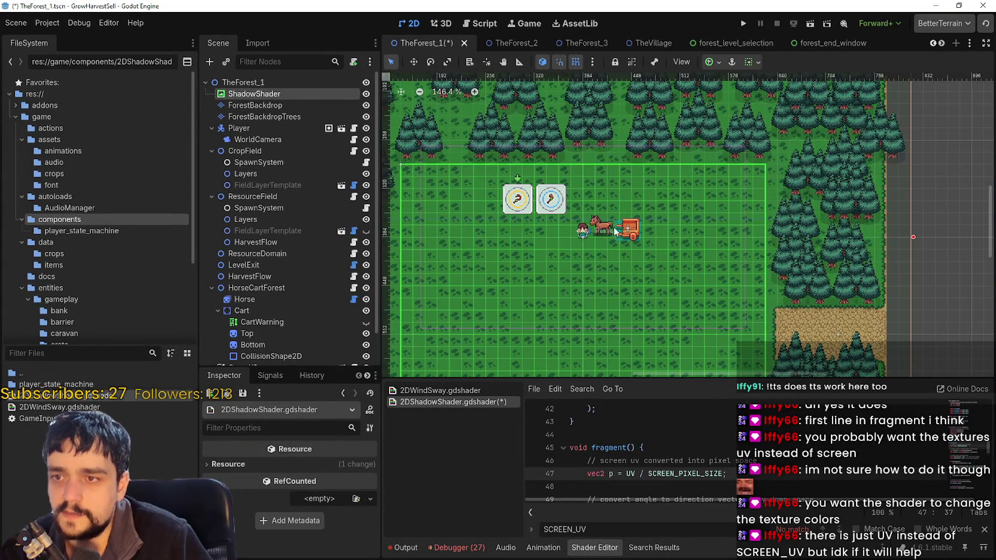
scroll(788, 106, "down", 4)
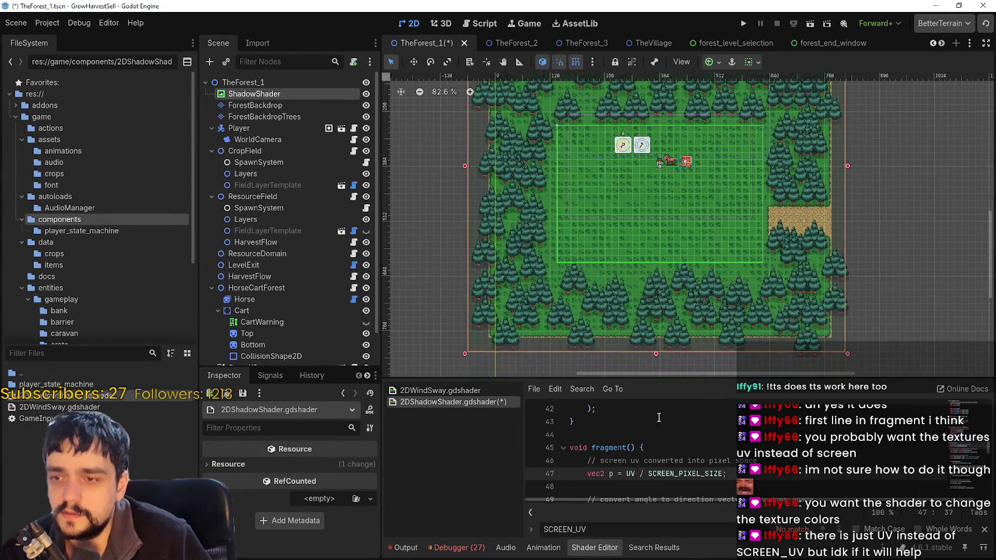
key("ctrl+z")
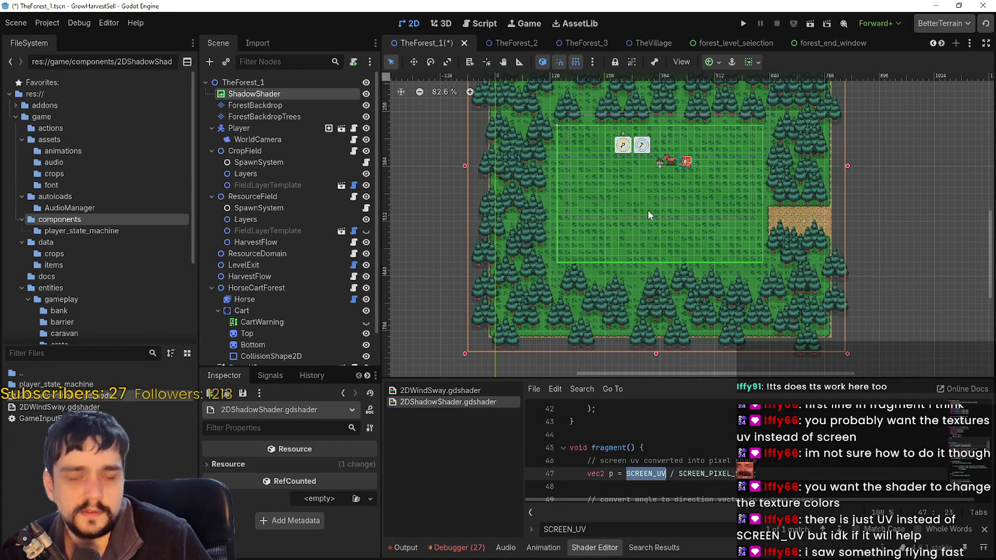
scroll(645, 239, "down", 2)
scroll(634, 269, "up", 4)
scroll(623, 264, "down", 4)
scroll(541, 313, "up", 8)
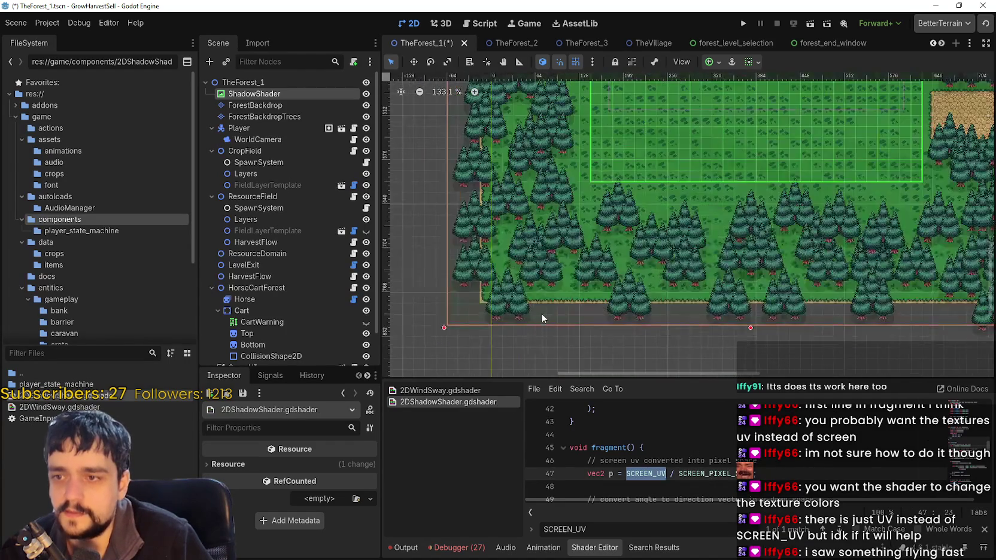
scroll(554, 296, "down", 5)
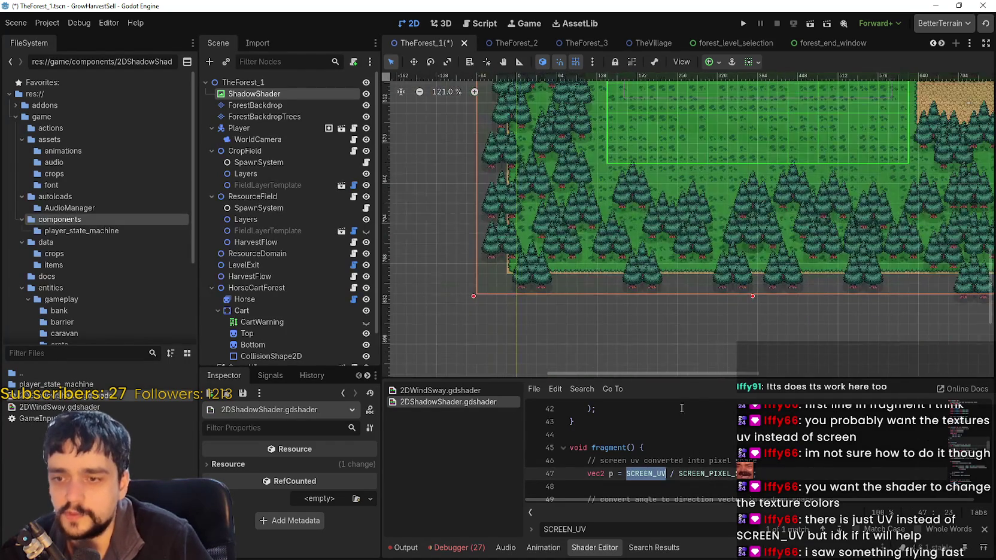
mouse_move(693, 378)
left_mouse_down()
mouse_move(693, 277)
mouse_move(693, 295)
left_mouse_up()
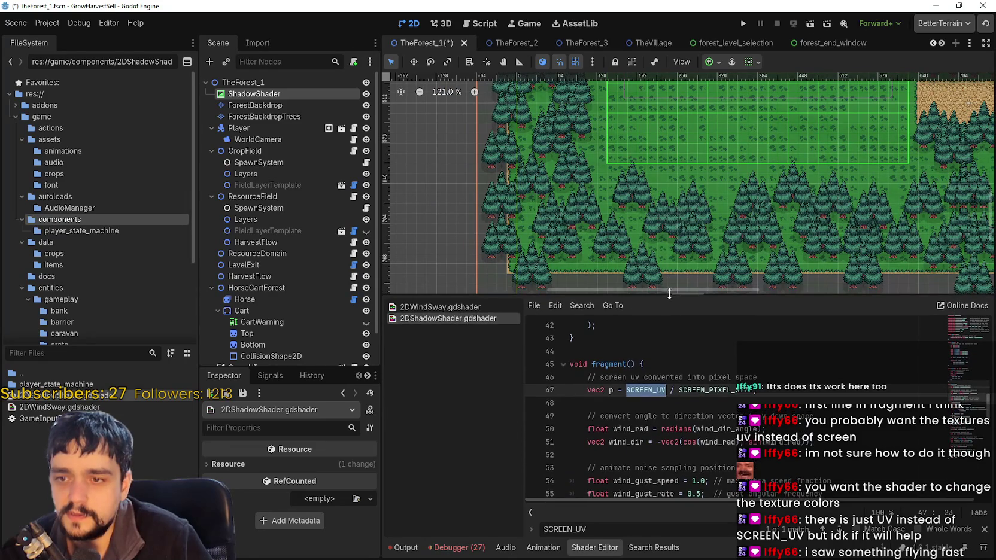
left_click(765, 415)
left_click(787, 383)
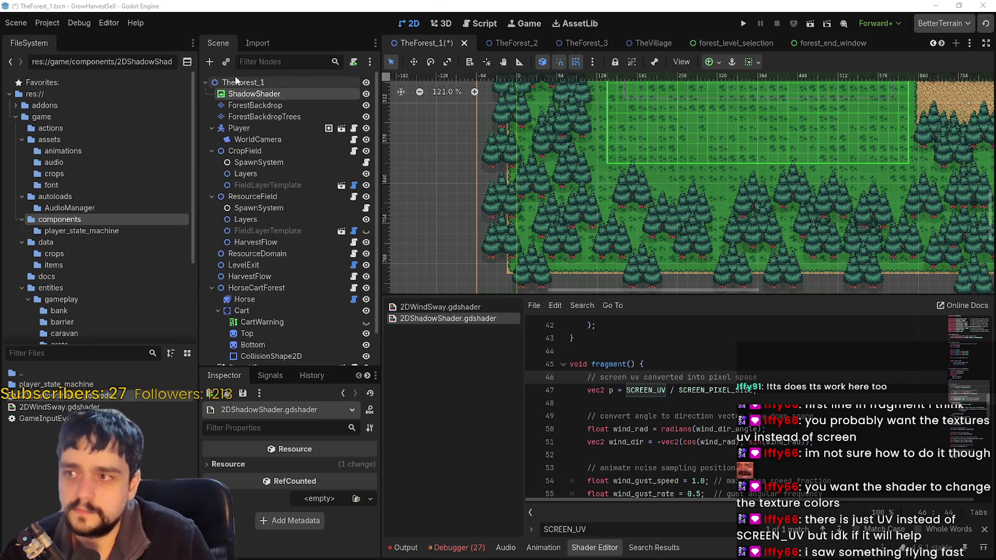
left_click(254, 94)
Expand ShadowShader's Theme properties and scroll to its Material section showing the ShaderMaterial.
scroll(288, 497, "down", 5)
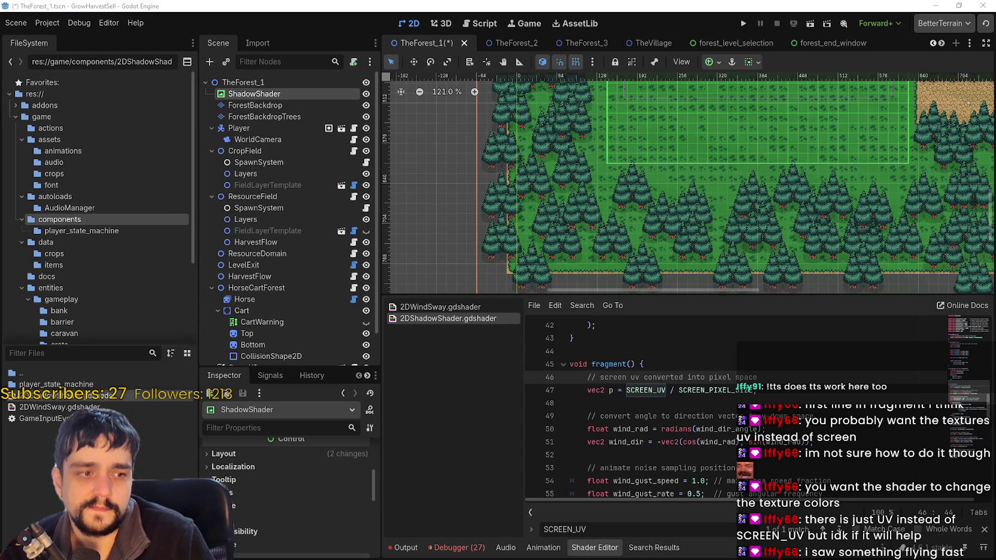
scroll(310, 530, "down", 3)
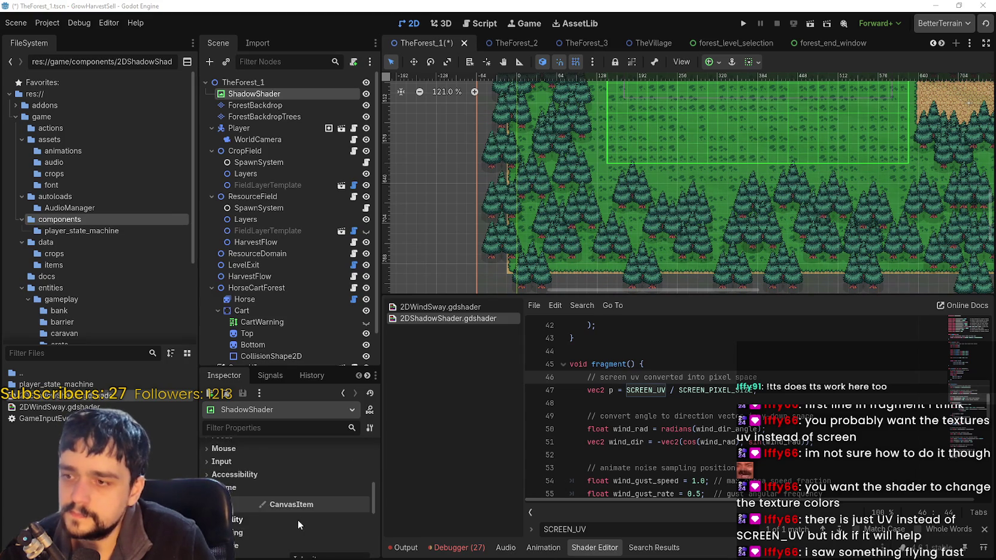
scroll(295, 518, "up", 1)
left_click(250, 512)
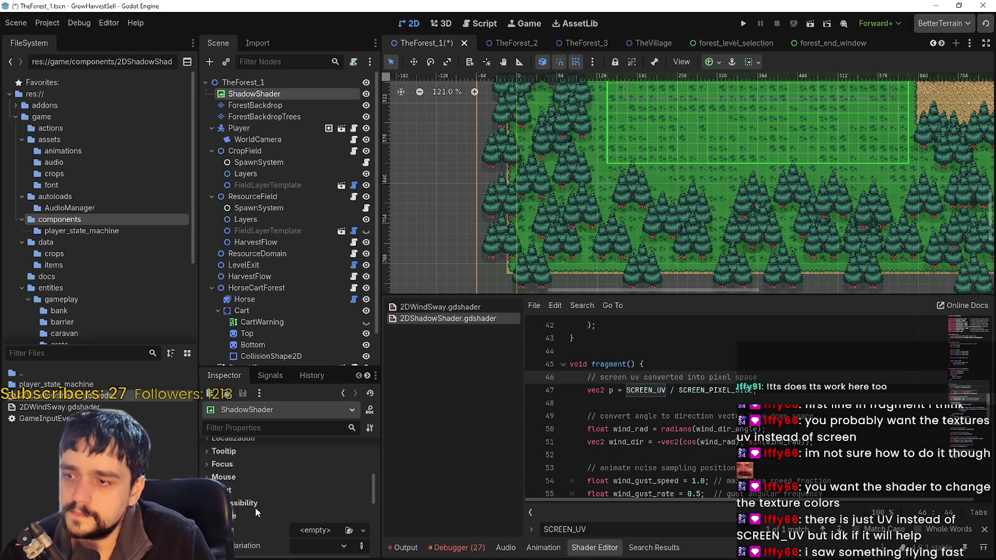
scroll(246, 512, "down", 3)
scroll(242, 510, "up", 2)
scroll(246, 511, "down", 3)
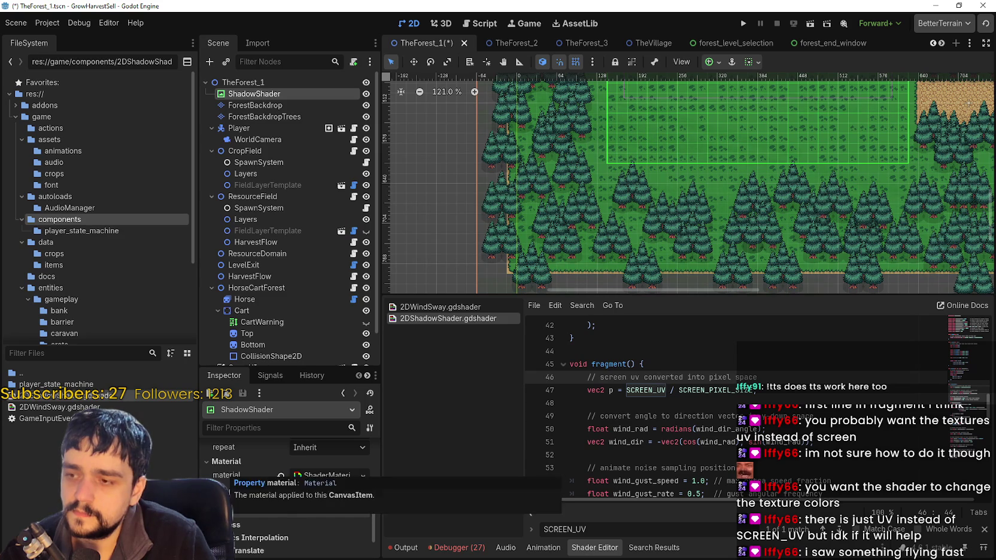
scroll(227, 476, "down", 1)
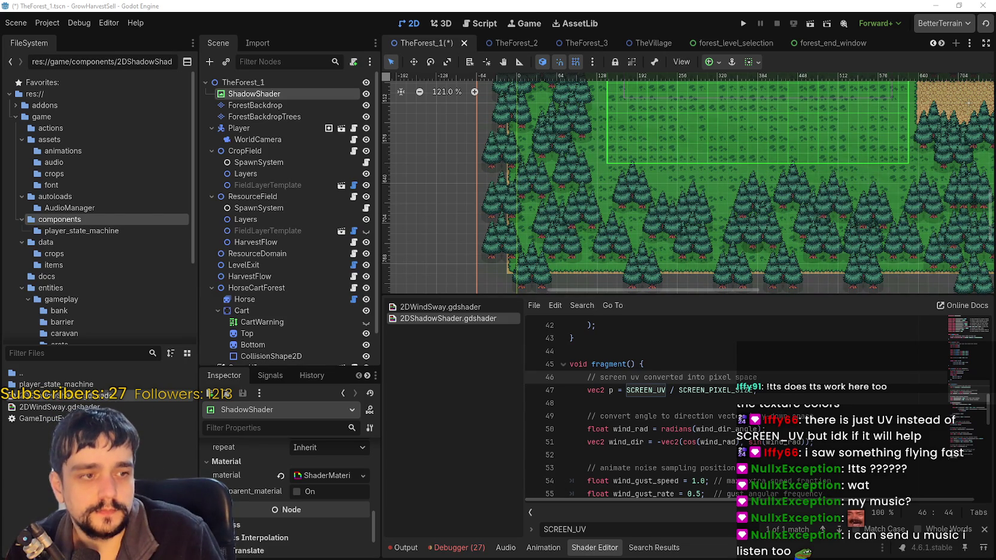
Select the ForestBackdrop tilemap node to bring up its main_terrain.png tiles panel.
left_click(739, 258)
scroll(739, 259, "down", 1)
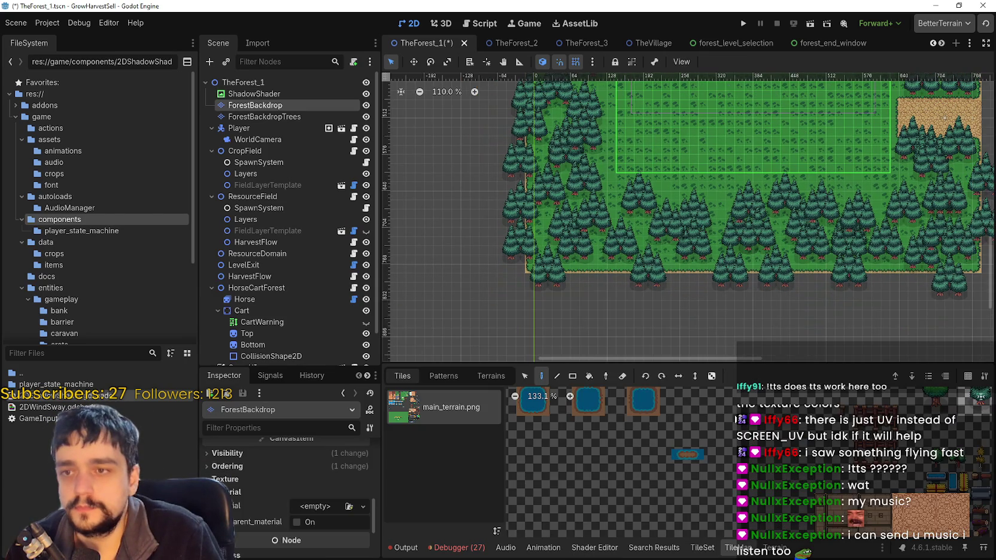
Zoom around the canvas, then save TheForest_1 and run the GrowHarvestSell project.
scroll(627, 236, "up", 4)
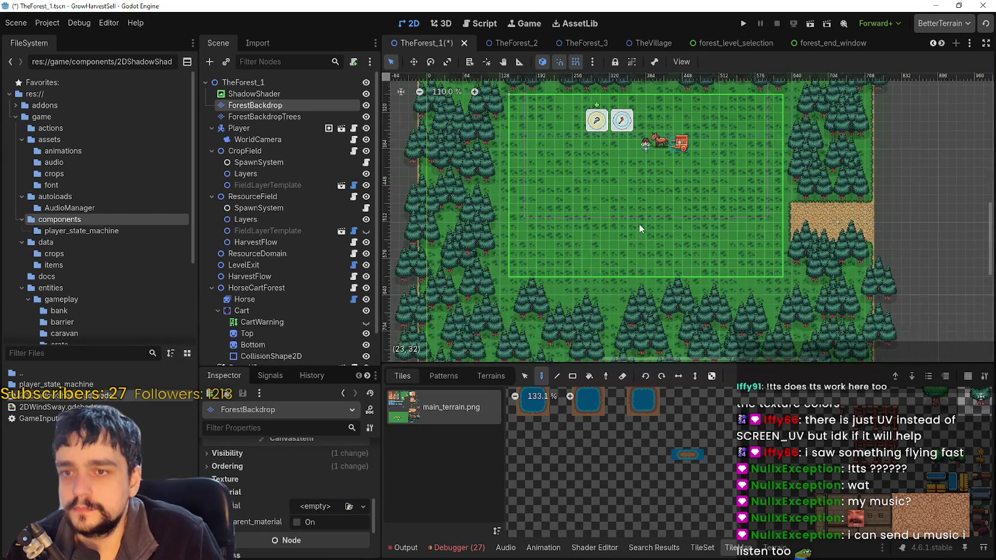
scroll(638, 219, "up", 2)
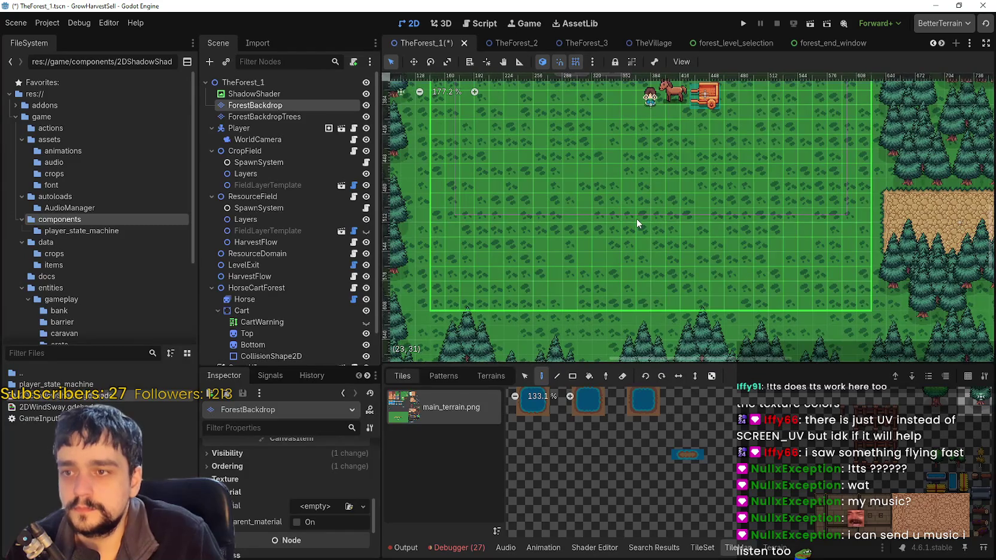
scroll(634, 219, "down", 3)
scroll(628, 223, "down", 3)
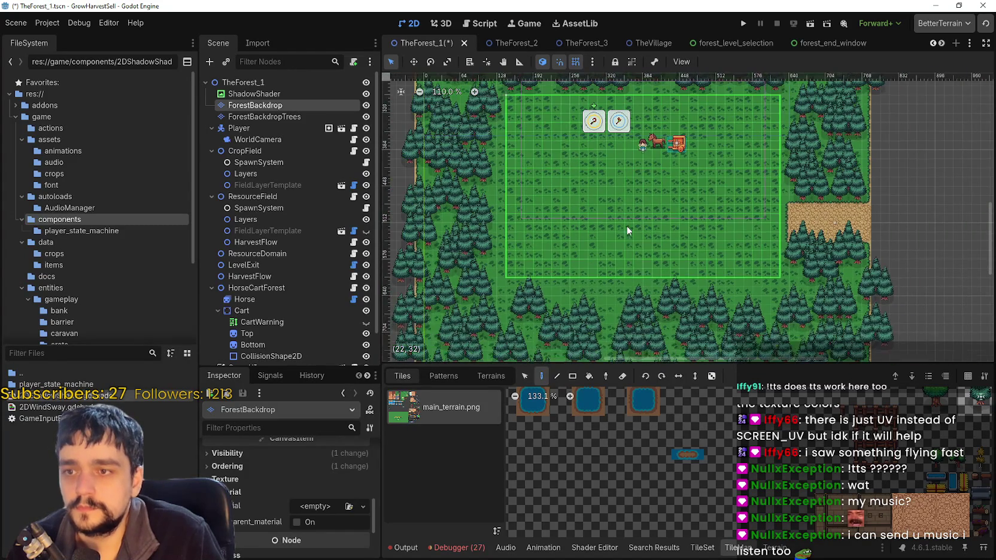
left_click(743, 23)
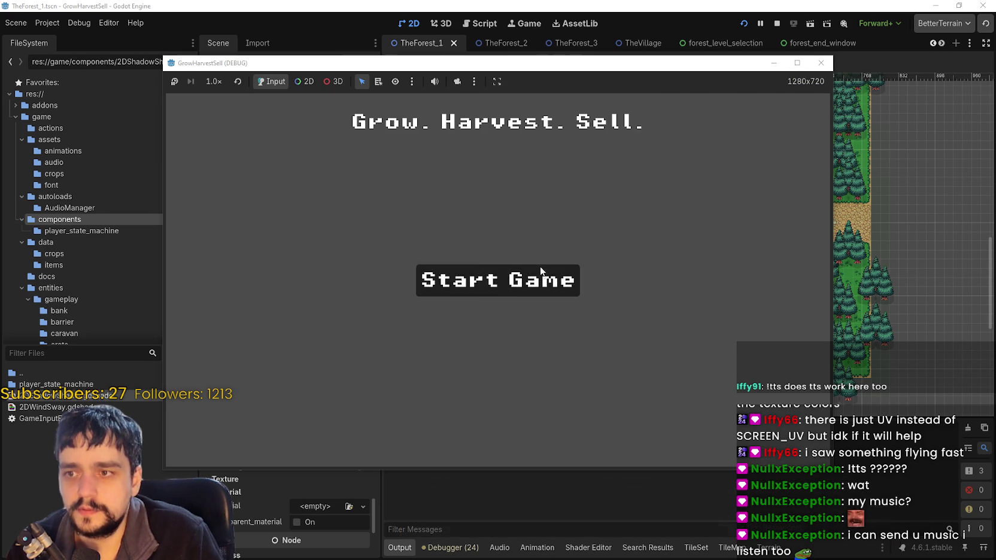
Start a new game in a maximized window, unlock Whisper, and travel to Stage 1, The Forest.
left_click(498, 280)
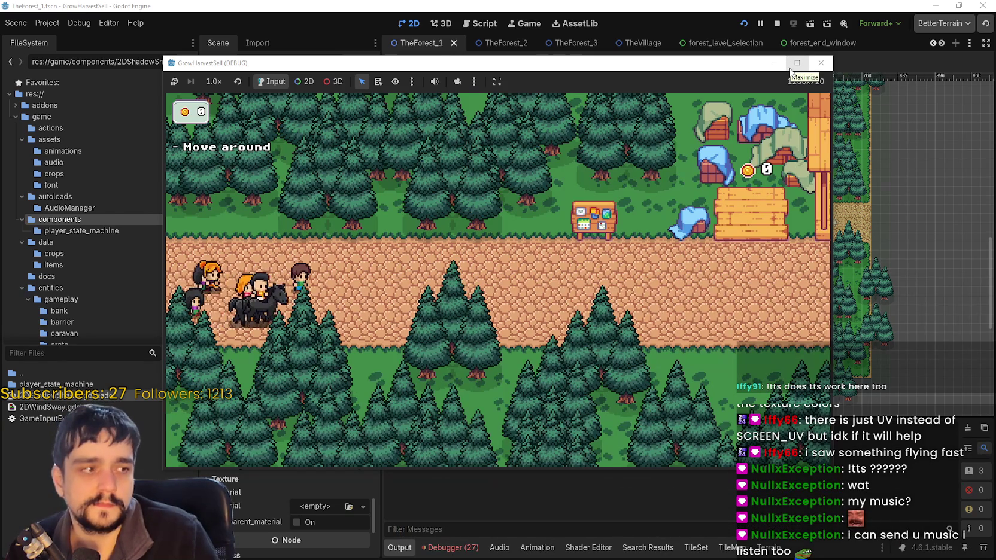
left_click(791, 65)
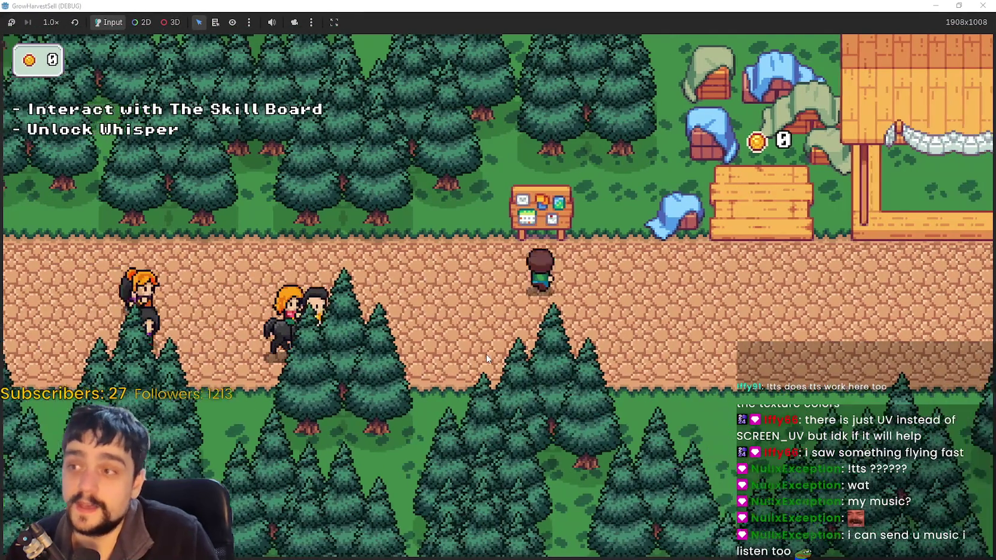
key("e")
left_click(533, 323)
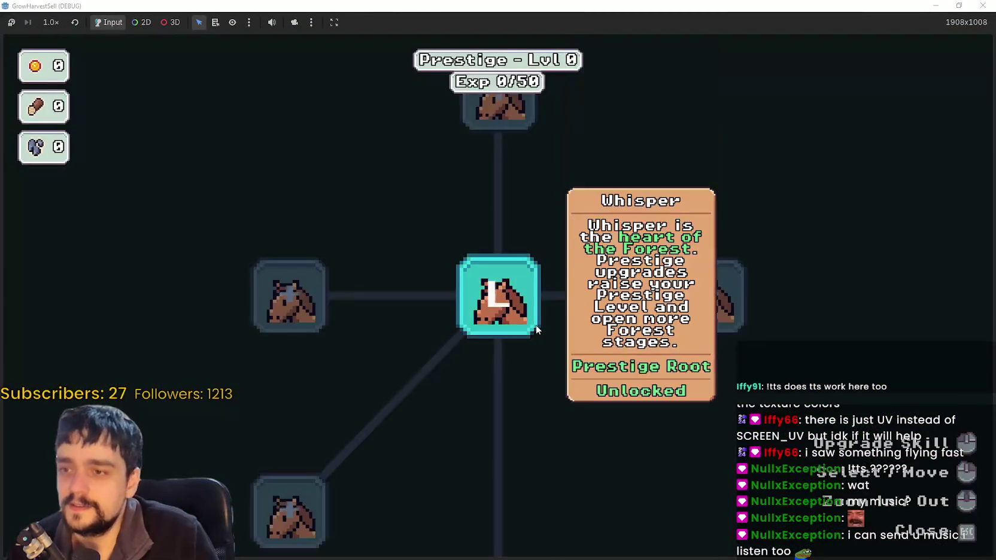
key("Escape")
key("e")
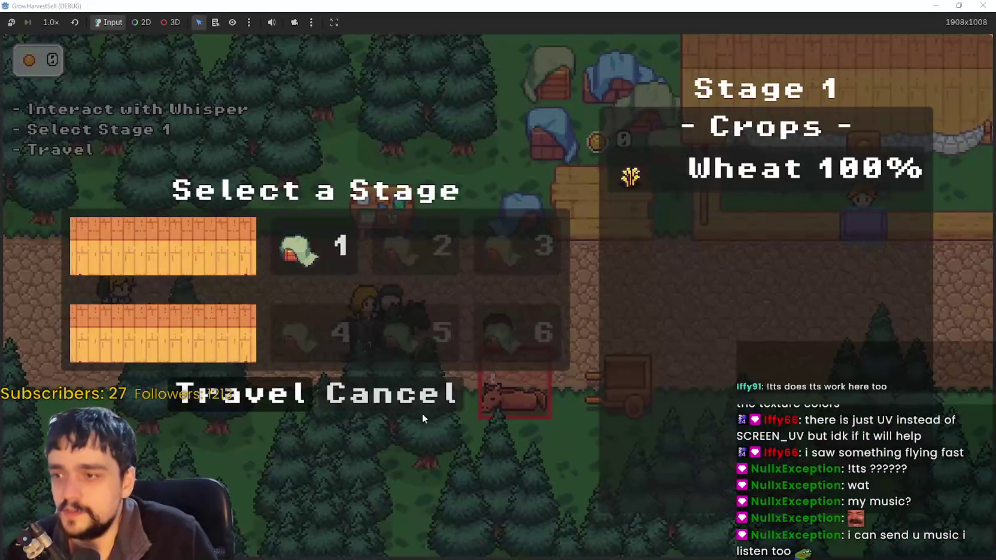
key("Return")
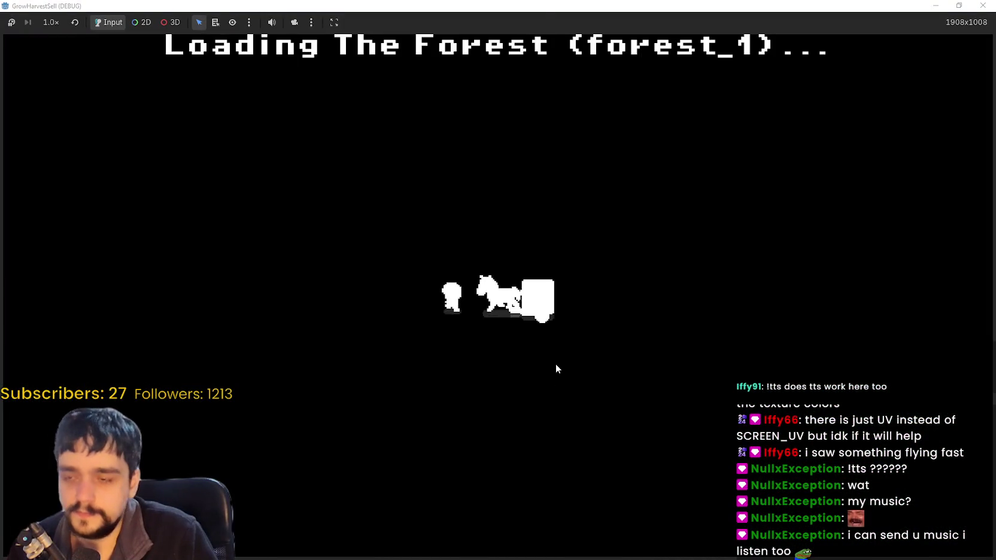
Walk the player around the forest field, then restore the game window size.
key("s+a")
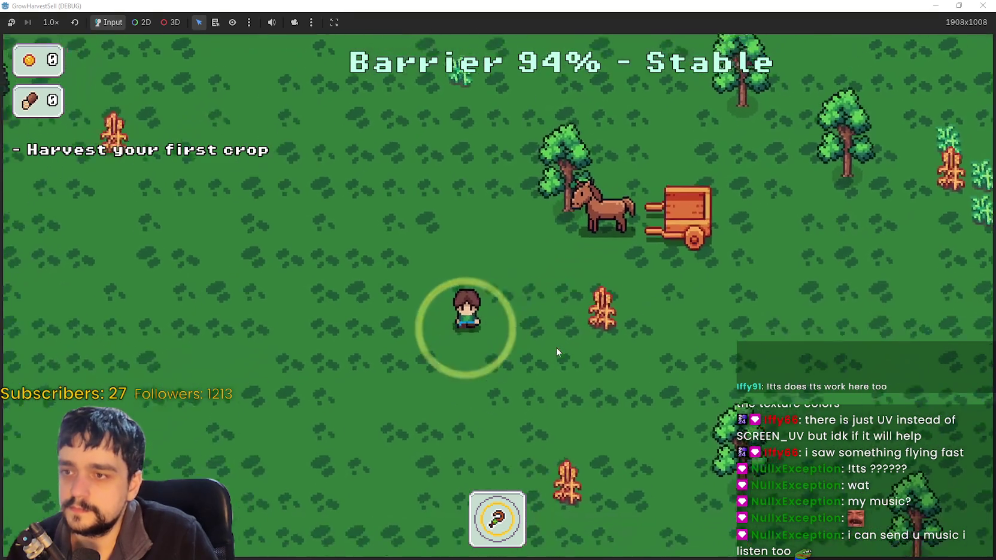
key("w")
key("a")
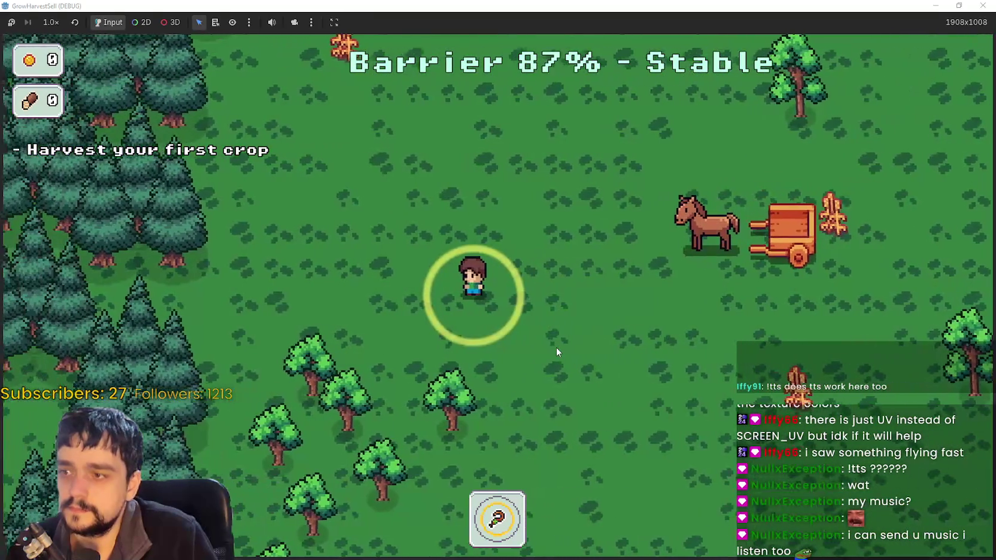
key("s+d")
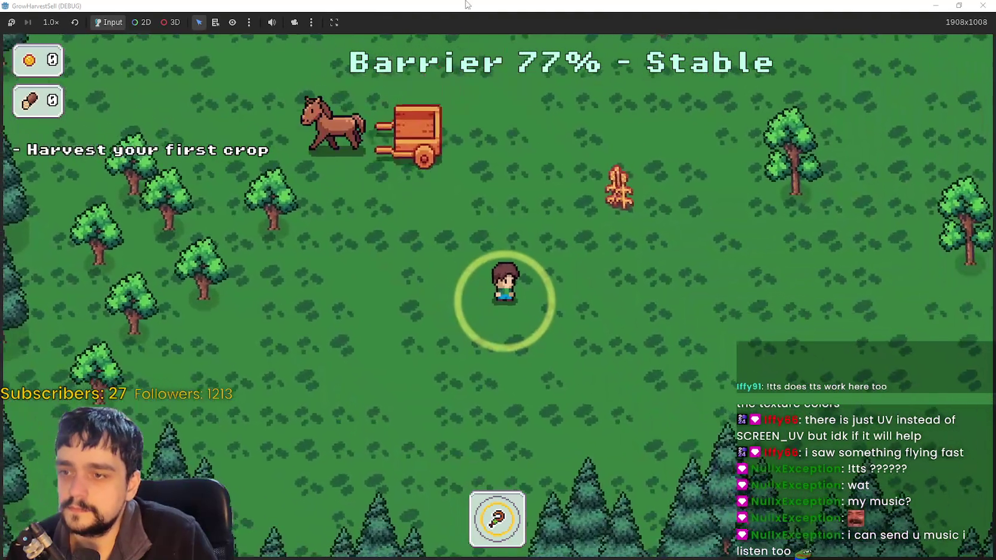
double_click(467, 5)
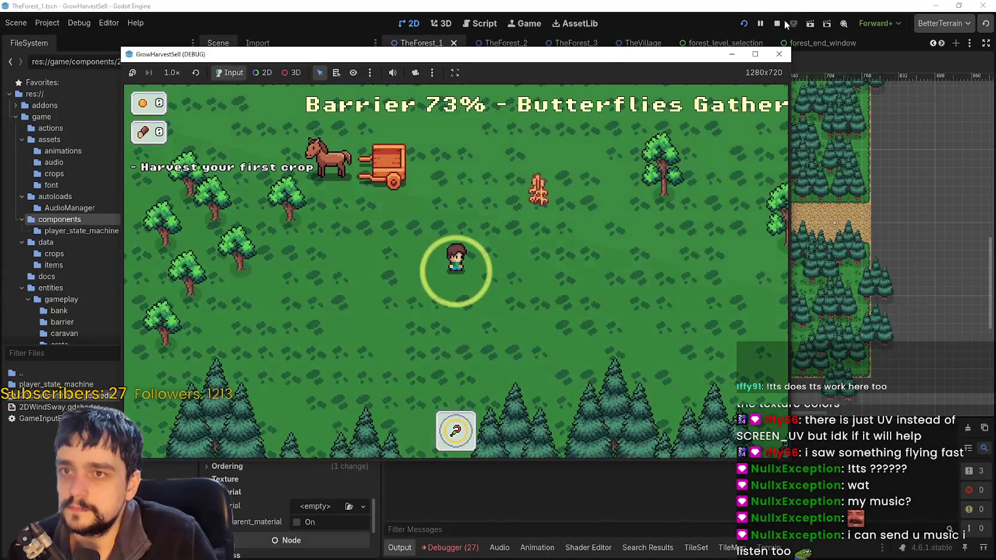
Stop the game and shrink the ShadowShader rect from 848×832 to 800×784.
key("F8")
scroll(652, 199, "down", 3)
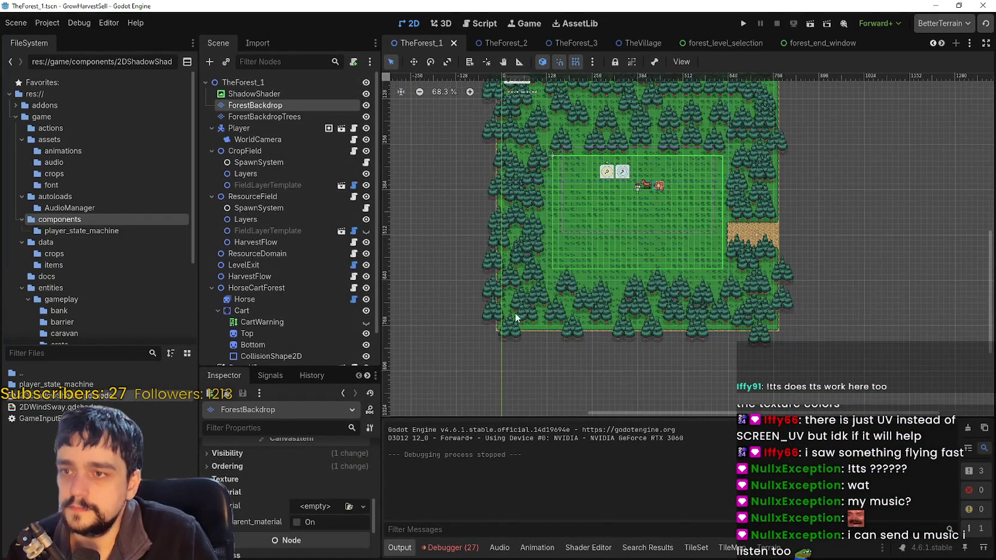
left_click(243, 94)
scroll(801, 326, "up", 3)
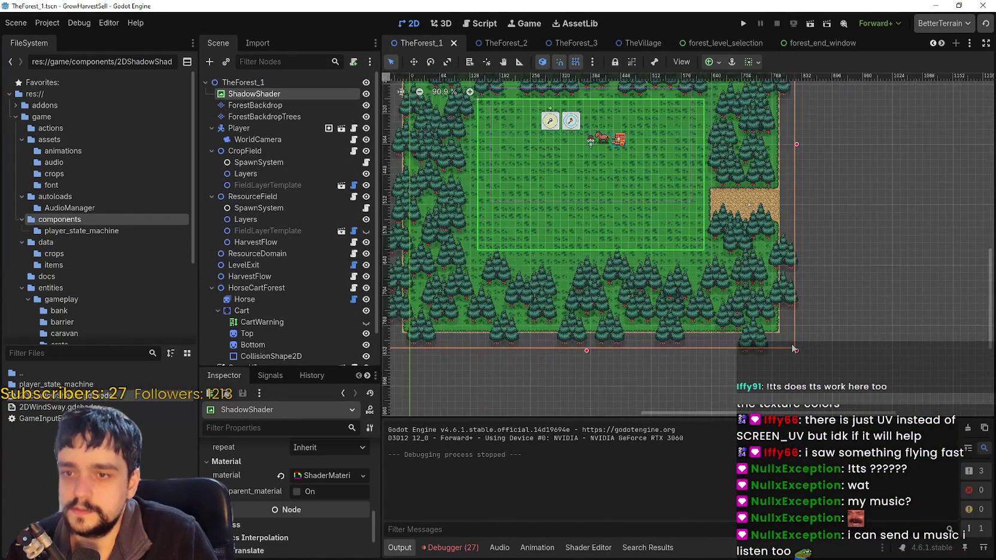
left_click_drag(798, 359, 777, 332)
scroll(685, 283, "down", 5)
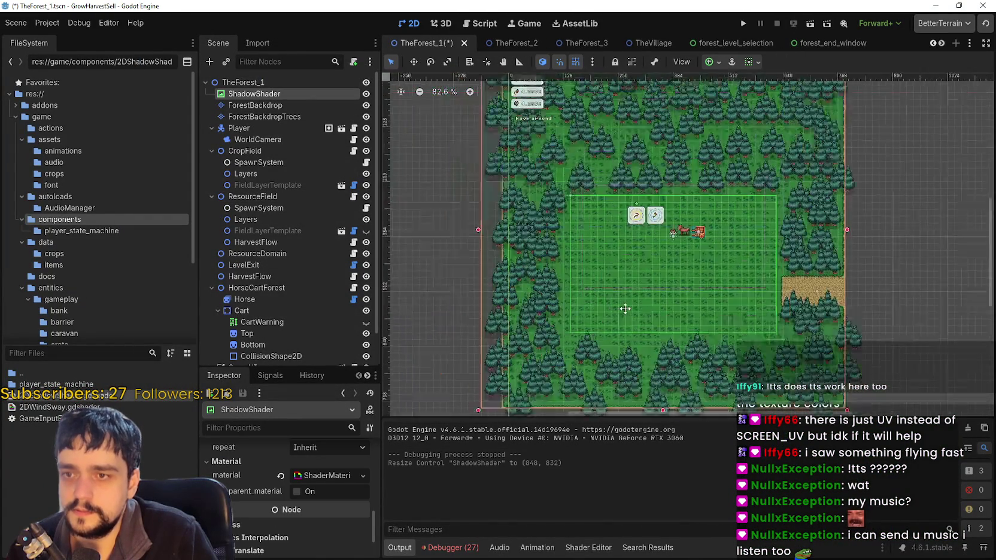
left_click_drag(519, 95, 537, 113)
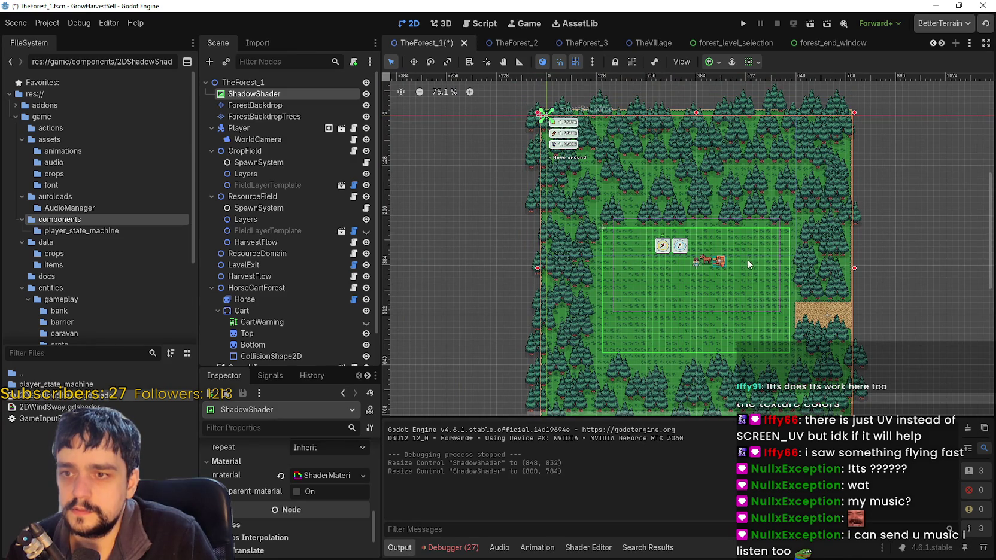
scroll(747, 259, "up", 7)
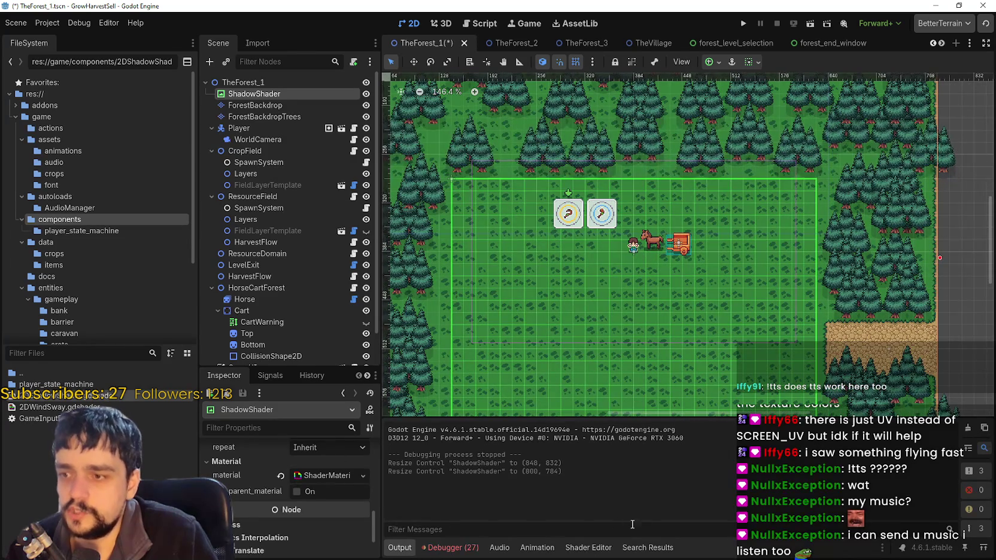
Expand ShadowShader's material and open 2DShadowShader.gdshader for editing.
left_click(322, 476)
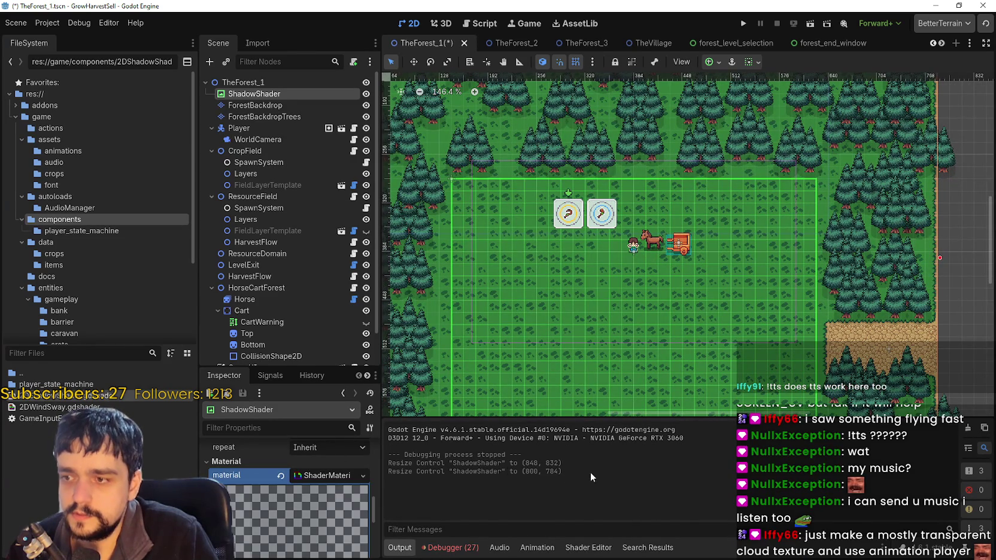
scroll(267, 548, "down", 3)
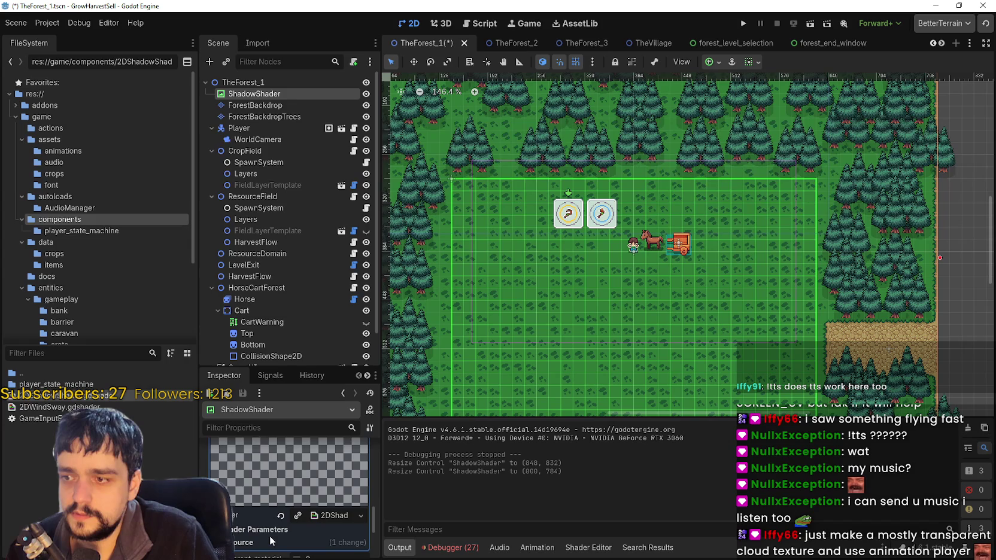
scroll(276, 525, "up", 3)
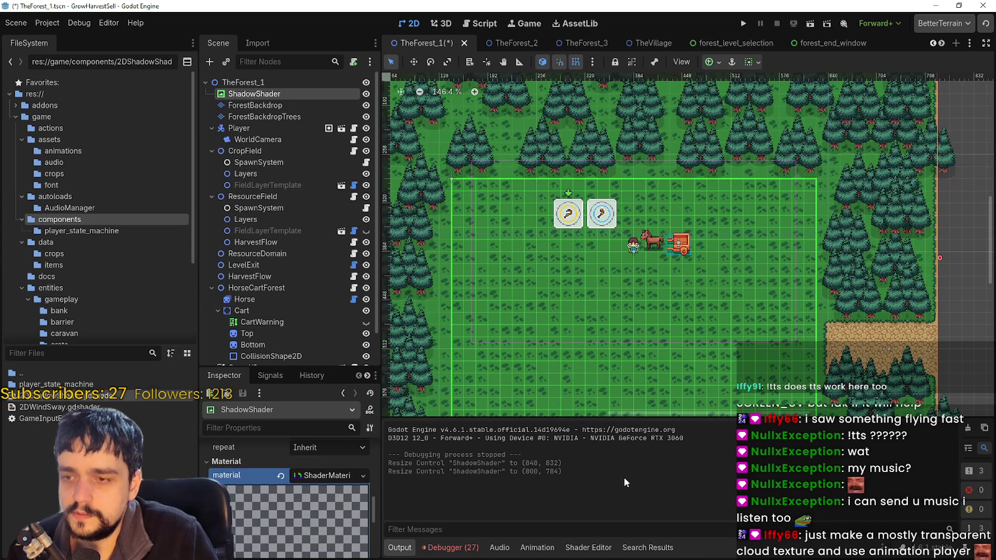
double_click(95, 398)
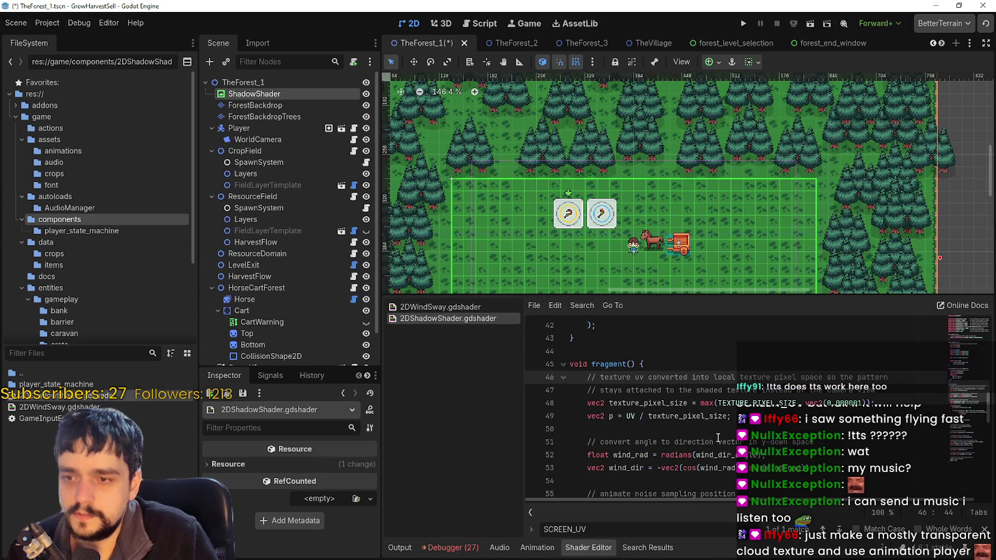
Zoom the level view out, make it larger, and scroll to the pixel_size_px and patch_width_px settings.
scroll(718, 437, "up", 5)
scroll(685, 383, "up", 9)
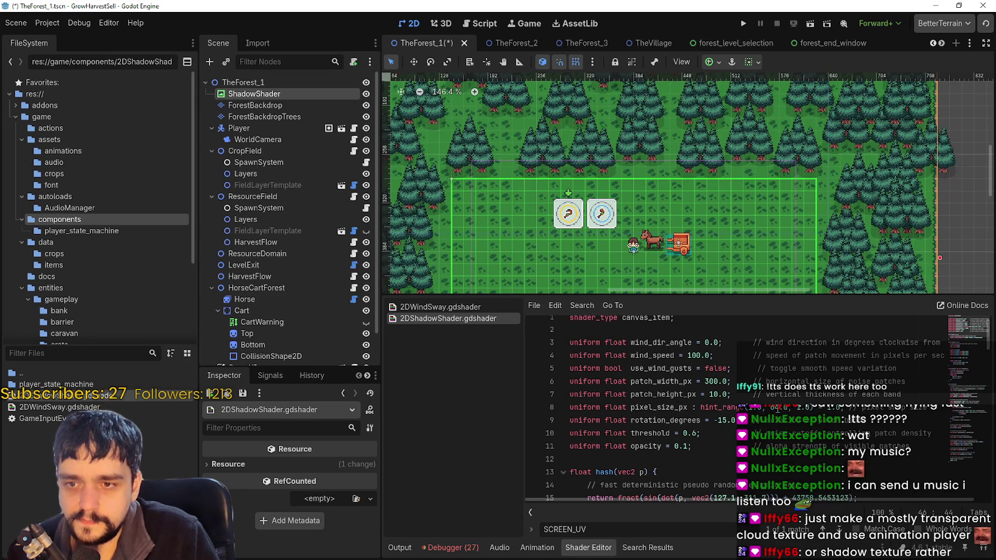
left_click(775, 407)
type("1")
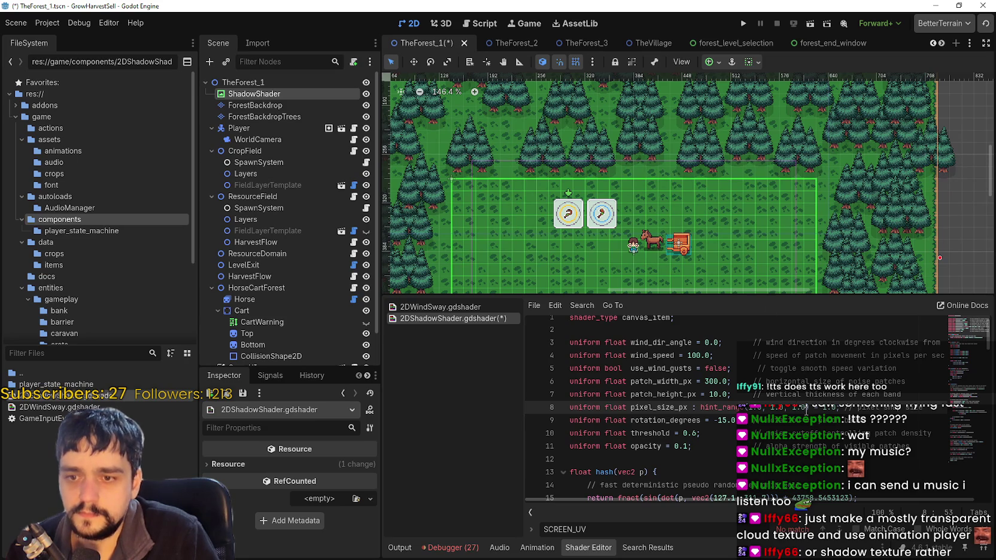
scroll(786, 319, "up", 1)
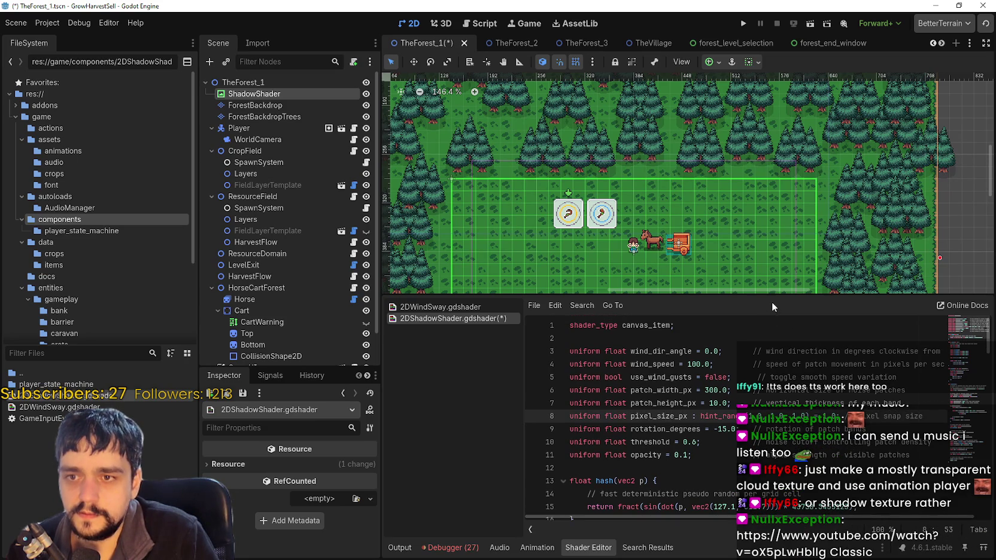
left_click_drag(767, 298, 766, 381)
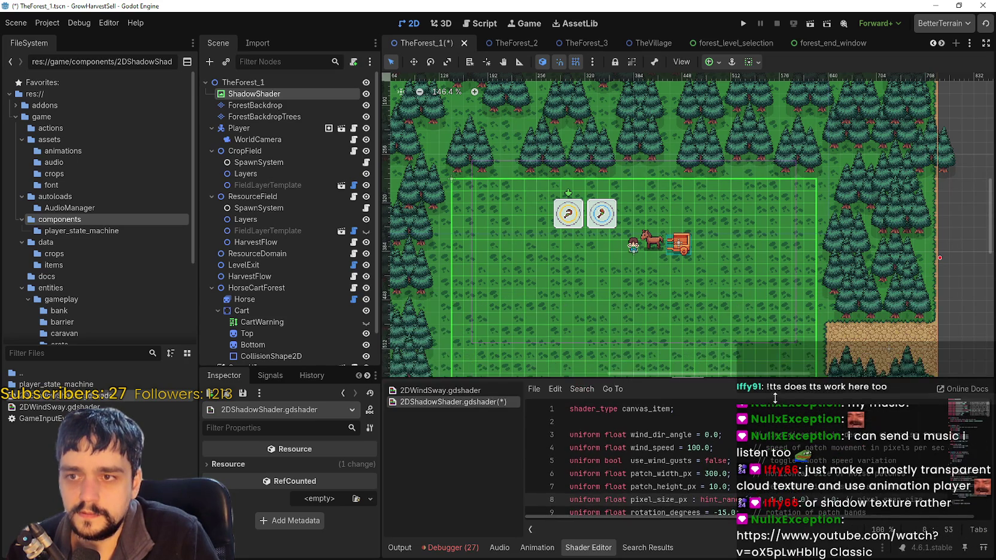
scroll(729, 234, "down", 5)
scroll(725, 233, "down", 2)
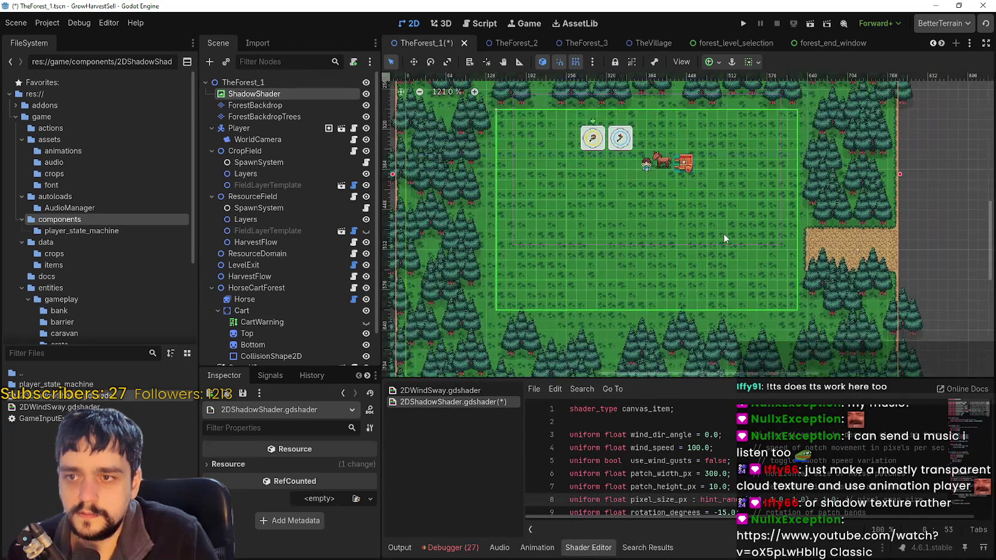
scroll(724, 233, "down", 1)
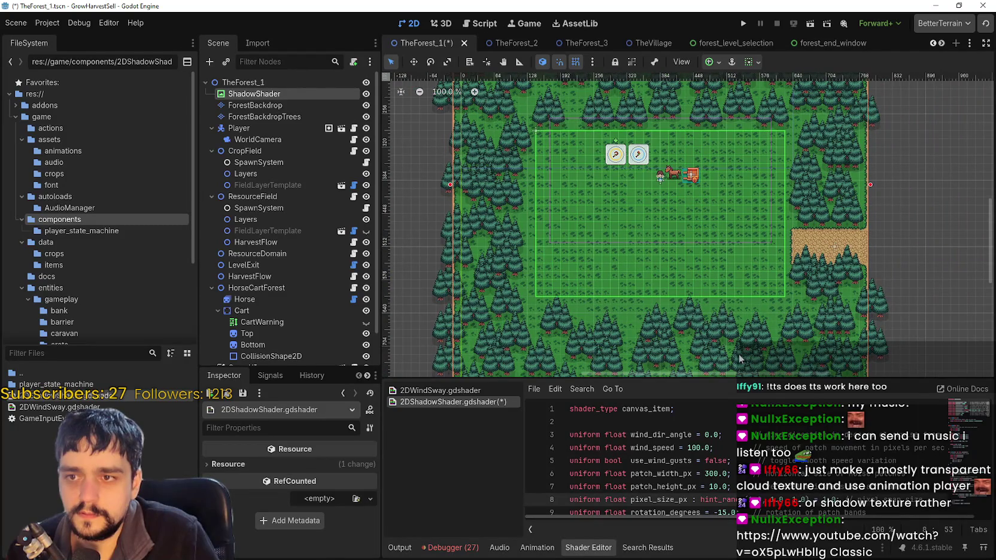
left_click(837, 473)
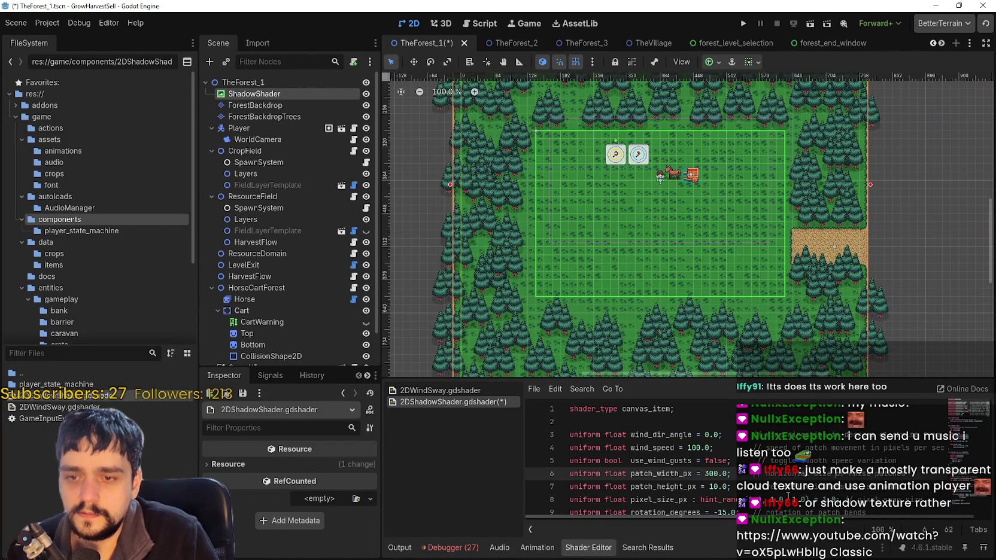
scroll(757, 496, "down", 1)
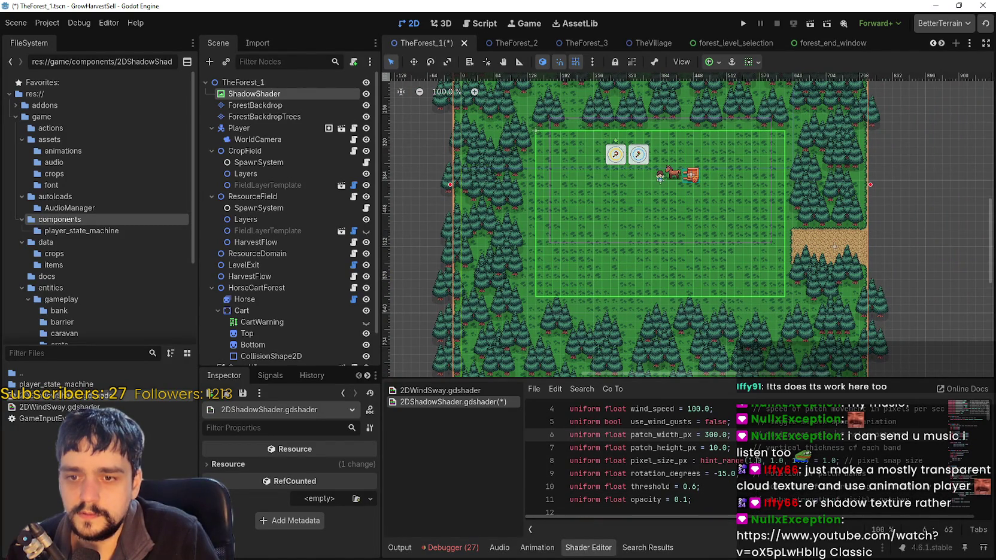
Change the pixel_size_px hint range limit from 64.0 to 5 and save.
double_click(772, 460)
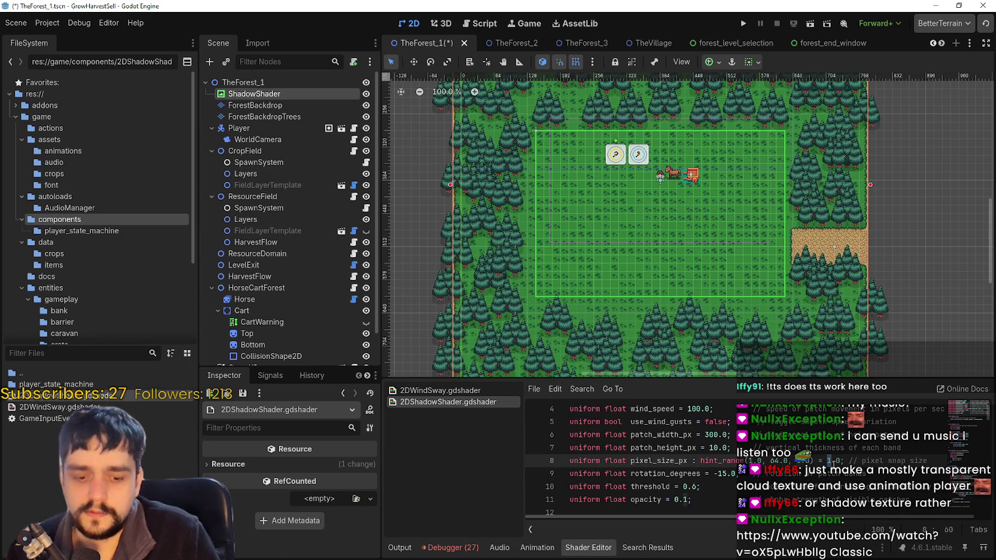
type("05")
key("ctrl+s")
scroll(882, 449, "down", 1)
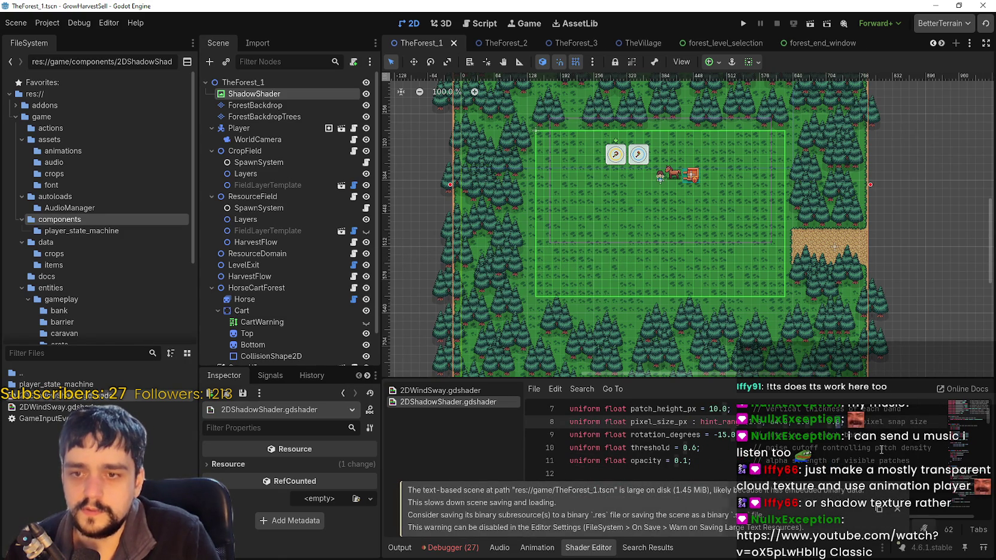
key("ctrl+Home")
key("ctrl+End")
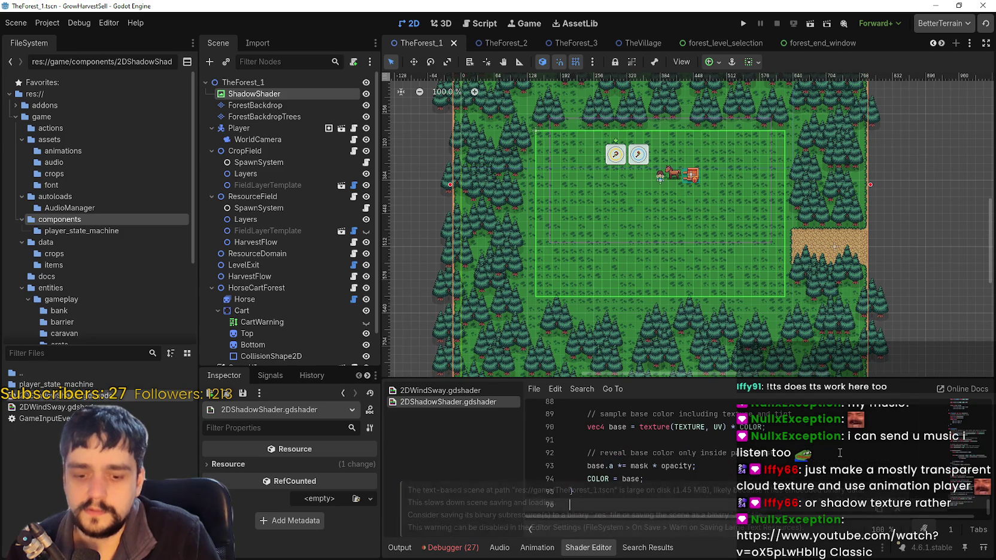
key("ctrl+z")
Scroll back through the fragment code and select TEXTURE_PIXEL_SIZE on line 48.
scroll(791, 457, "up", 6)
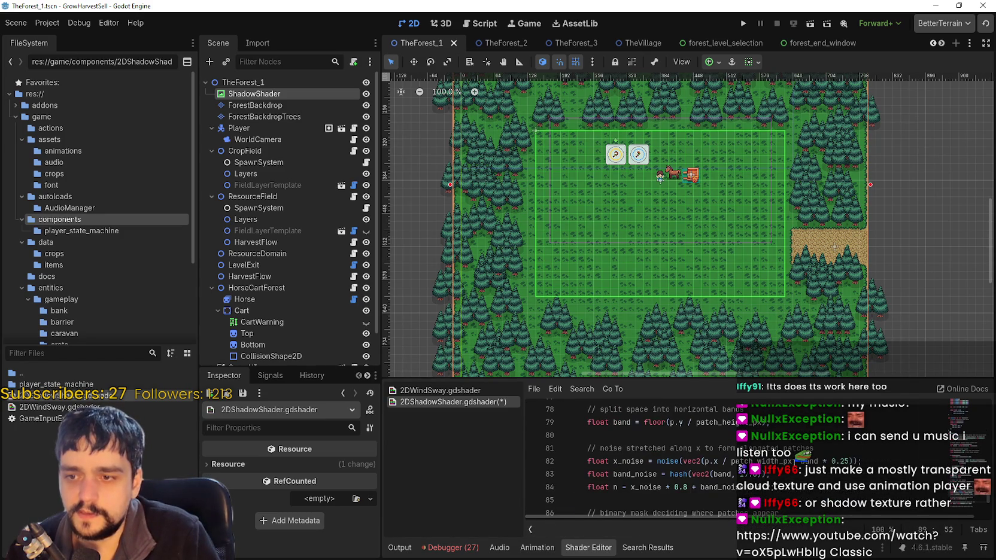
key("Up")
key("Up")
key("Up")
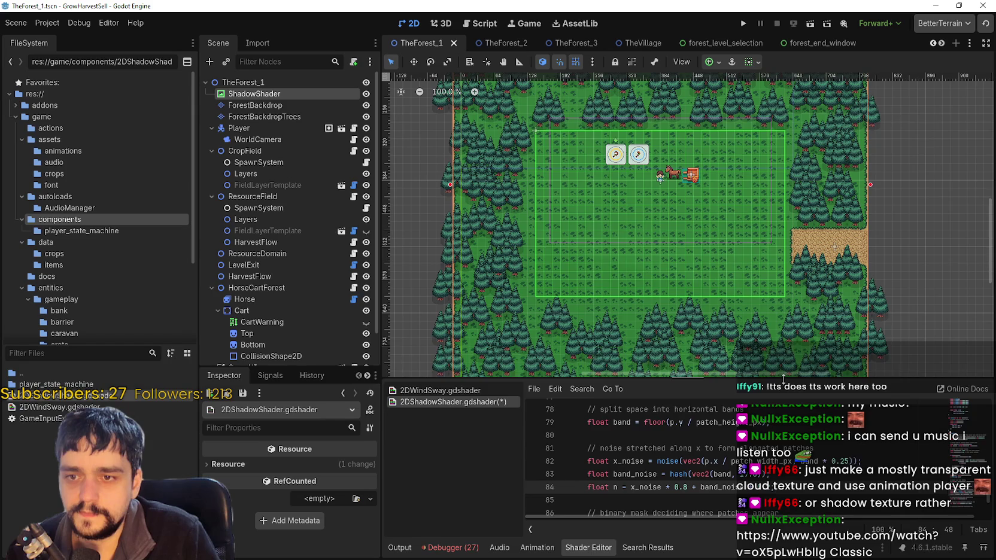
left_click_drag(783, 379, 782, 325)
scroll(764, 455, "up", 4)
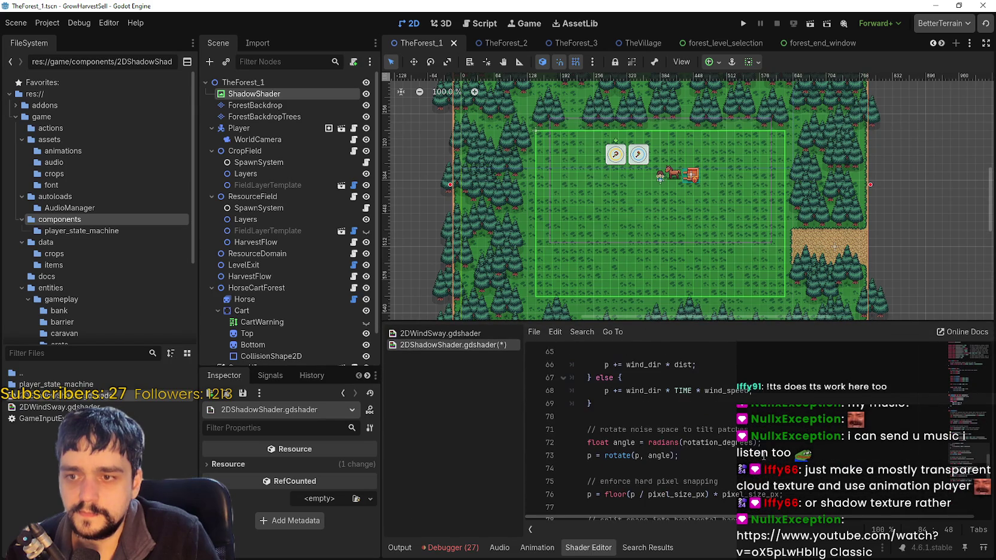
scroll(764, 456, "up", 4)
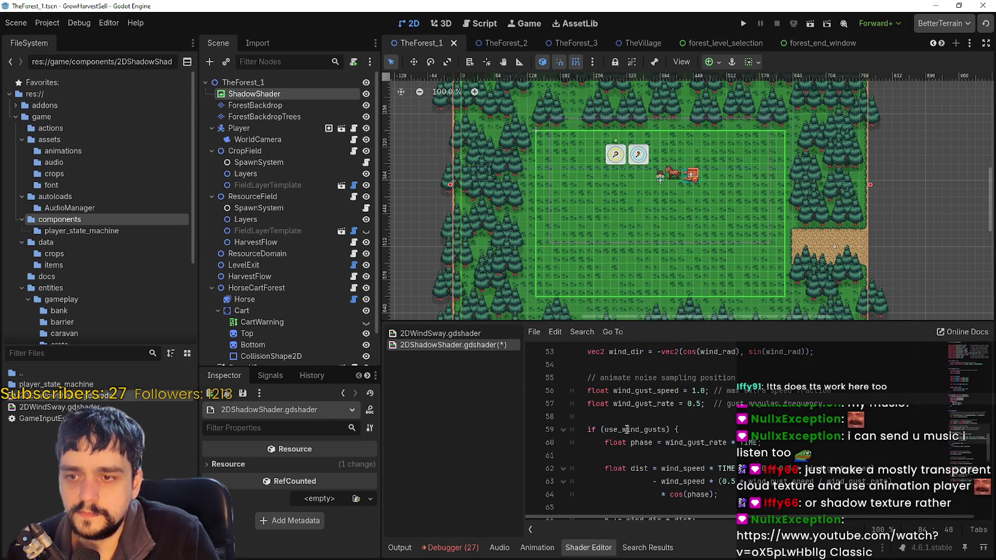
scroll(629, 431, "up", 3)
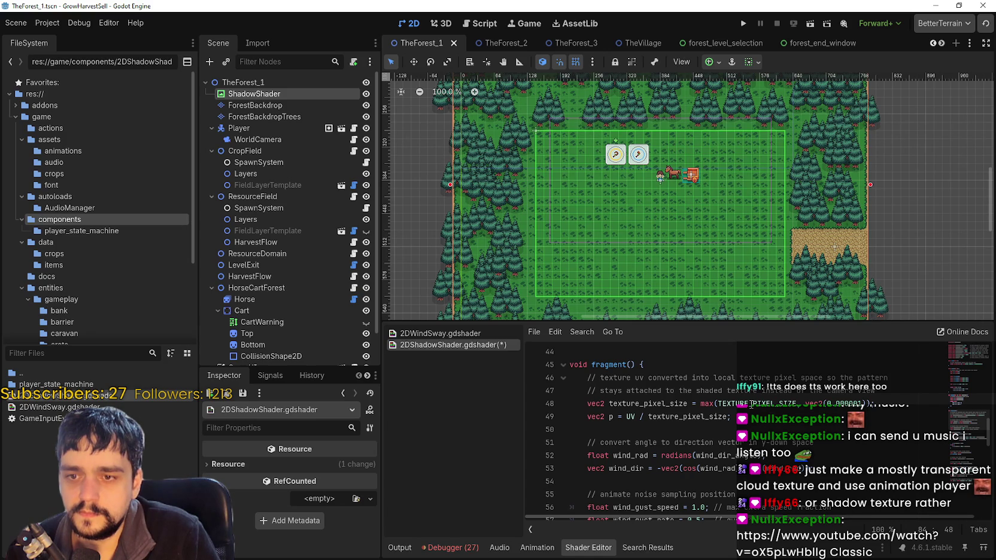
double_click(748, 402)
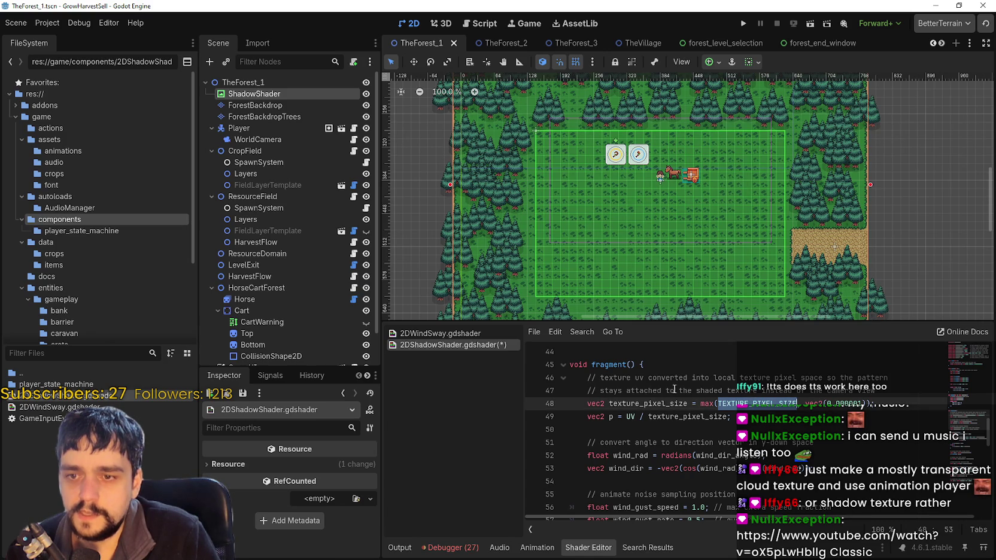
Open ShadowShader's atlas texture region editor and set Snap Mode to Pixel Snap.
left_click(267, 95)
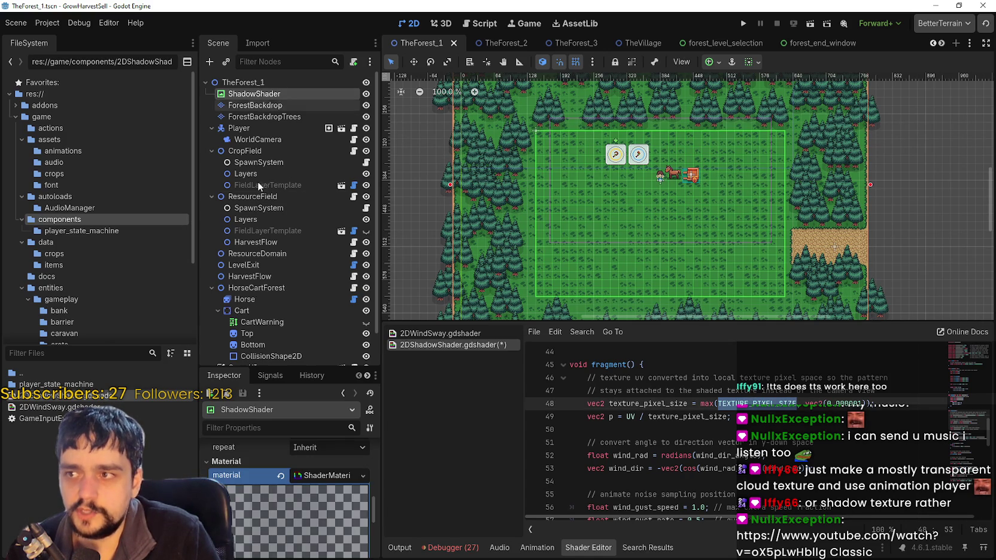
scroll(321, 469, "down", 6)
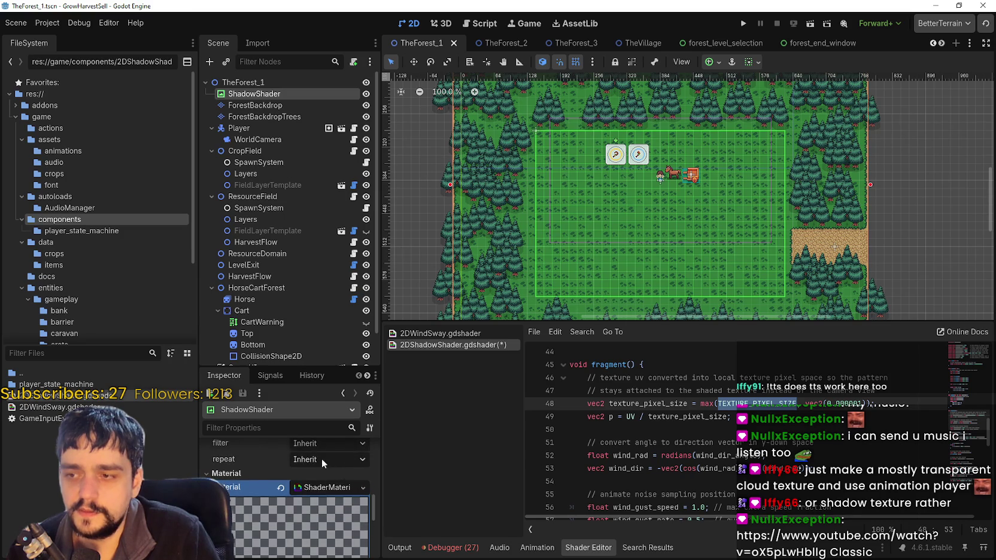
scroll(313, 496, "up", 4)
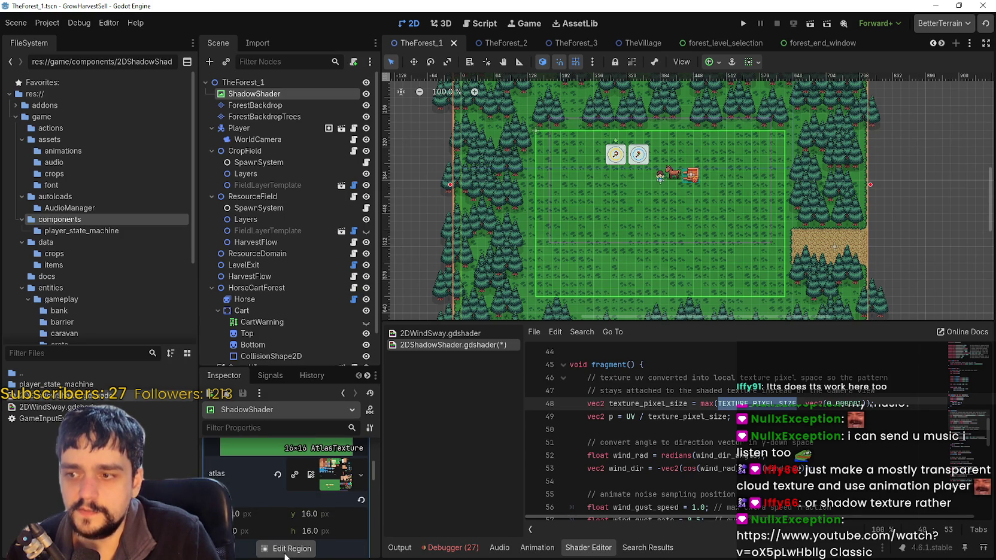
left_click(286, 549)
scroll(545, 283, "down", 4)
scroll(480, 266, "up", 5)
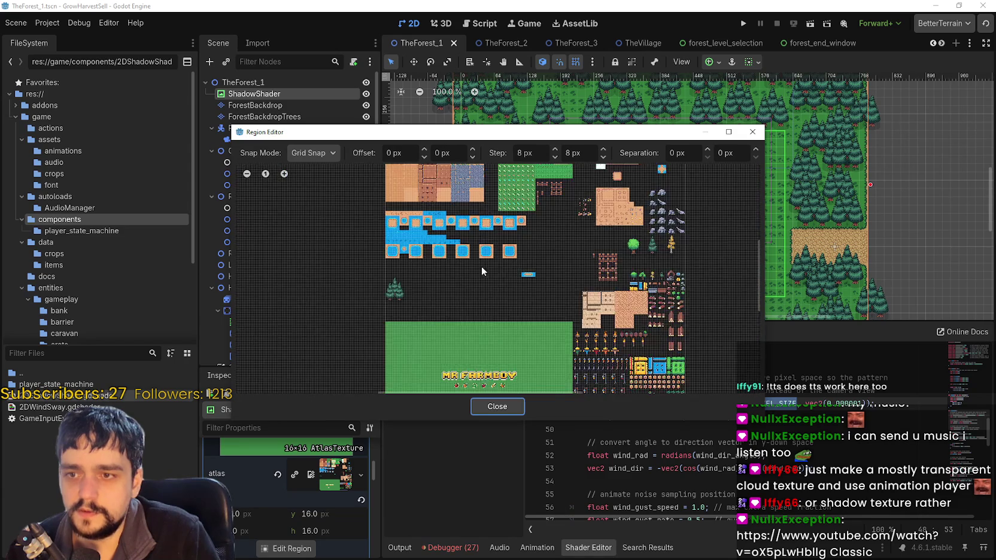
scroll(523, 339, "up", 6)
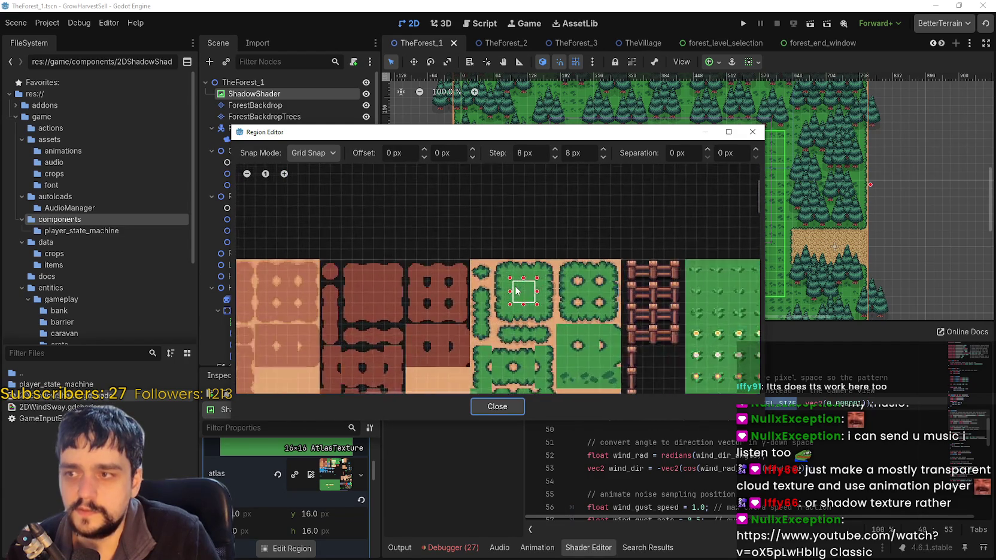
left_click(316, 153)
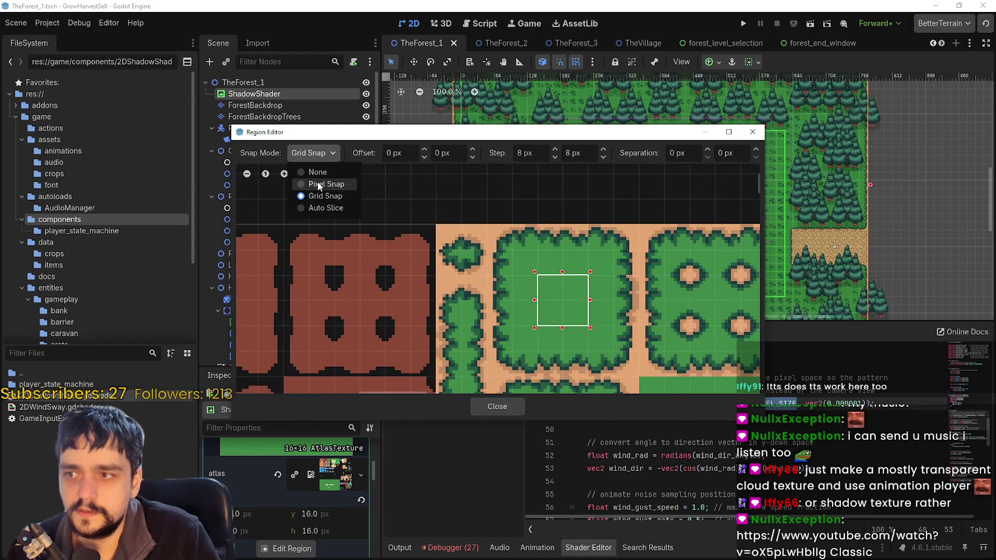
left_click(317, 181)
scroll(551, 288, "up", 3)
Drag a new 126 px tall region over a block of grass tiles and close the editor.
left_click_drag(612, 368, 500, 265)
mouse_move(537, 136)
left_mouse_down()
mouse_move(605, 271)
mouse_move(614, 367)
mouse_move(569, 362)
mouse_move(519, 419)
mouse_move(573, 313)
left_mouse_up()
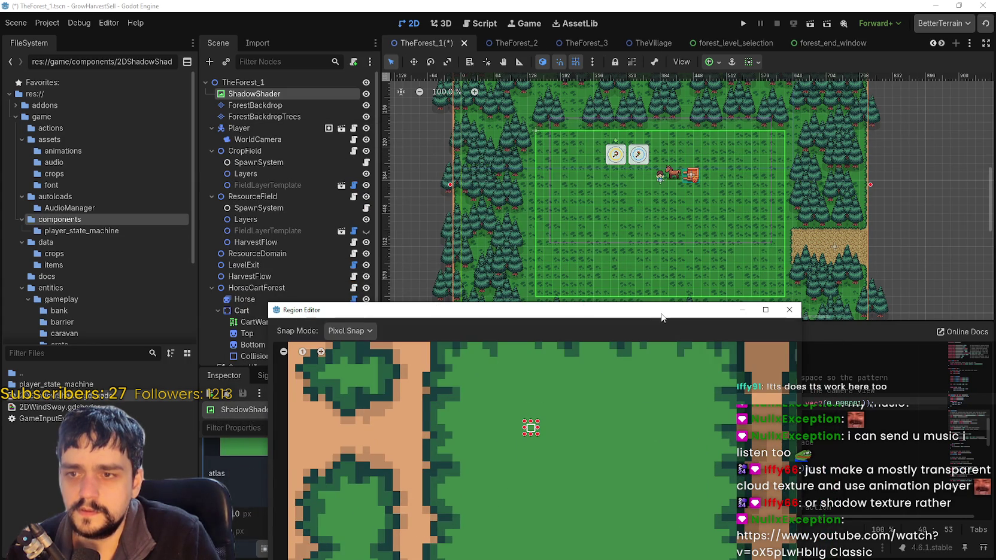
scroll(469, 309, "down", 5)
scroll(473, 304, "down", 3)
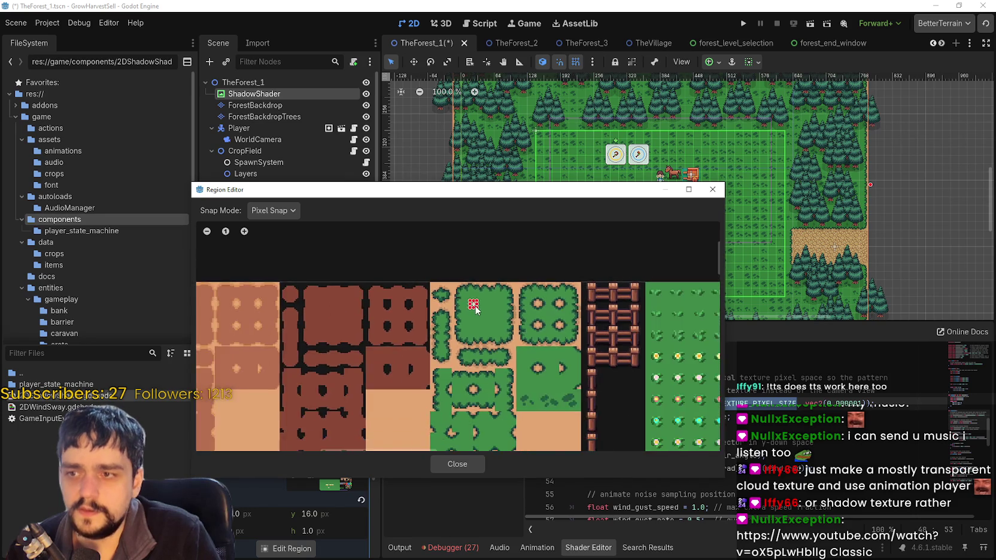
mouse_move(473, 302)
left_mouse_down()
mouse_move(527, 368)
mouse_move(573, 394)
mouse_move(570, 377)
mouse_move(676, 435)
mouse_move(563, 401)
mouse_move(535, 419)
mouse_move(524, 350)
mouse_move(583, 420)
mouse_move(479, 418)
mouse_move(502, 339)
mouse_move(573, 436)
left_mouse_up()
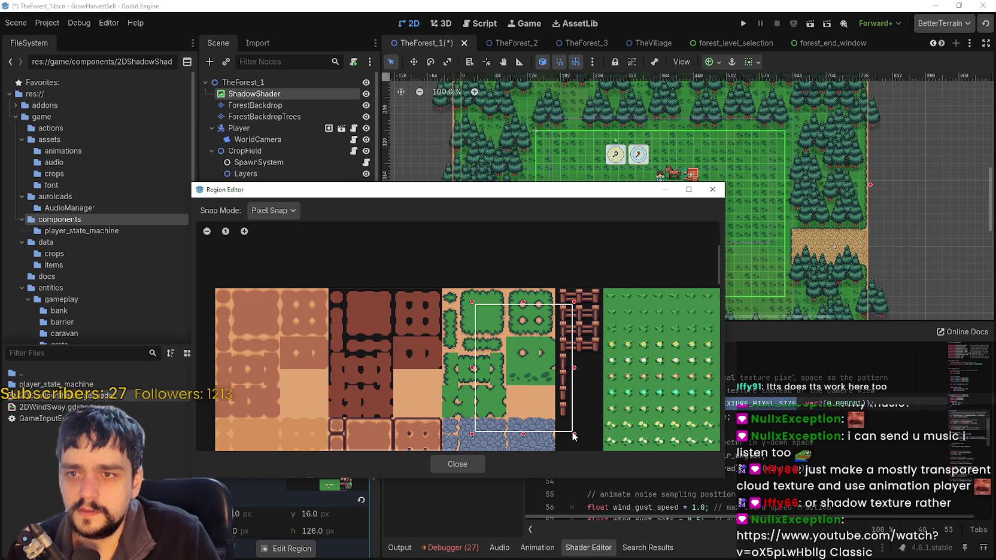
mouse_move(571, 196)
left_mouse_down()
mouse_move(633, 463)
mouse_move(596, 221)
mouse_move(579, 195)
left_mouse_up()
scroll(564, 417, "down", 4)
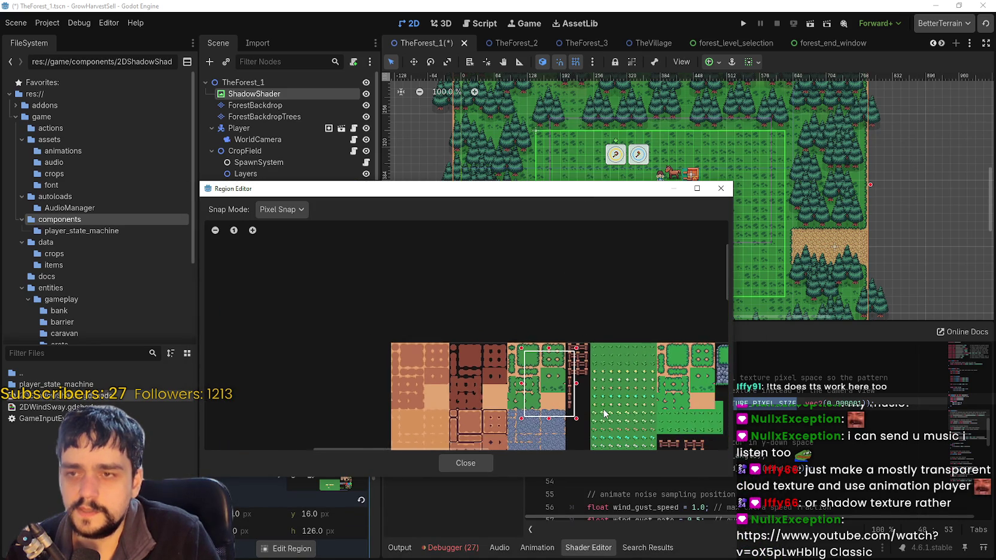
scroll(619, 363, "down", 1)
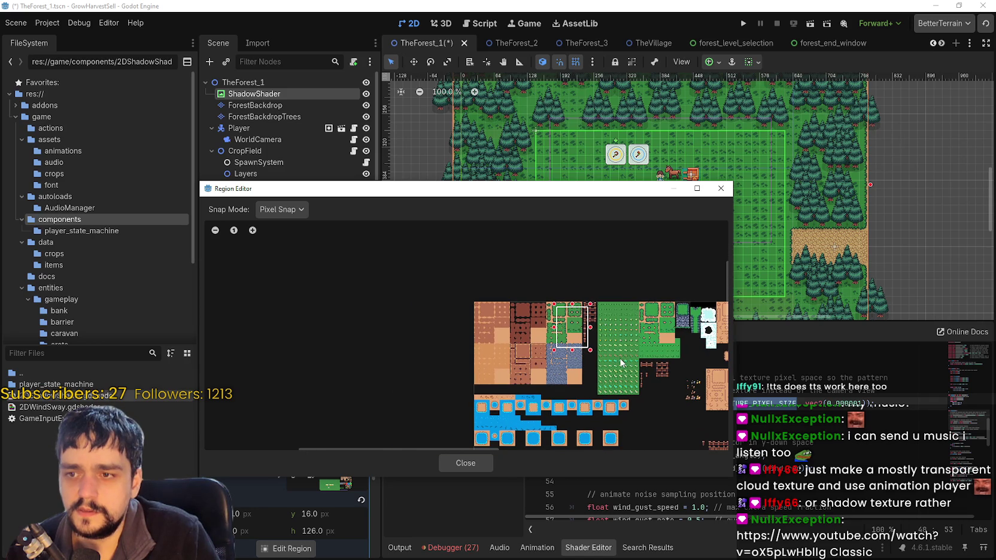
left_click(466, 463)
scroll(298, 494, "up", 5)
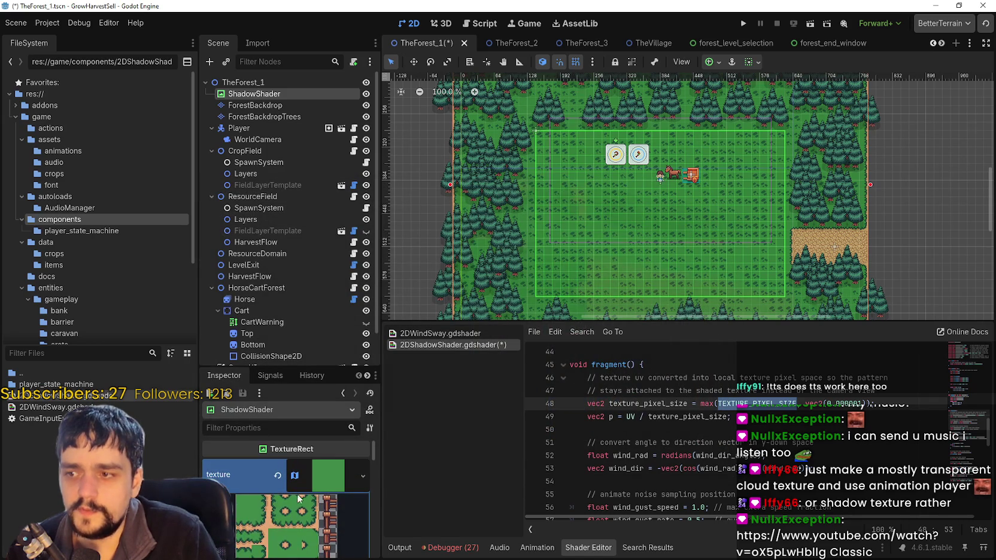
Assign a new 2D gradient as the texture and fold away its details.
left_click(308, 467)
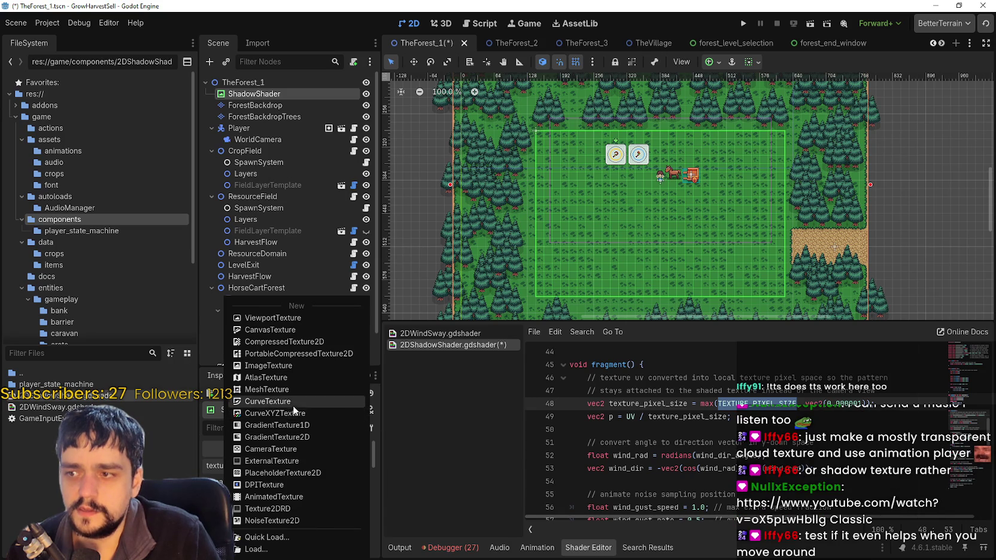
left_click(312, 437)
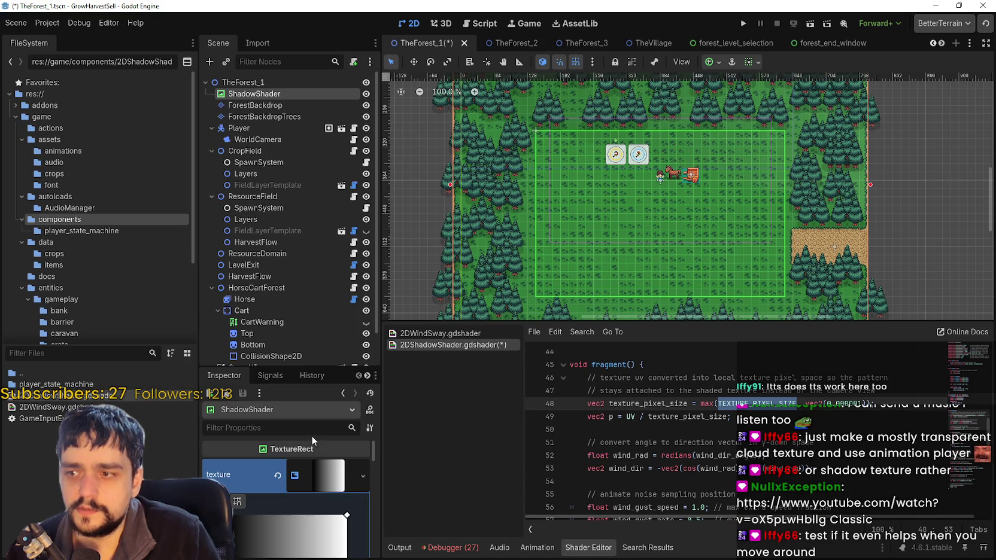
left_click(333, 482)
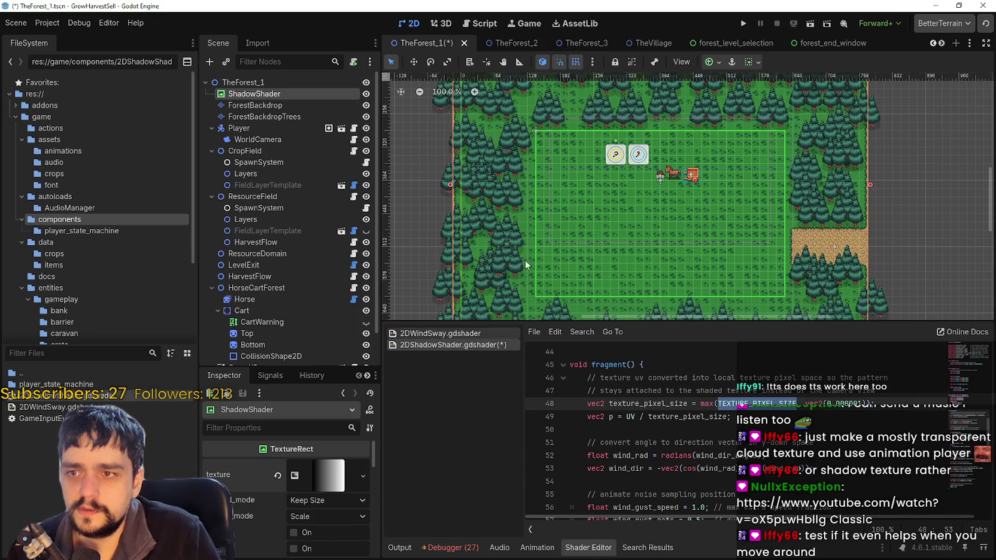
scroll(635, 199, "down", 2)
scroll(637, 197, "down", 2)
left_click_drag(640, 196, 641, 195)
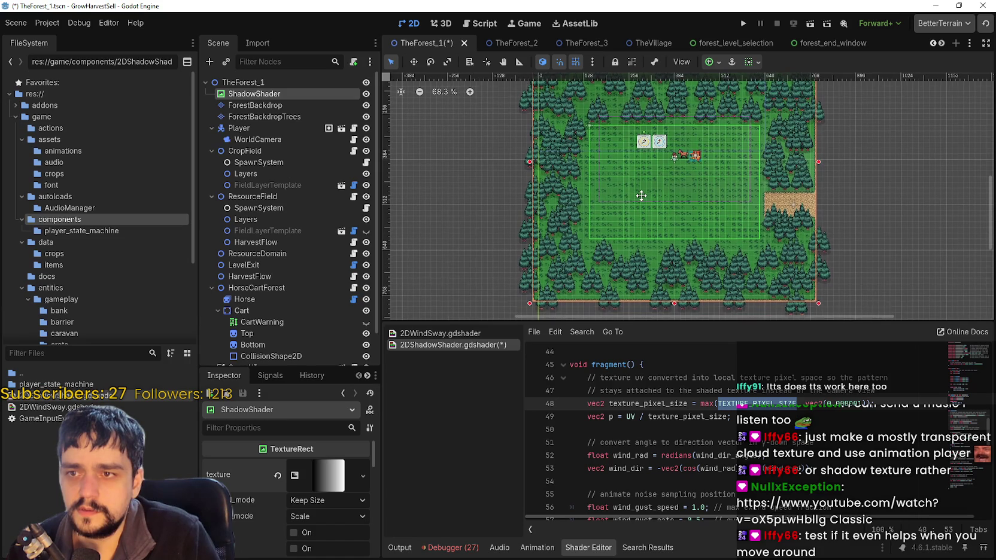
Set expand mode to Ignore Size and stretch mode to Keep Aspect Centered.
left_click(325, 500)
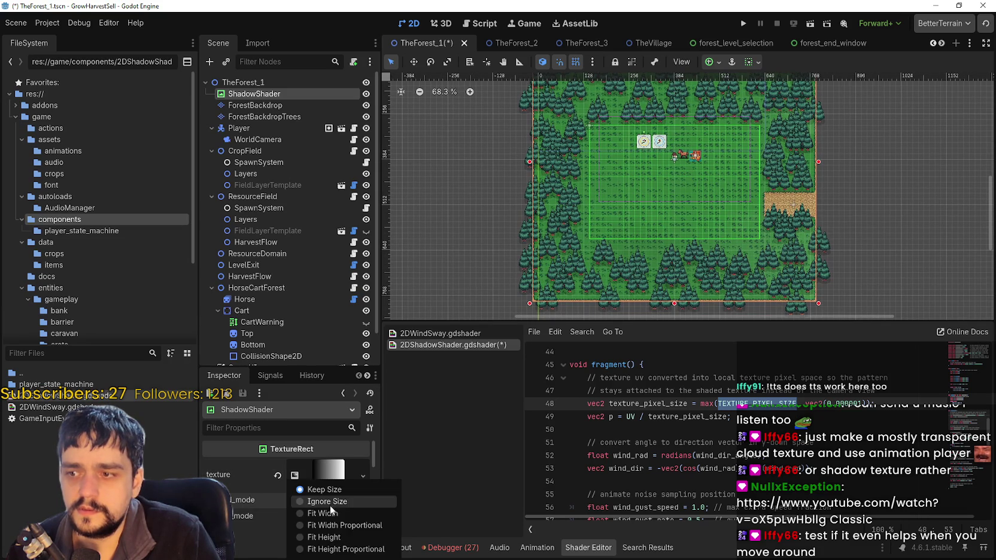
left_click(329, 501)
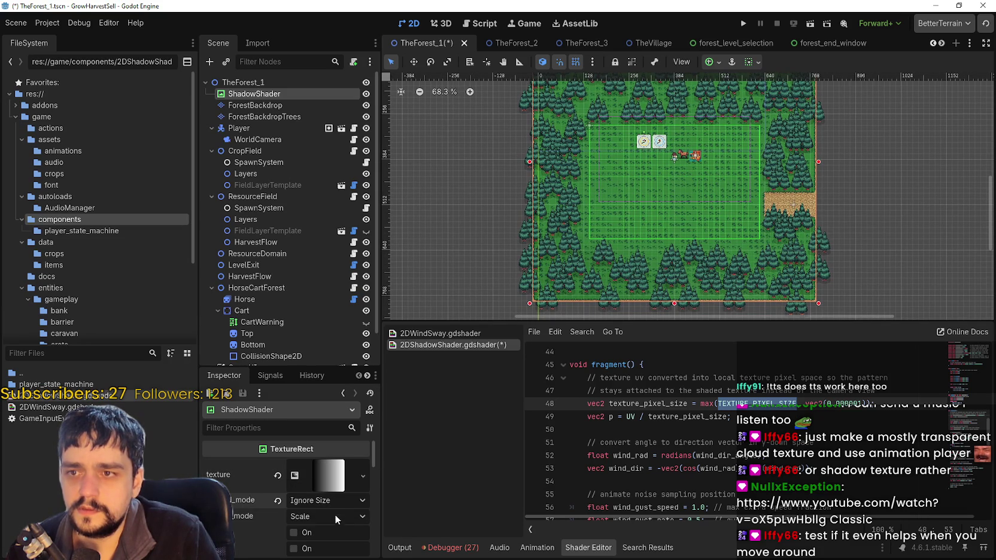
left_click(334, 515)
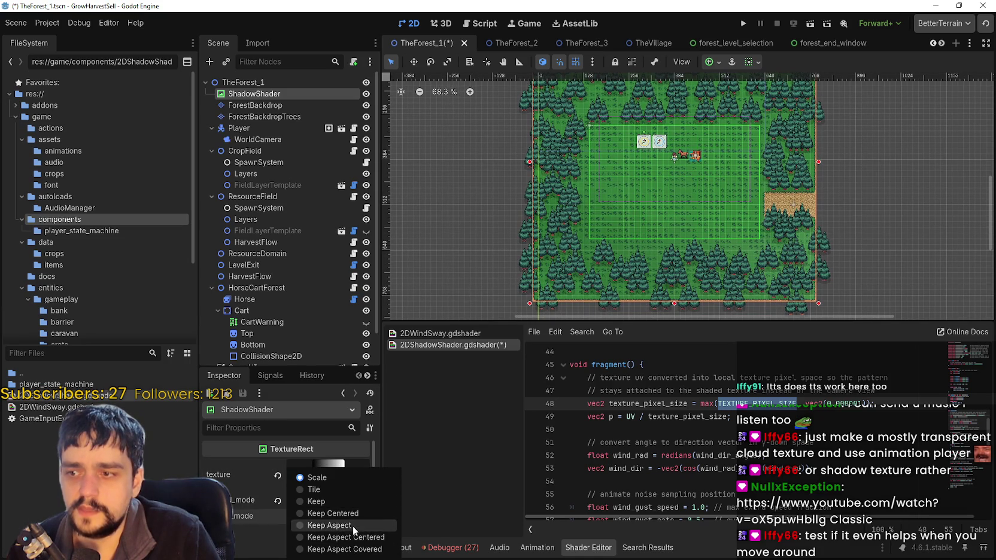
left_click(354, 537)
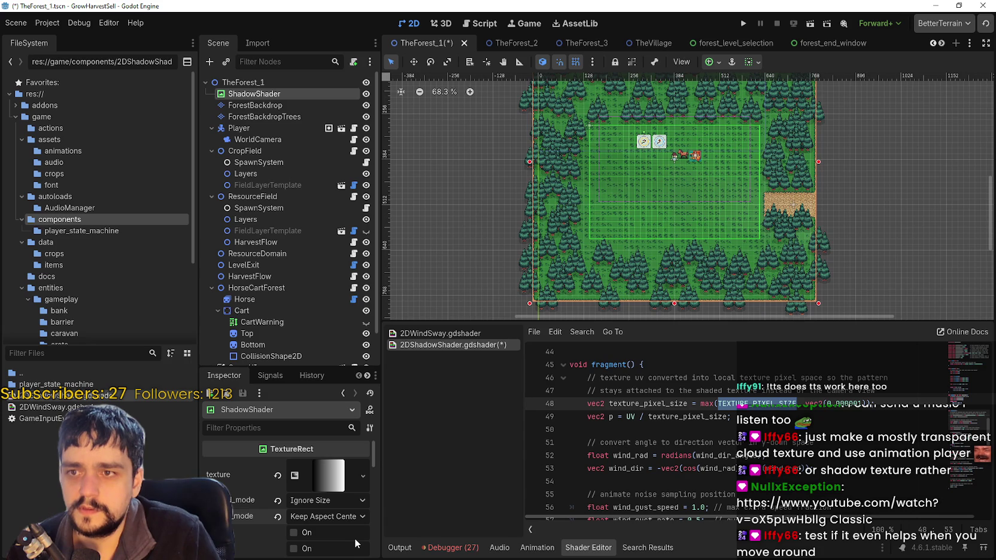
scroll(669, 190, "up", 3)
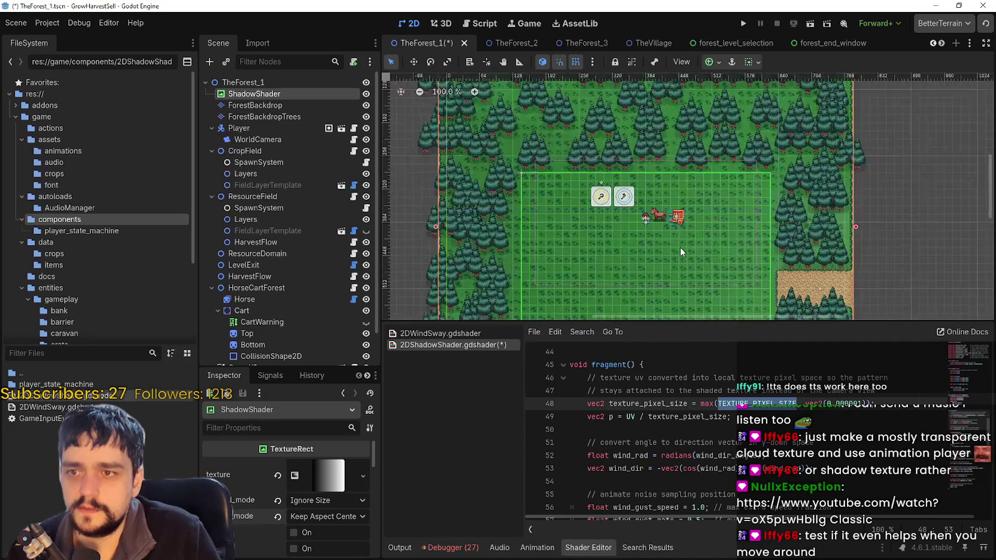
scroll(681, 247, "down", 2)
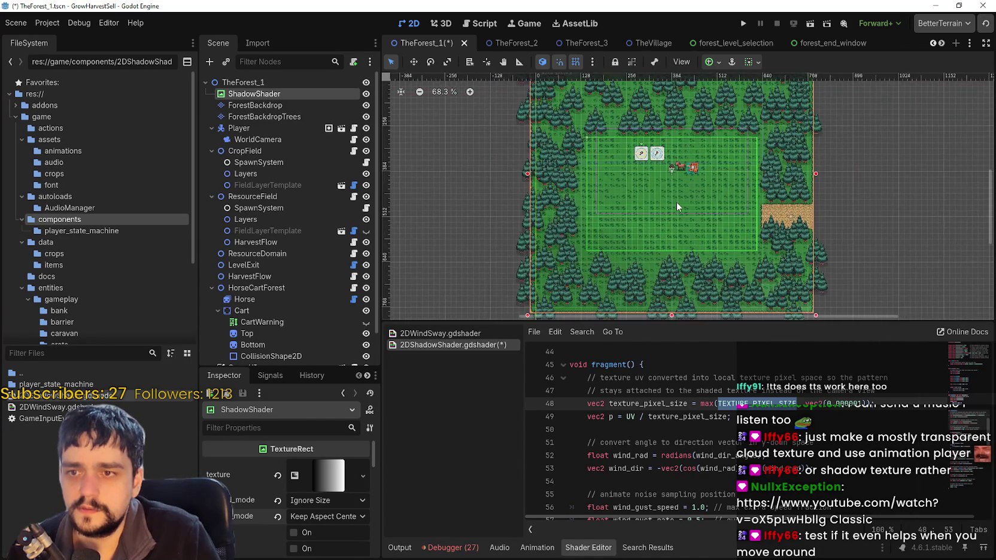
Save and run the game full screen, then start a new game.
key("F5")
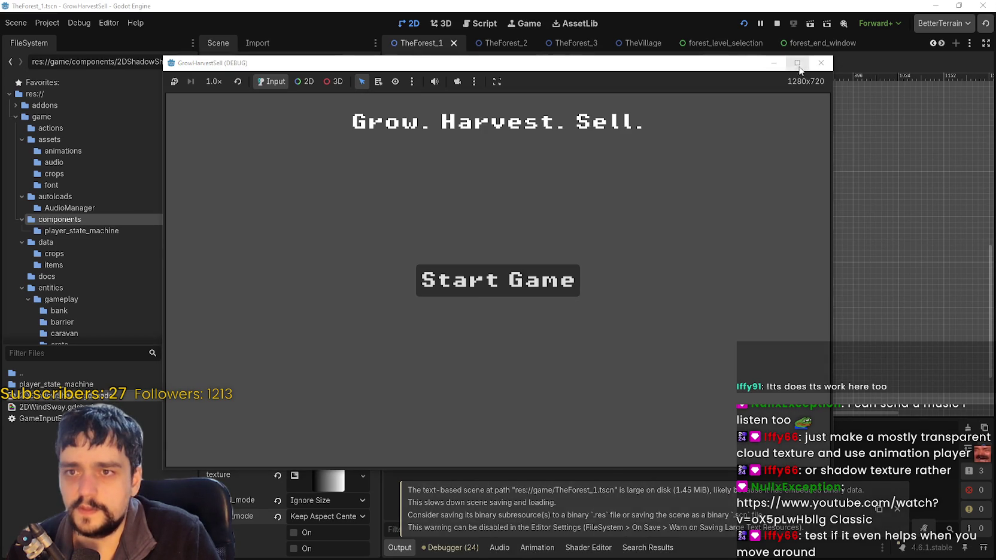
left_click(797, 63)
left_click(592, 299)
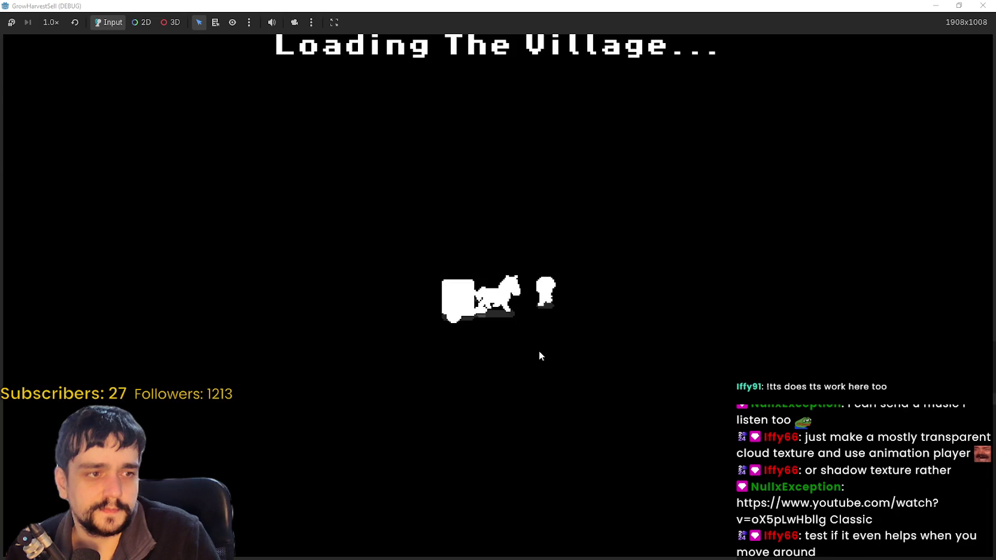
Walk to The Skill Board and unlock the Whisper skill.
key("d")
key("a")
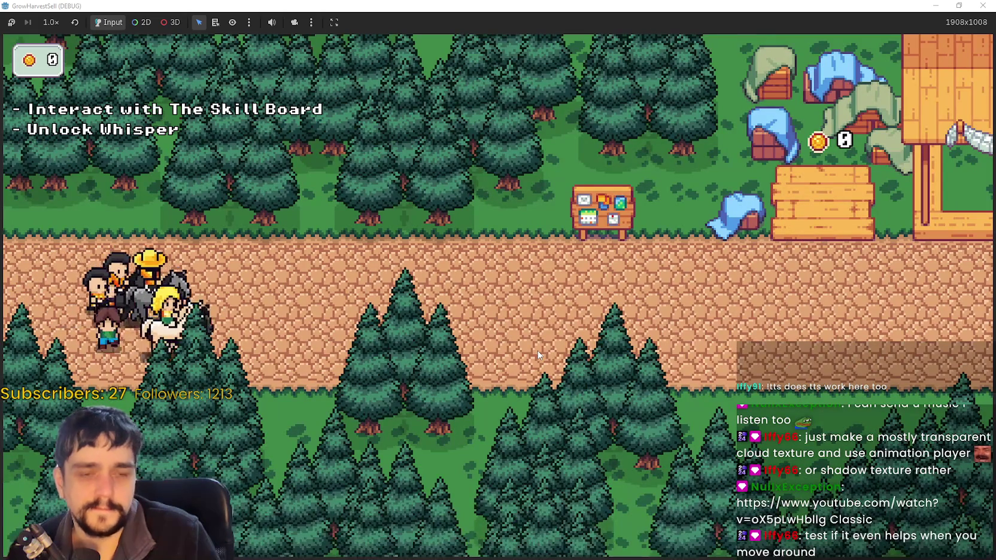
key("d")
key("w")
key("e")
left_click(483, 296)
key("Escape")
Talk to the horse Whisper and travel to forest stage 1.
key("d")
key("s")
key("a")
key("d")
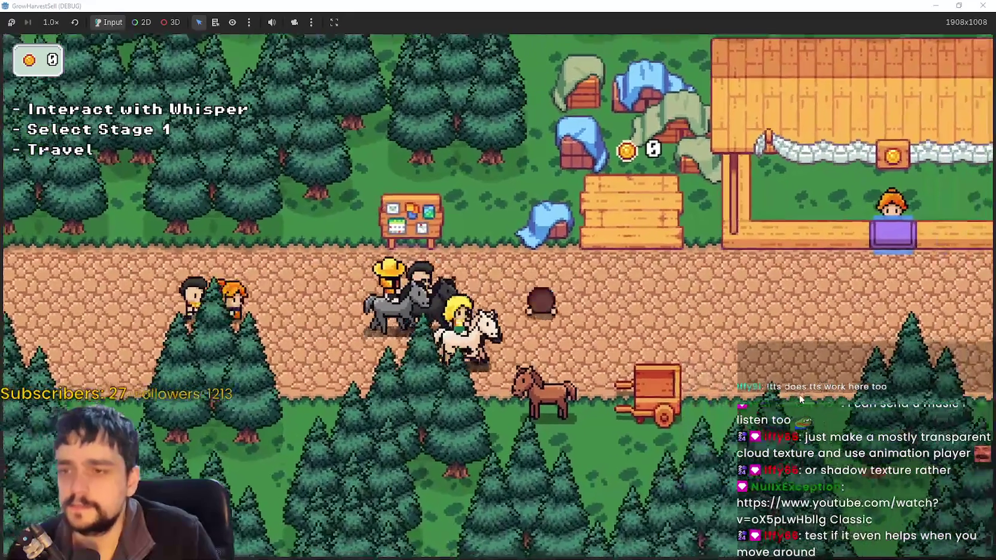
key("e")
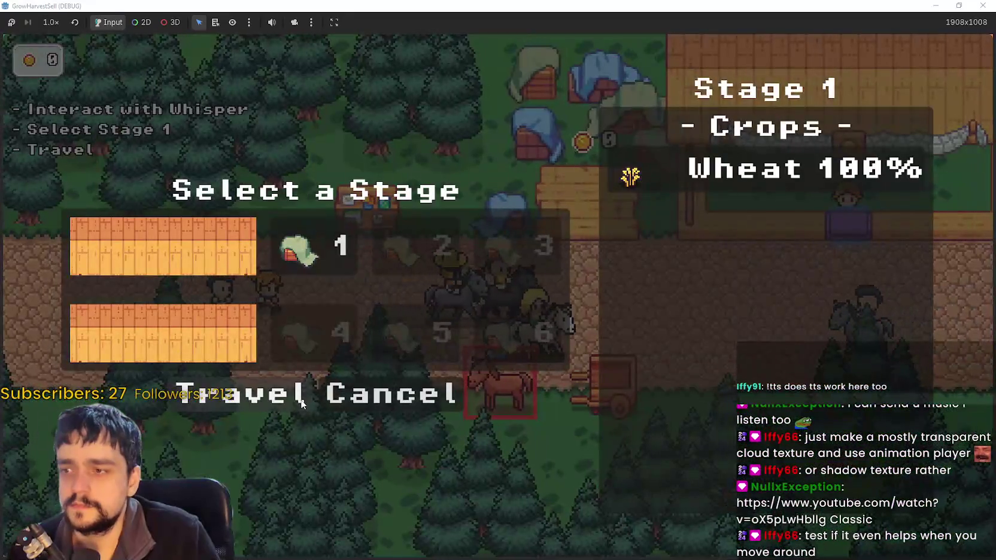
left_click(302, 400)
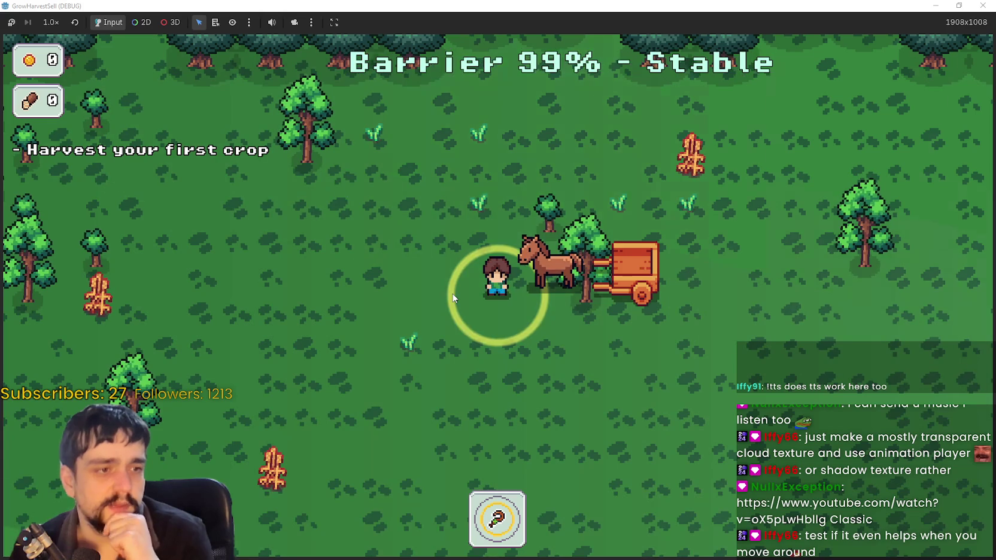
Walk through the forest watching the wind shadows, then shrink the window and stop the game.
key("a")
key("s")
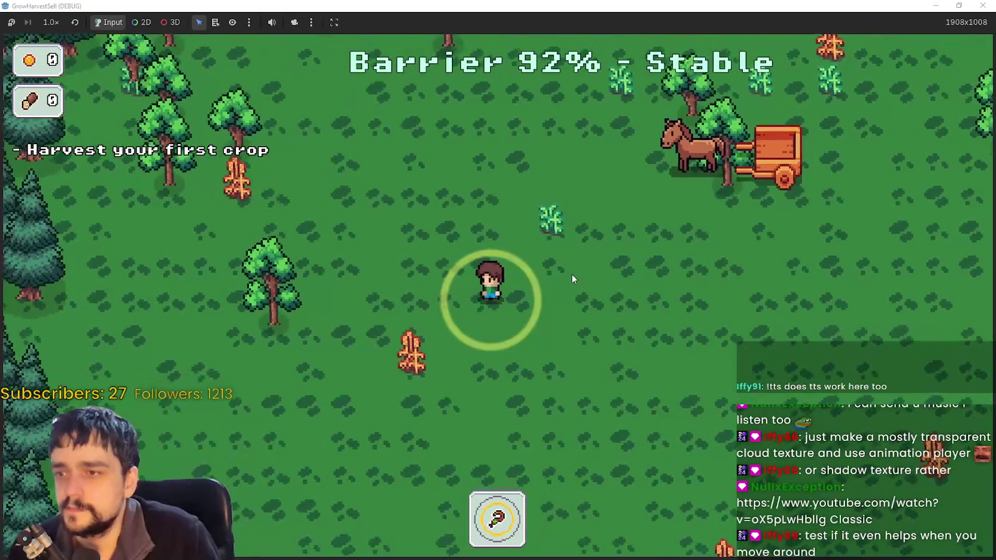
key("s")
key("d")
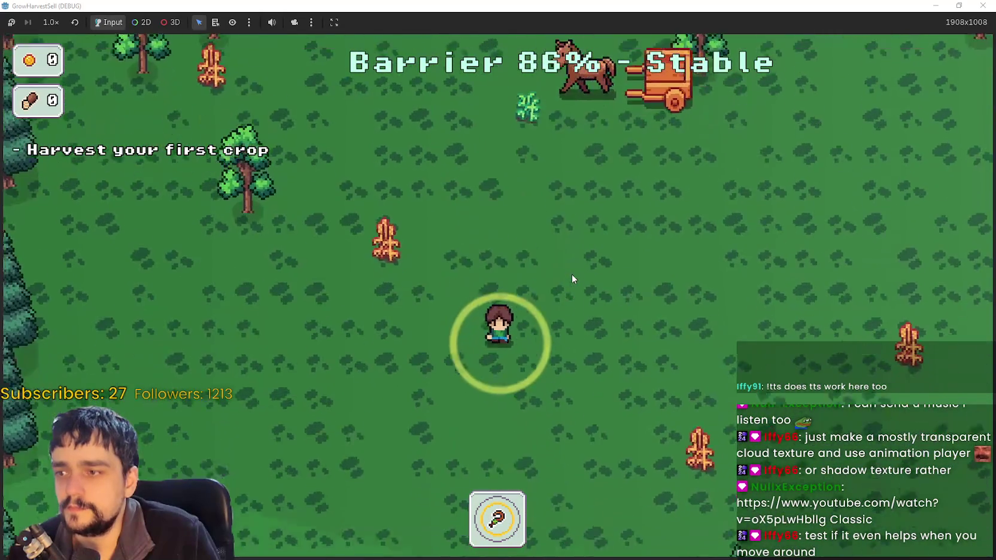
key("w")
key("a")
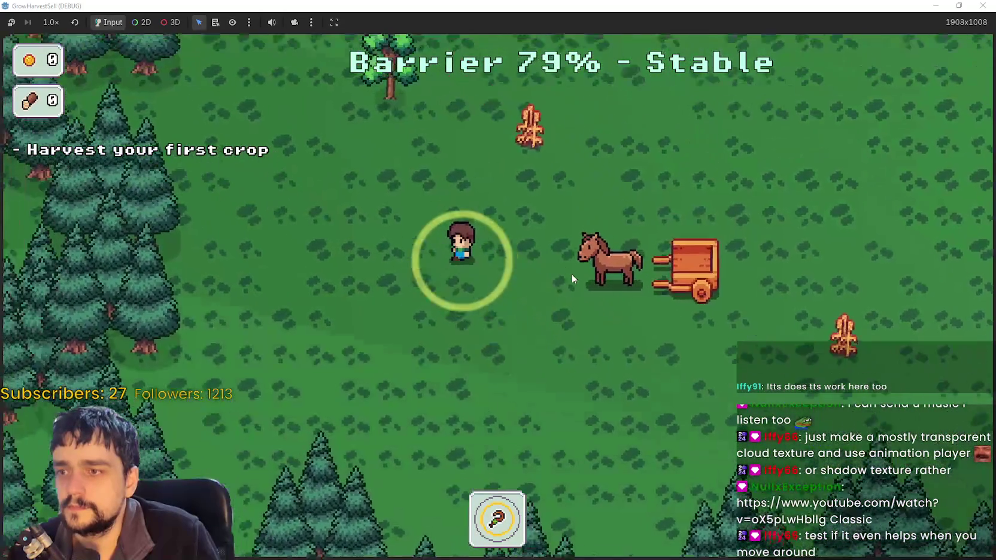
key("w")
key("d")
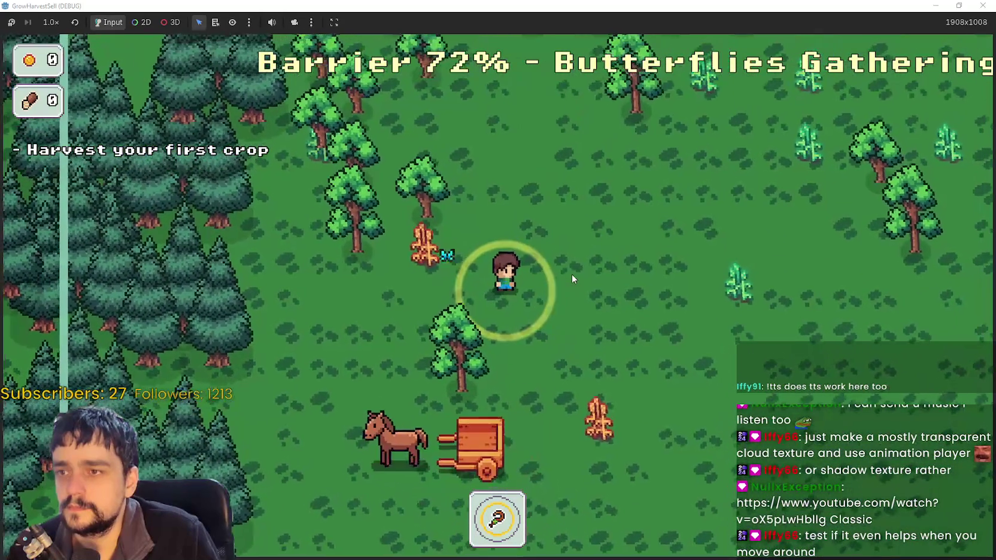
key("d")
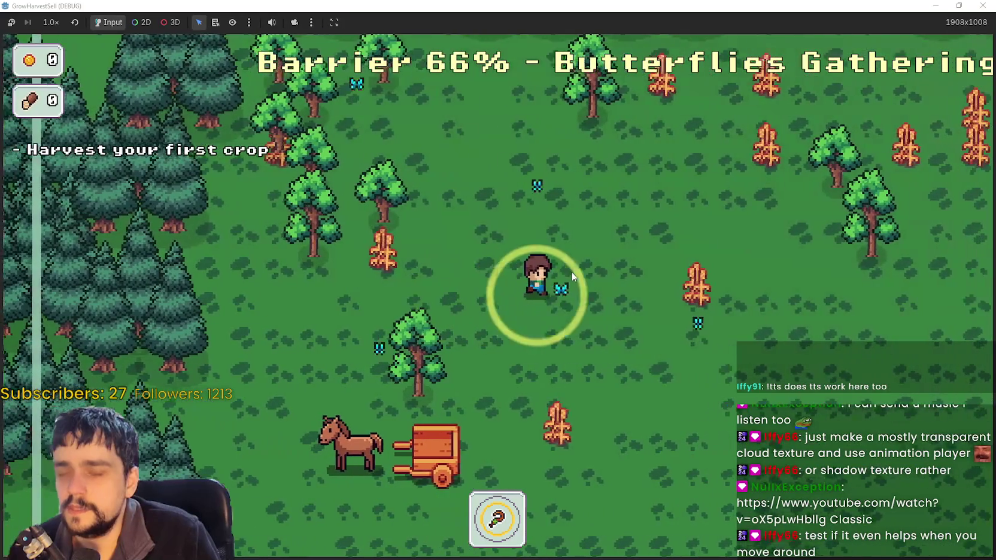
key("w")
double_click(636, 4)
key("F8")
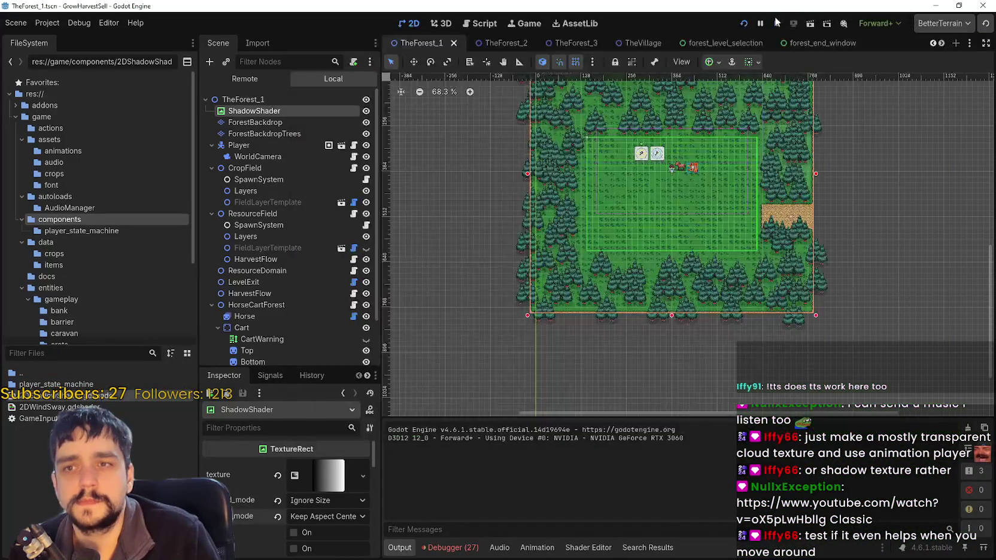
Clear ShadowShader's gradient texture and assign a new NoiseTexture2D.
scroll(643, 326, "down", 3)
left_click(277, 476)
left_click(313, 470)
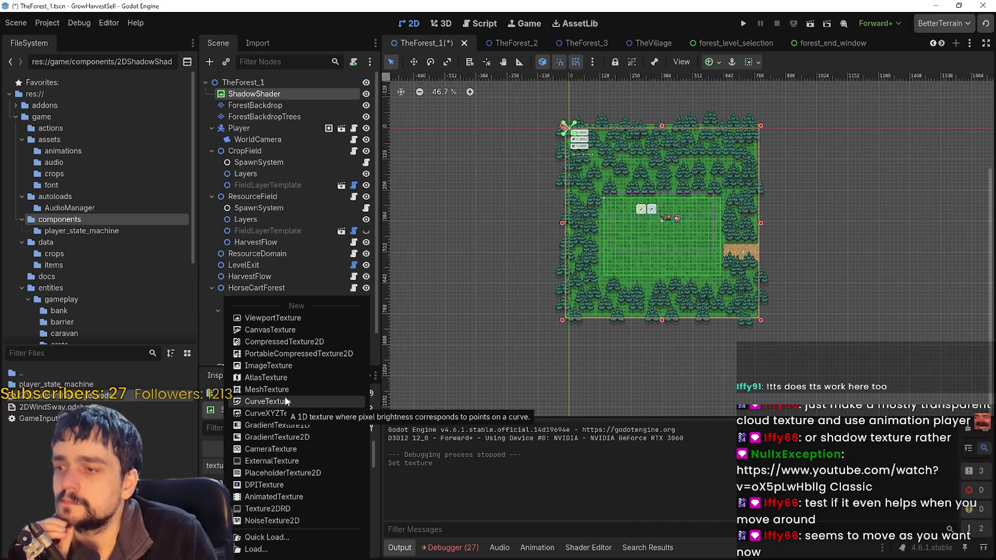
left_click(304, 521)
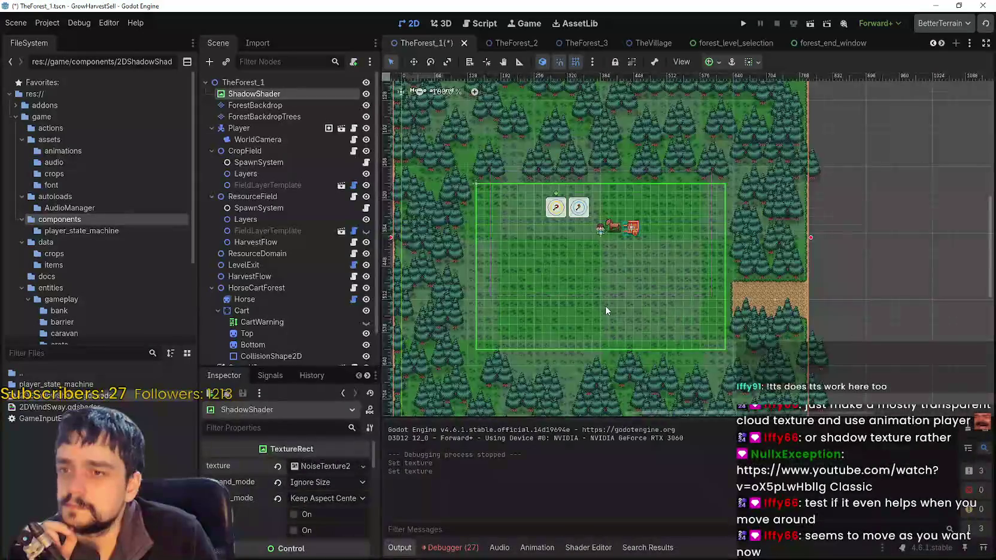
Set expand mode to Keep Size and stretch mode to Tile.
scroll(605, 305, "down", 5)
scroll(605, 306, "left", 4)
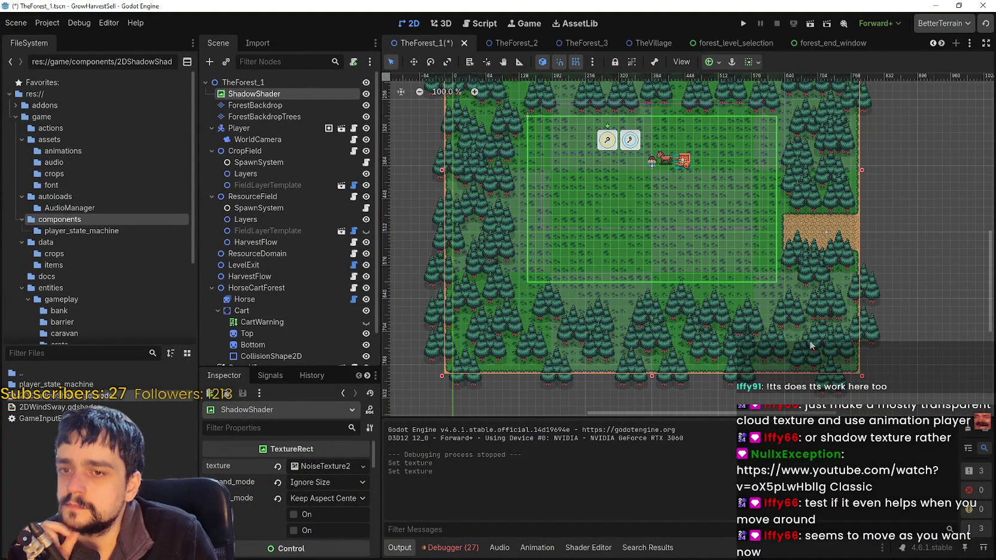
left_click(327, 482)
left_click(327, 493)
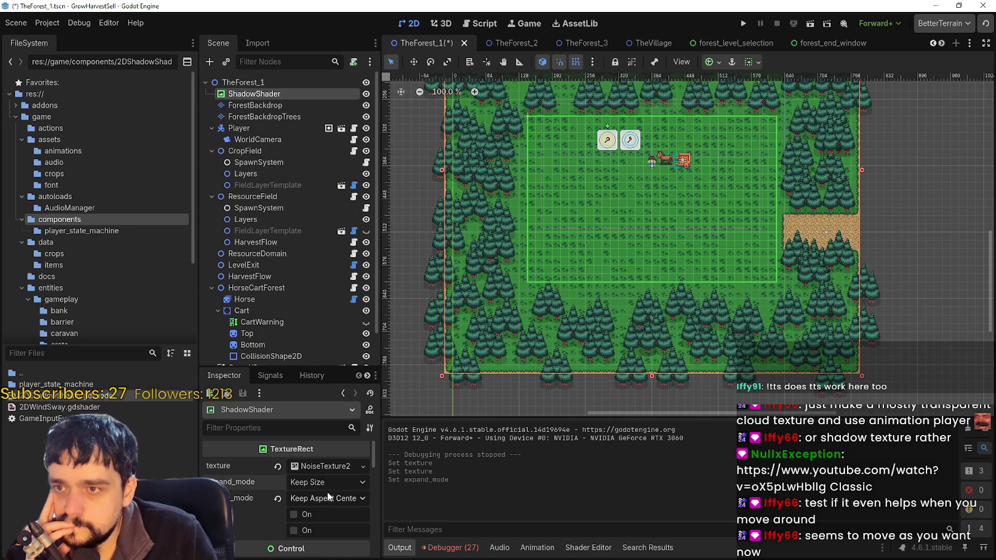
left_click(341, 503)
left_click(326, 480)
left_click(329, 498)
left_click(328, 492)
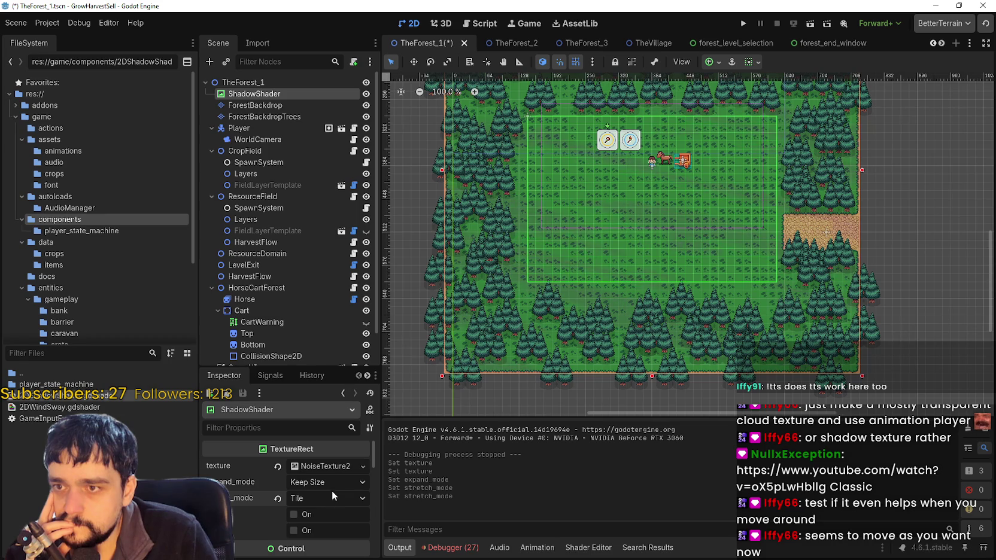
Bring the top of the forest level into view and expand the NoiseTexture2D settings.
scroll(683, 184, "up", 4)
scroll(683, 183, "up", 2)
scroll(681, 184, "down", 4)
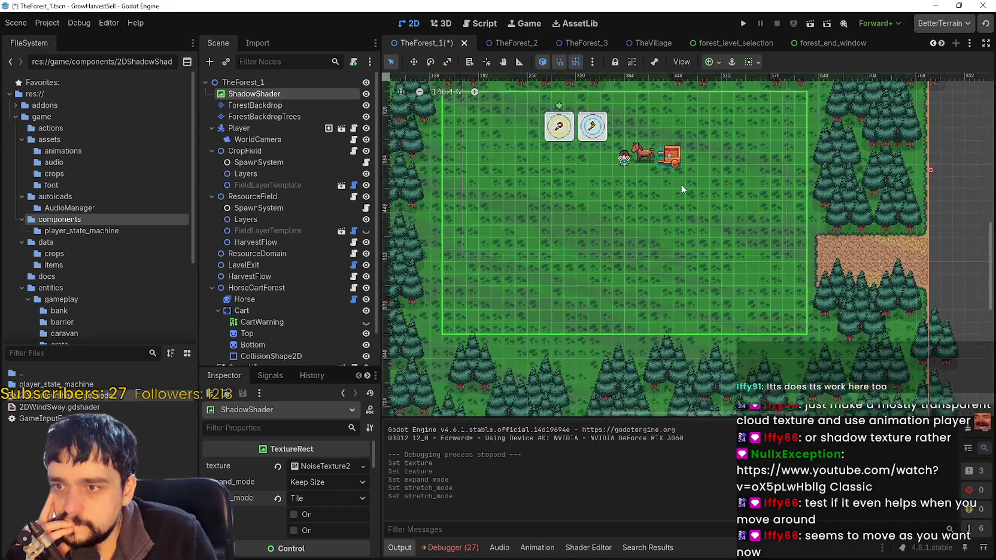
mouse_move(675, 265)
left_mouse_down()
mouse_move(676, 313)
mouse_move(700, 216)
left_mouse_up()
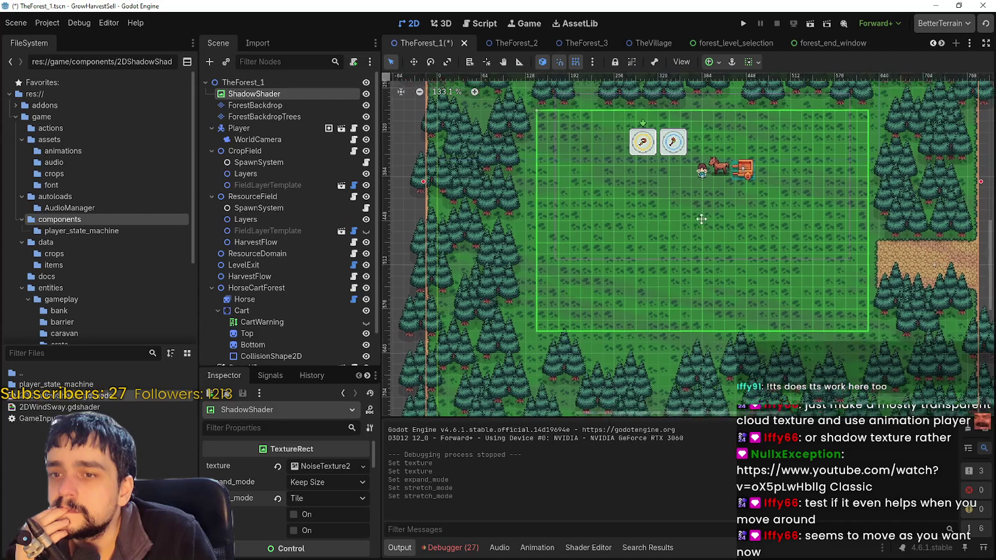
left_click(333, 465)
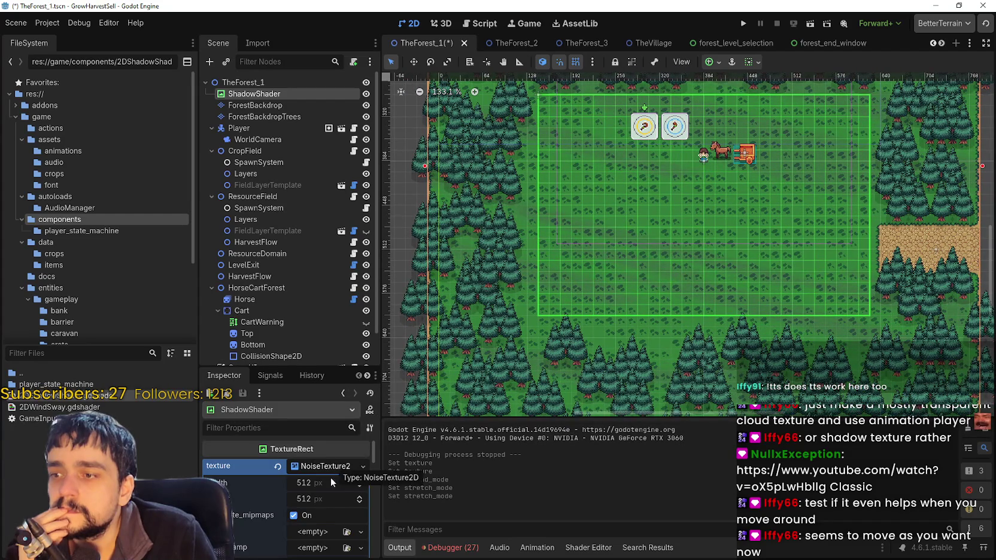
Shrink the noise texture to 476 px wide and 1 px high.
mouse_move(360, 488)
left_mouse_down()
mouse_move(313, 501)
mouse_move(234, 501)
left_mouse_up()
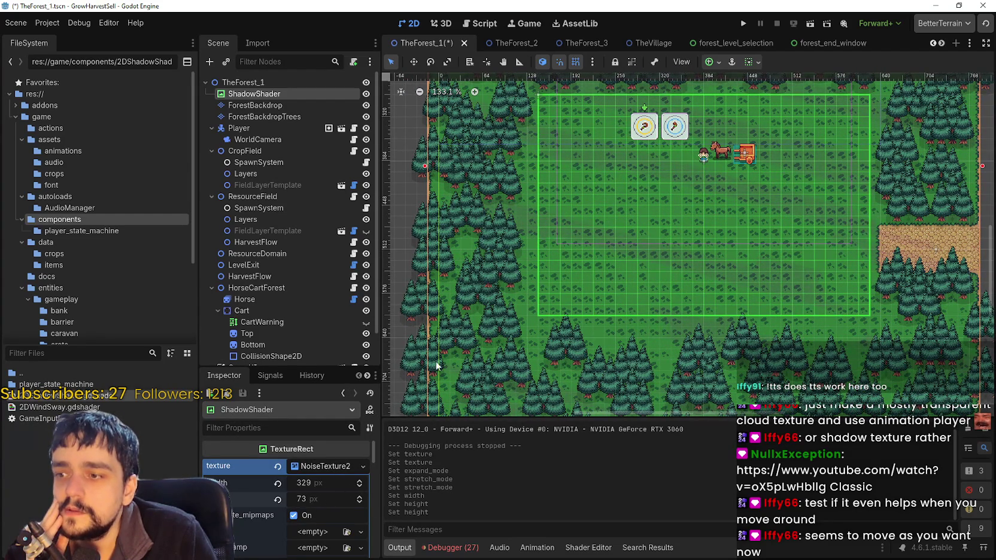
scroll(317, 526, "down", 5)
scroll(321, 530, "up", 5)
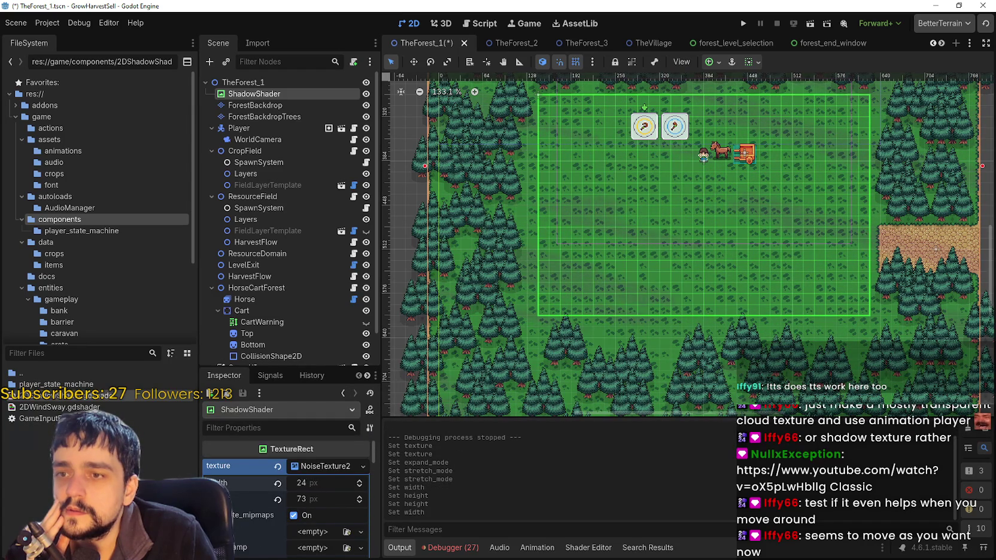
left_click_drag(336, 503, 251, 503)
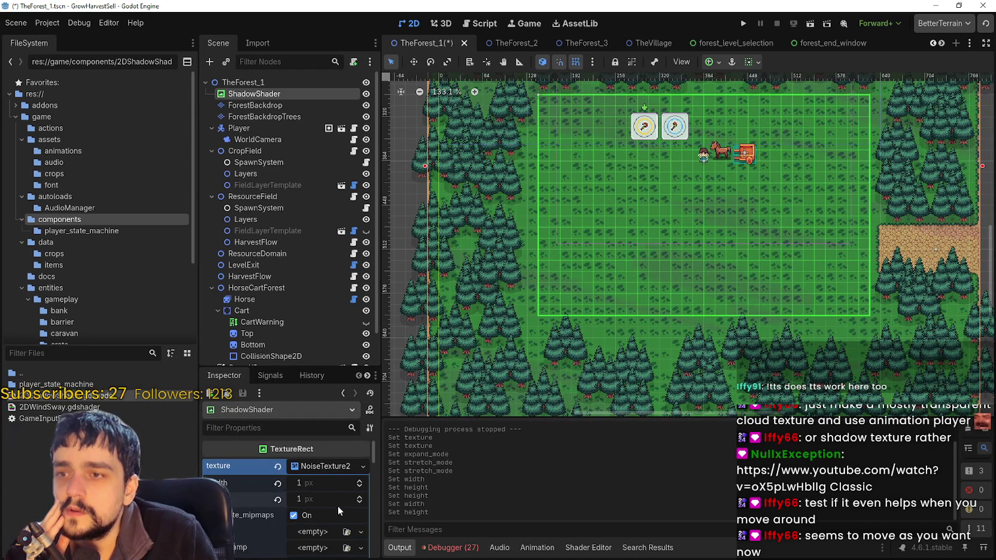
Swap the texture for a PlaceholderTexture2D, after briefly trying an ImageTexture.
left_click(279, 467)
left_click(315, 471)
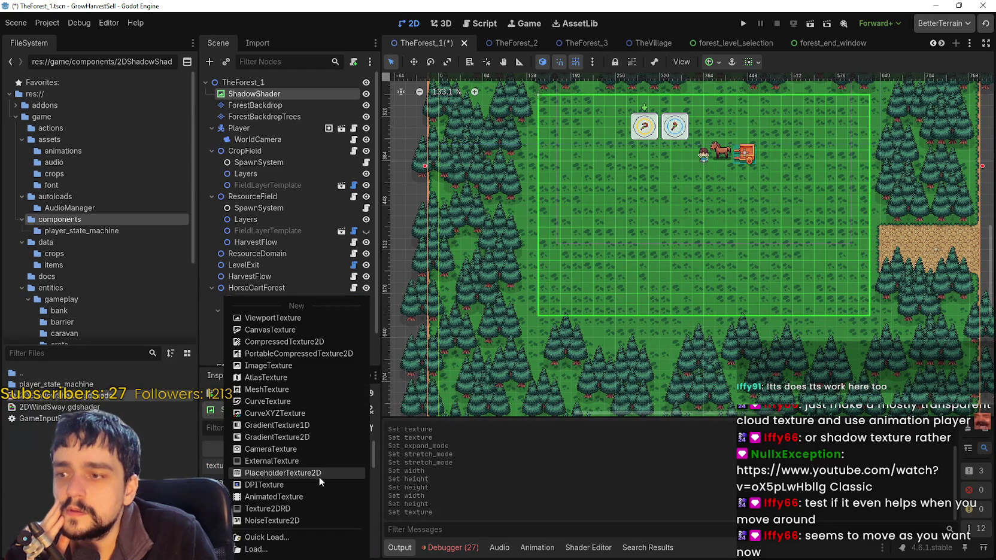
left_click(275, 365)
left_click(278, 468)
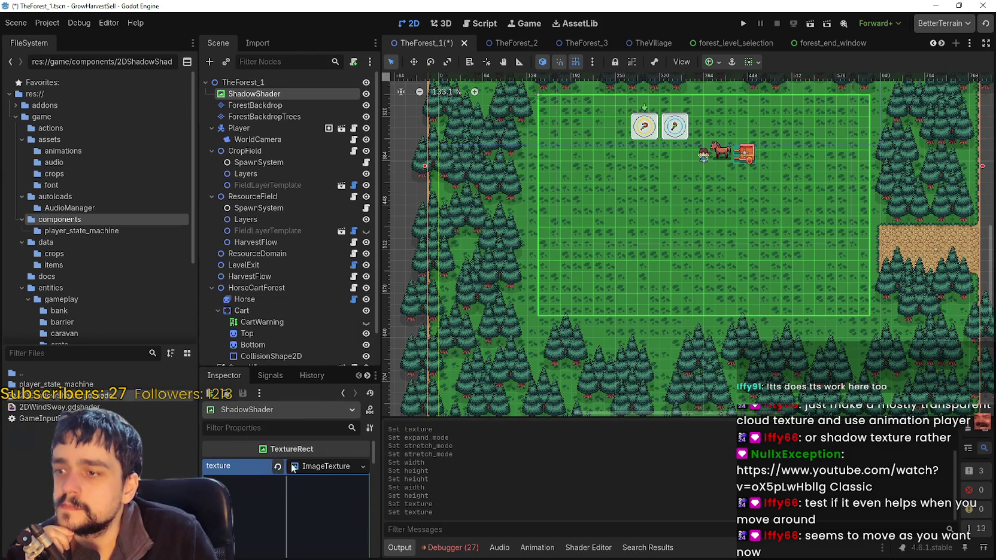
left_click(301, 468)
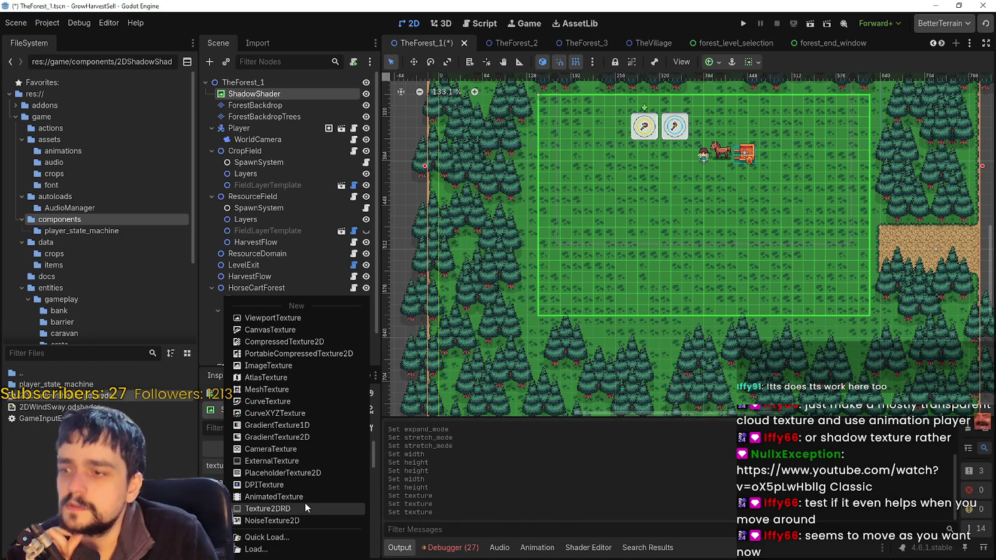
left_click(283, 475)
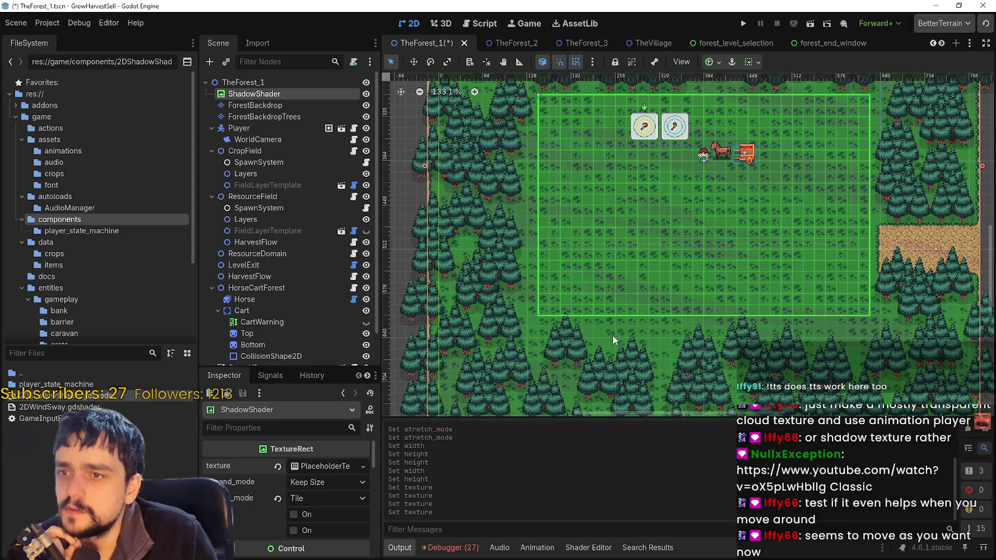
Set the placeholder texture's size to 2.0 × 2.0 px.
left_click(317, 467)
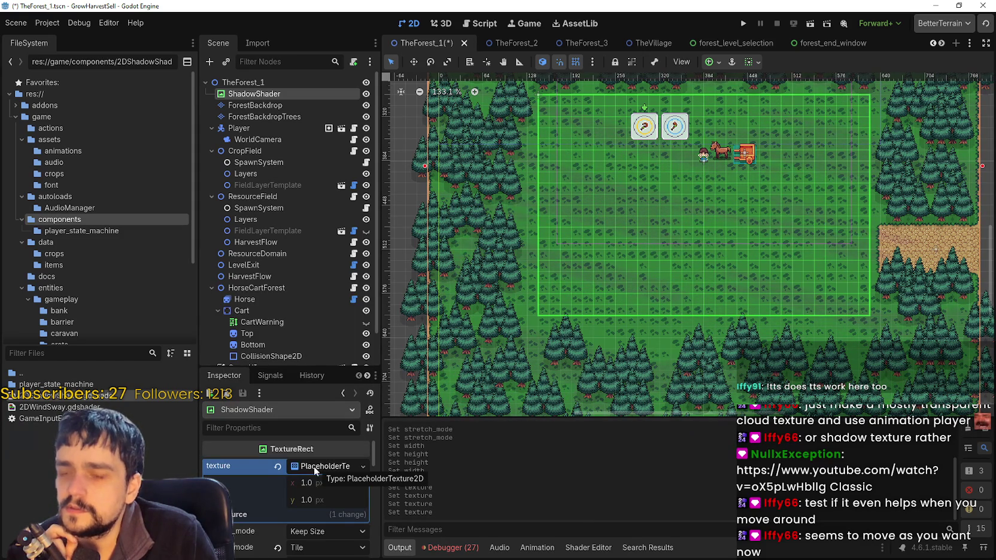
scroll(645, 165, "up", 5)
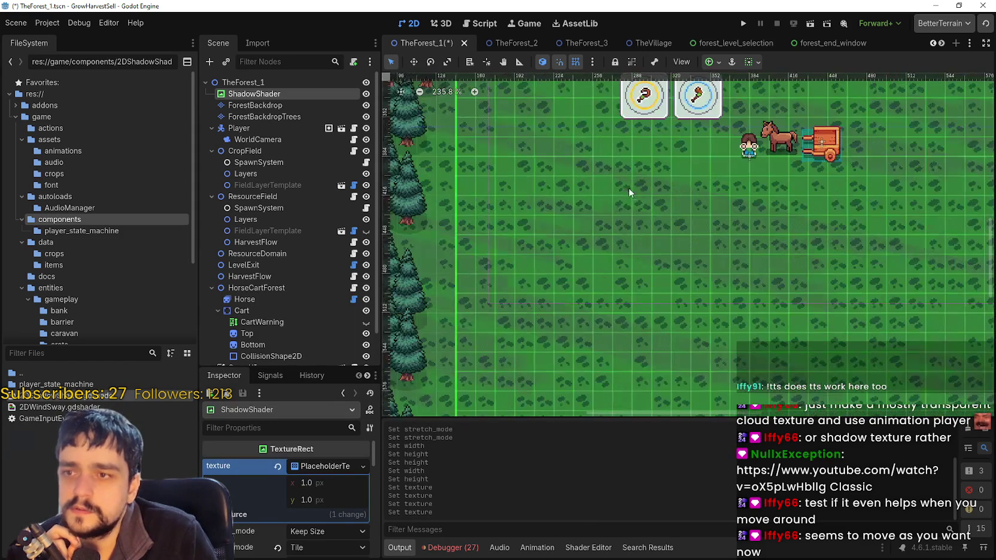
left_click(309, 502)
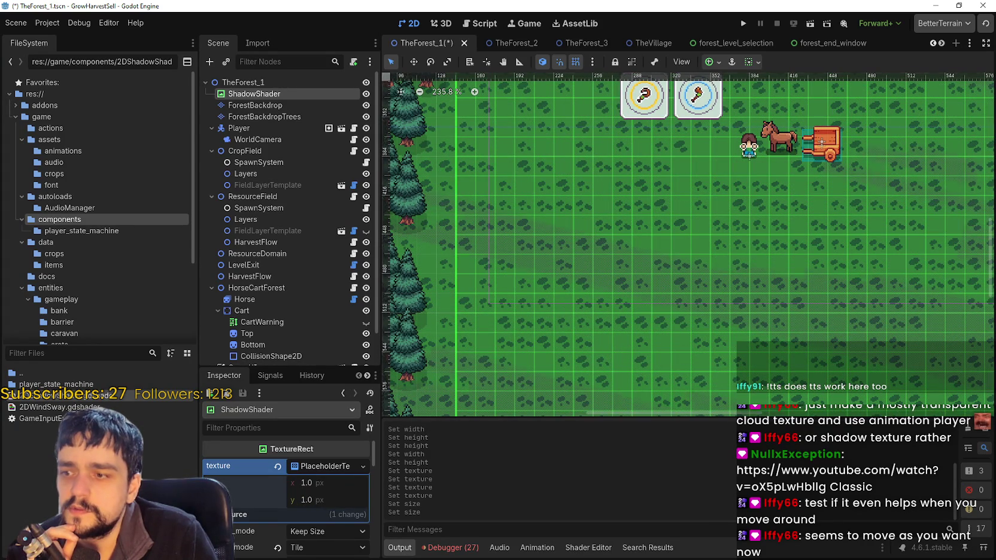
right_click(311, 470)
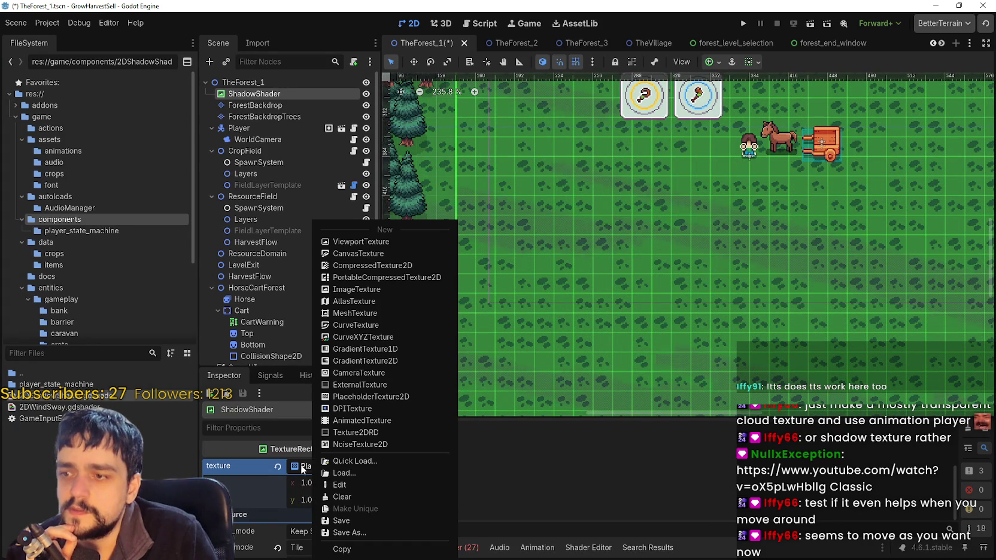
left_click(310, 502)
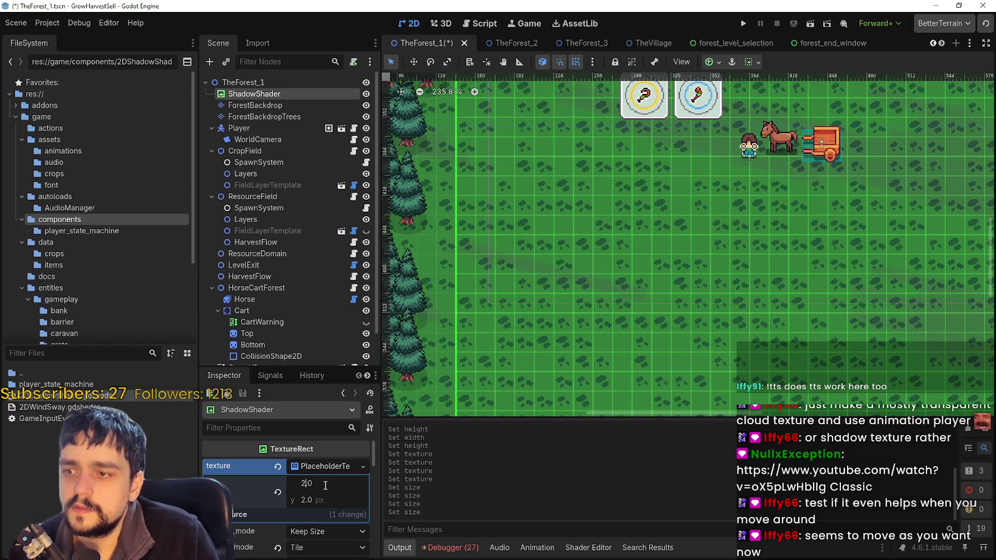
key("Return")
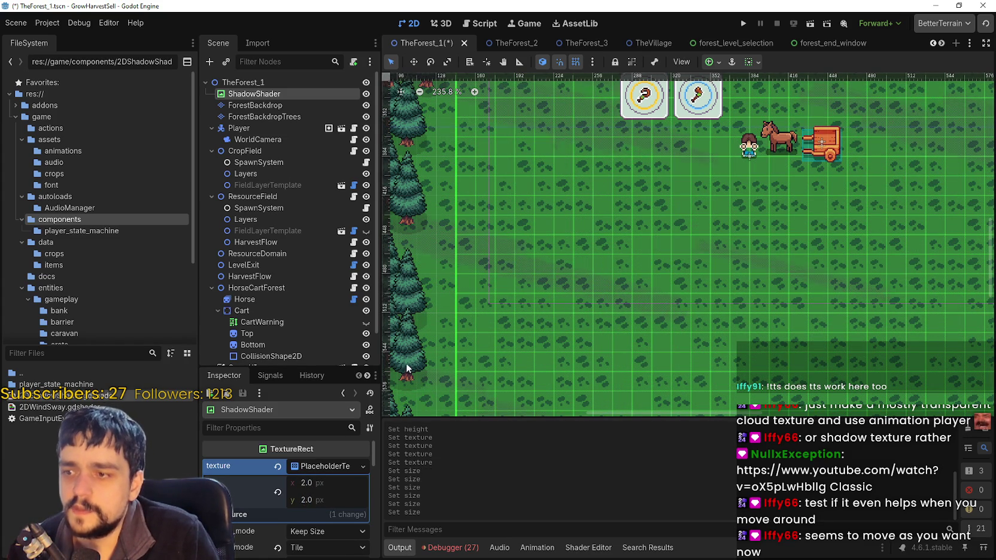
Try expand modes Ignore Size, Fit Width, Fit Width Proportional and Fit Height.
scroll(308, 523, "down", 2)
left_click(311, 506)
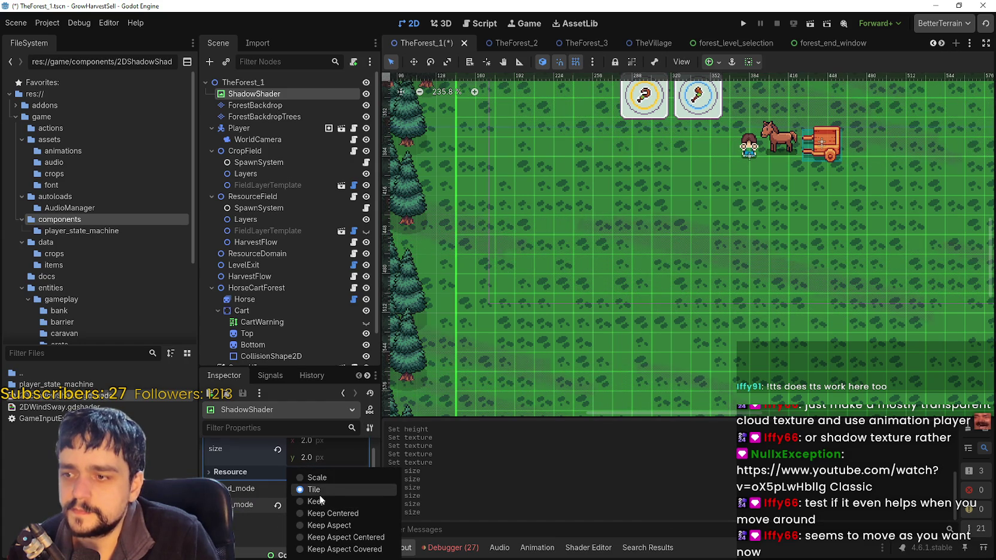
left_click(331, 488)
left_click(315, 492)
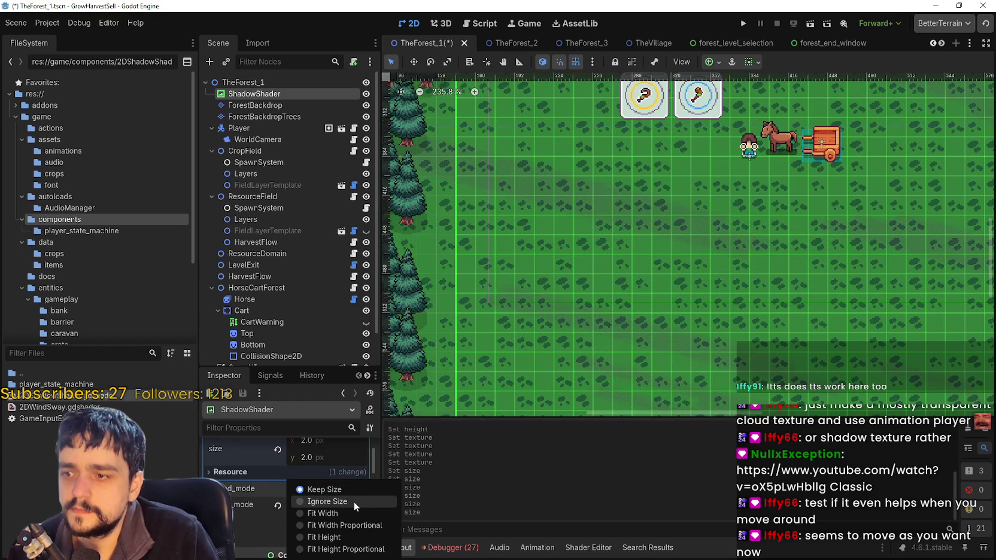
left_click(354, 501)
left_click(325, 487)
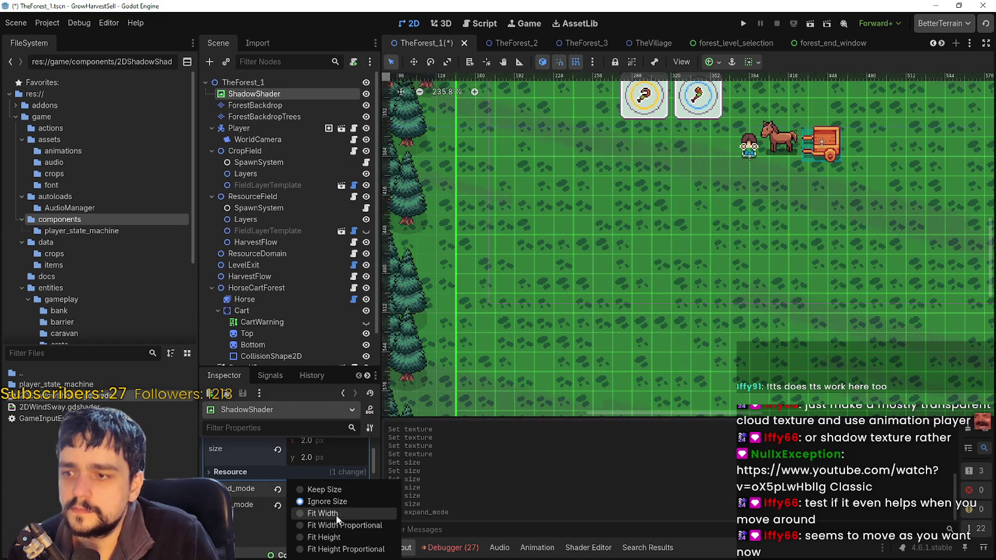
left_click(336, 514)
left_click(309, 478)
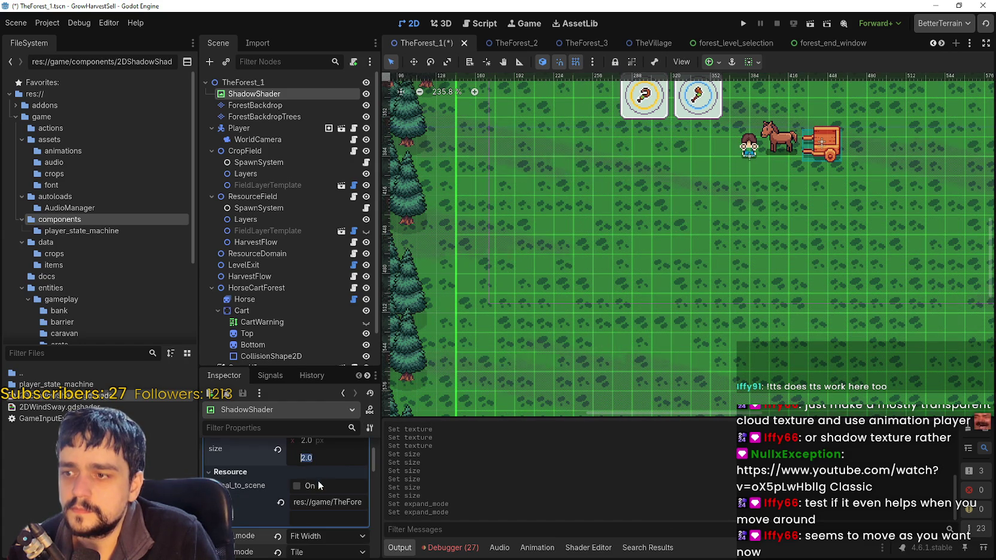
left_click(337, 535)
left_click(333, 524)
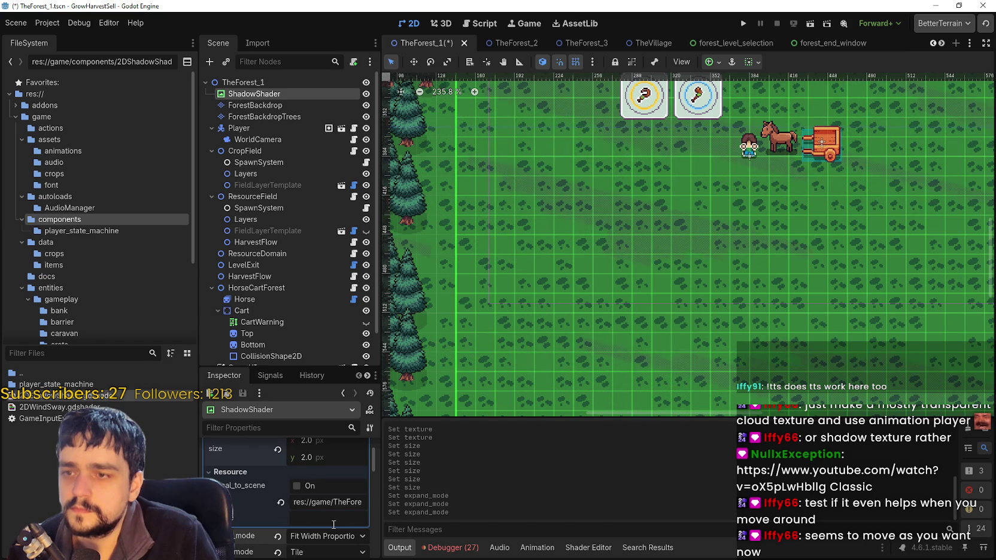
left_click(340, 536)
left_click(345, 540)
Try stretch modes Keep and Scale, settle on Tile, and save TheForest_1.
scroll(310, 539, "down", 2)
left_click(317, 509)
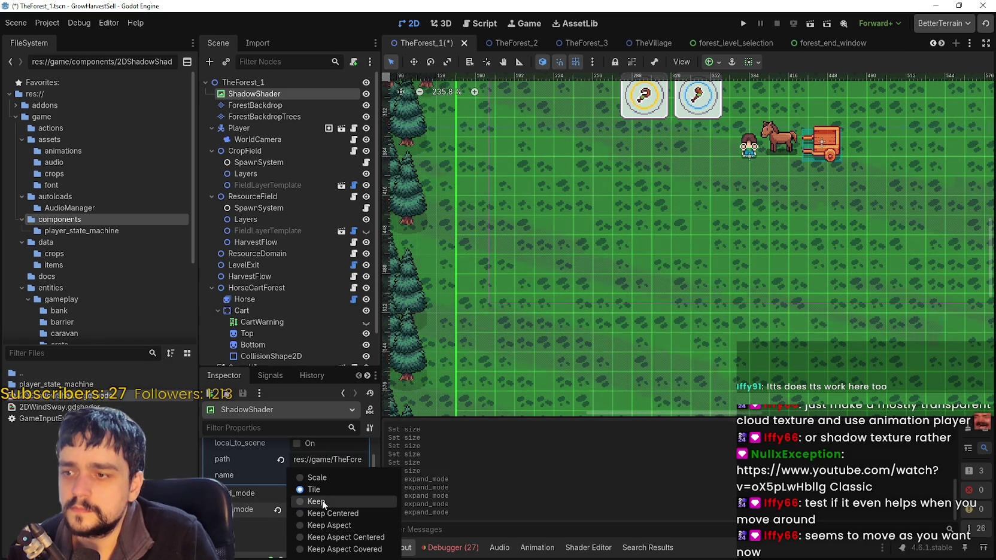
left_click(317, 501)
left_click(320, 509)
left_click(323, 478)
left_click(316, 508)
left_click(324, 491)
scroll(593, 272, "down", 5)
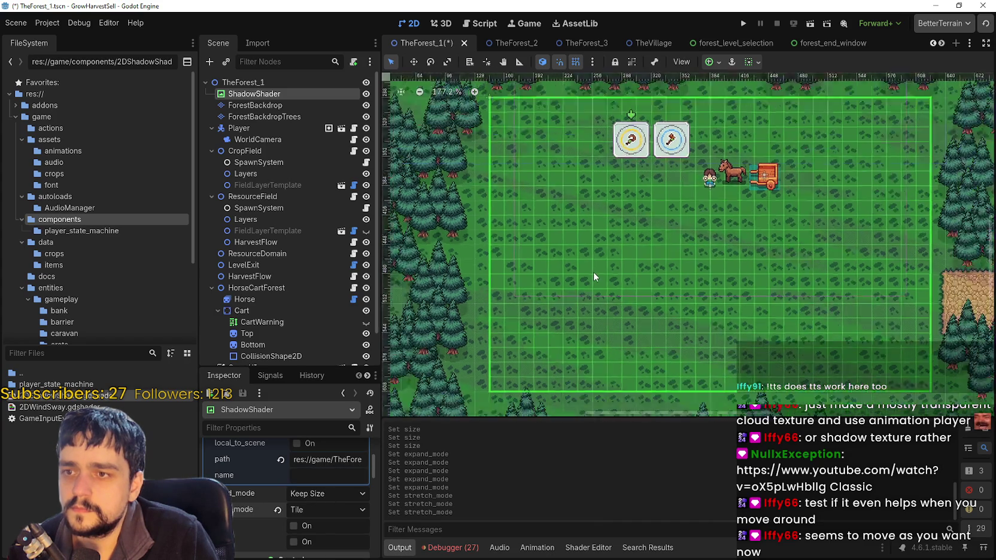
key("ctrl+s")
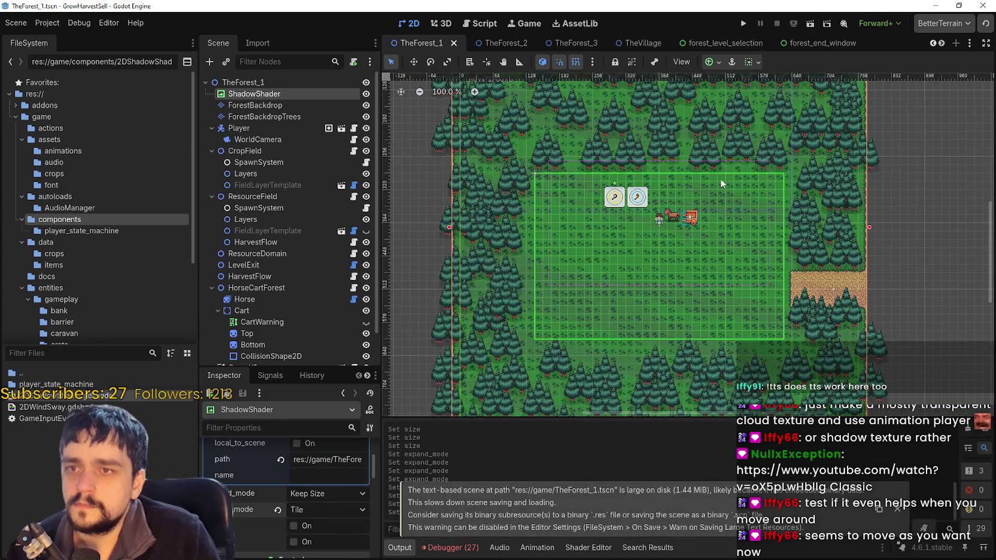
Run the game full screen and start a new game.
scroll(780, 138, "up", 3)
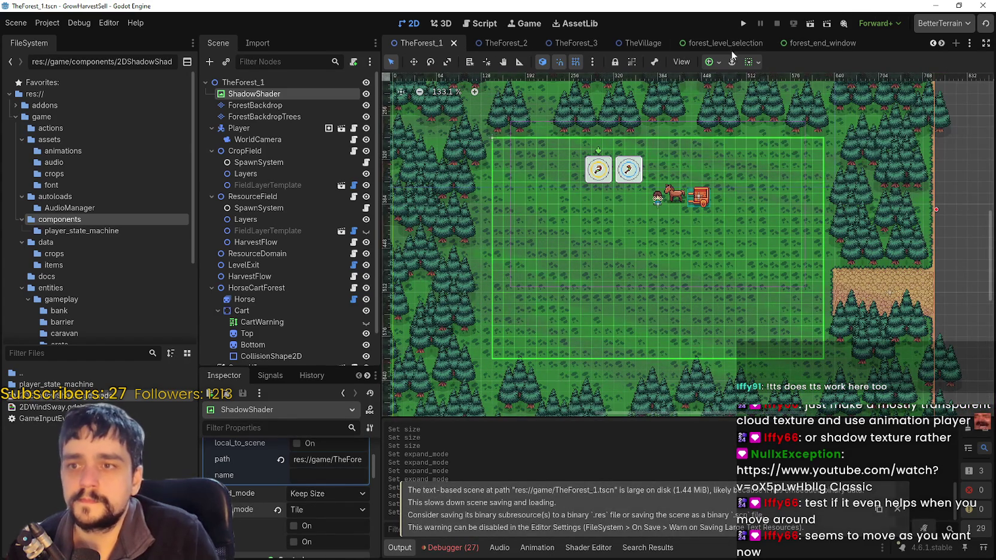
left_click(743, 23)
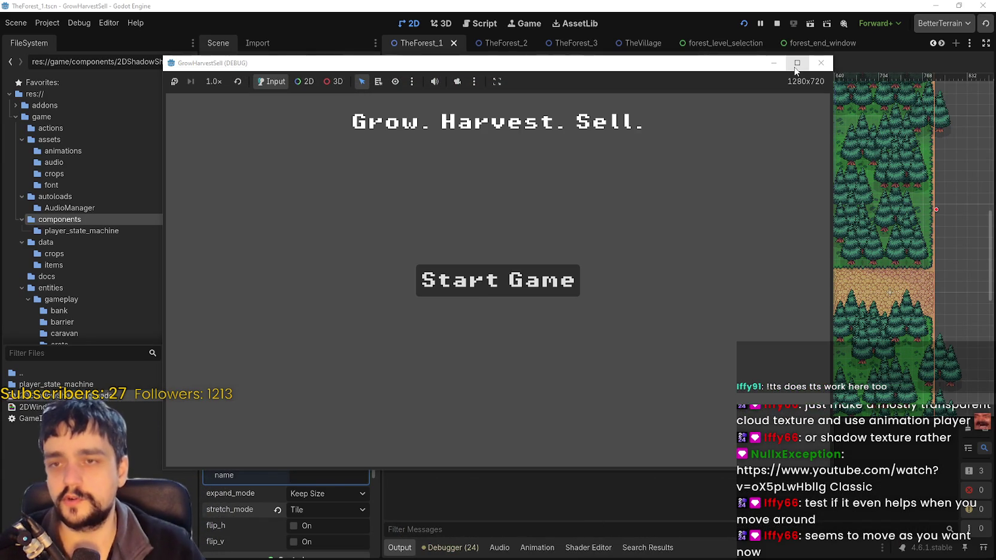
left_click(796, 64)
left_click(472, 299)
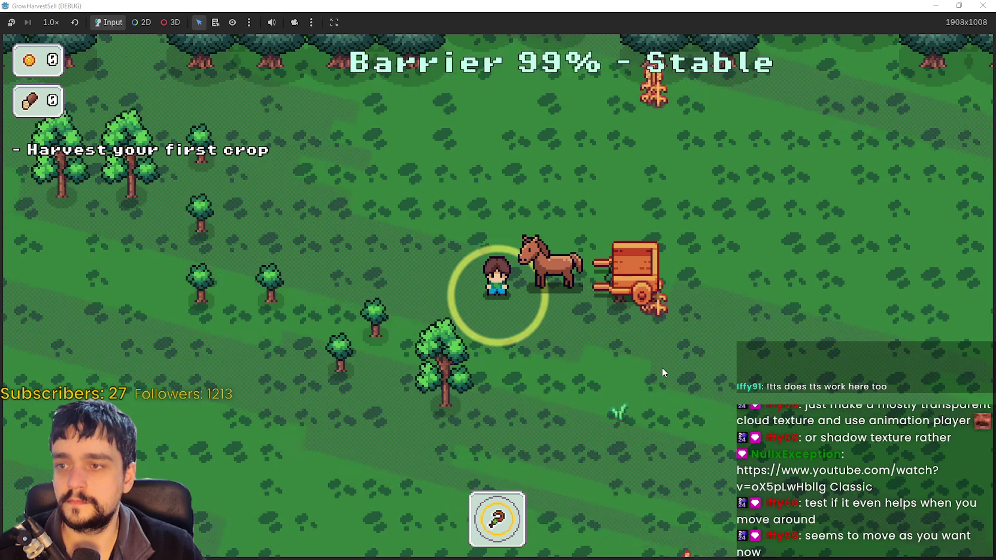
Walk the farmer around the forest watching the drifting shadows, then shrink the game window.
key("a")
key("s")
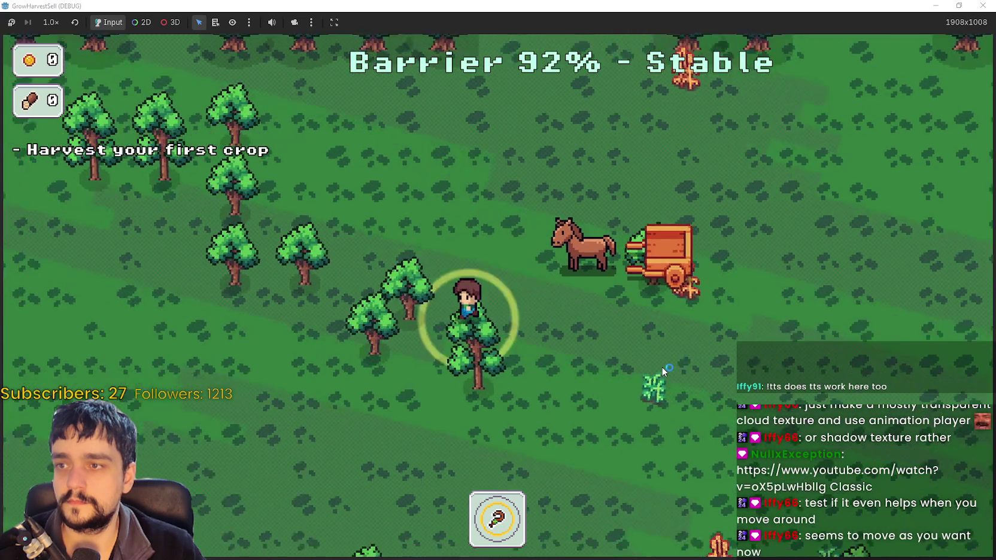
key("a")
key("s")
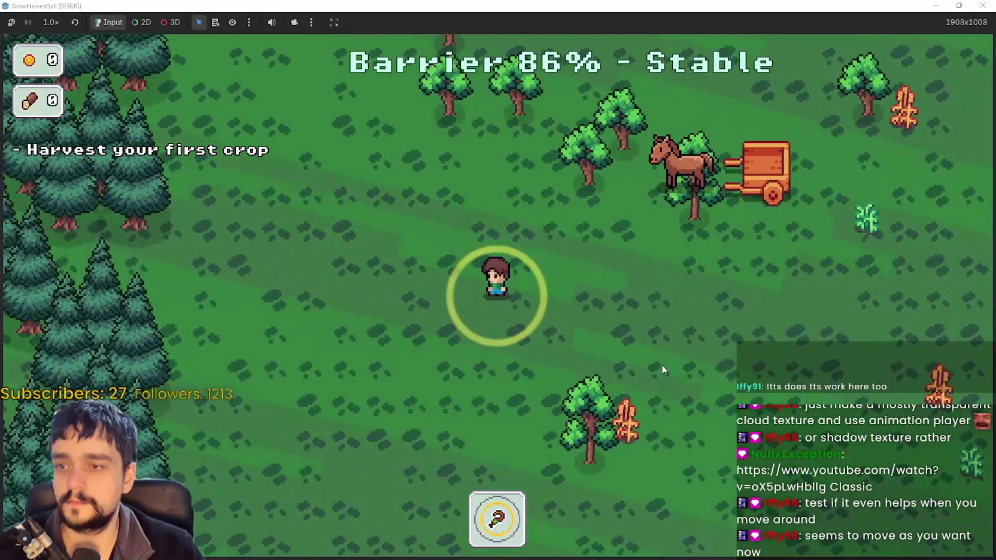
key("s")
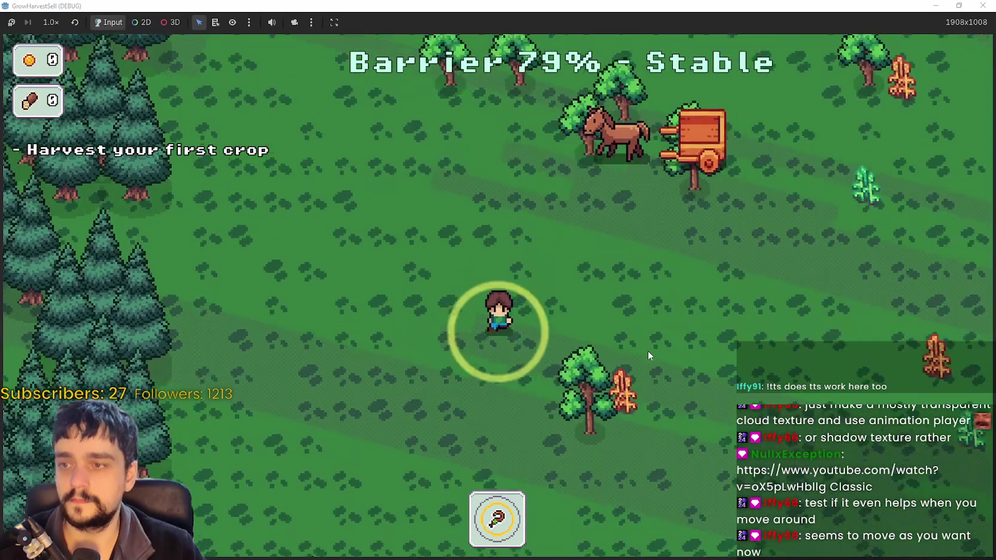
key("s")
key("d")
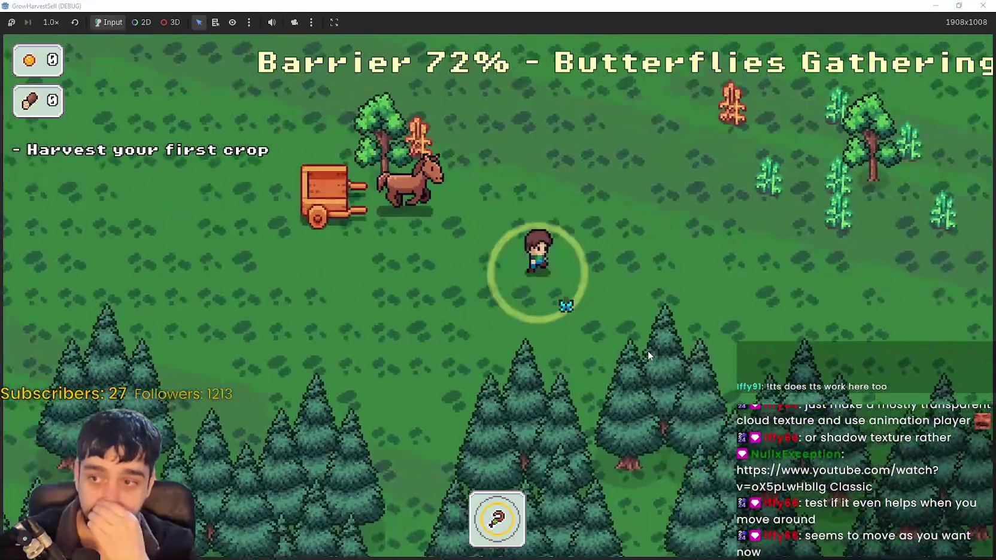
key("w")
key("w")
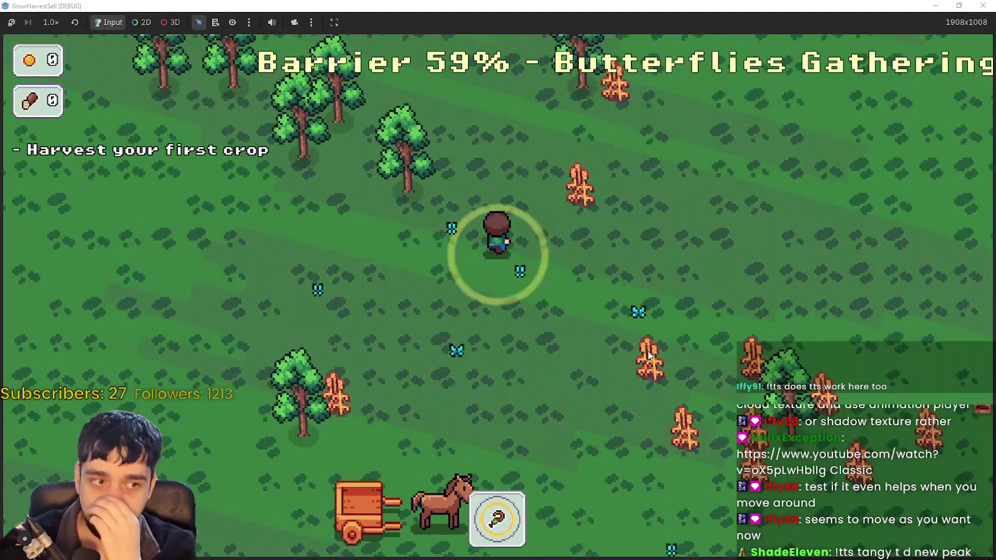
key("d")
key("s")
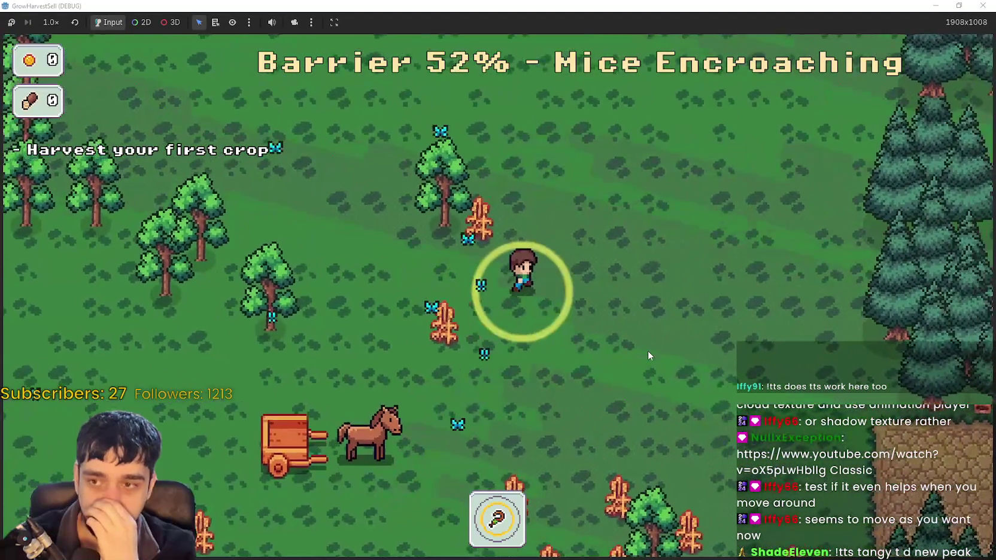
key("w")
key("a")
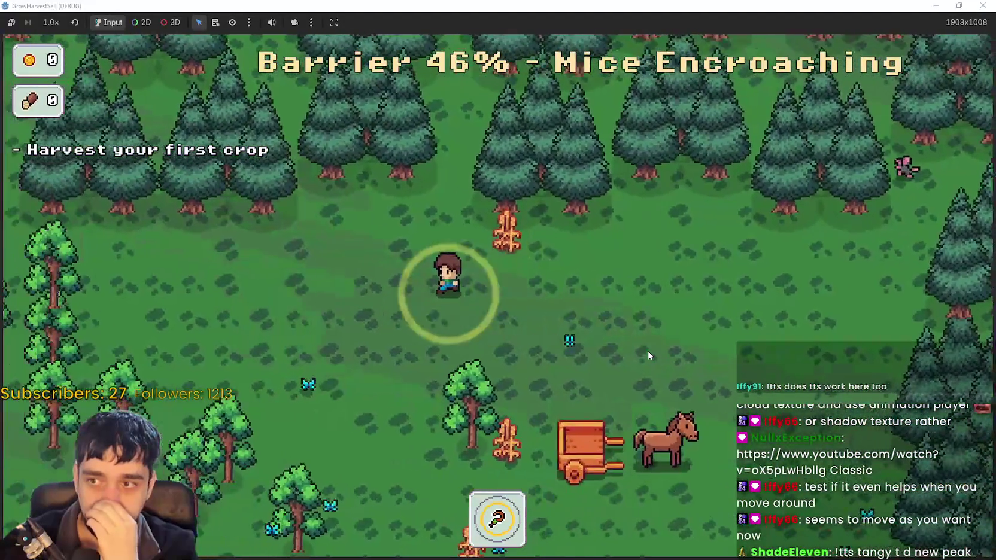
key("s")
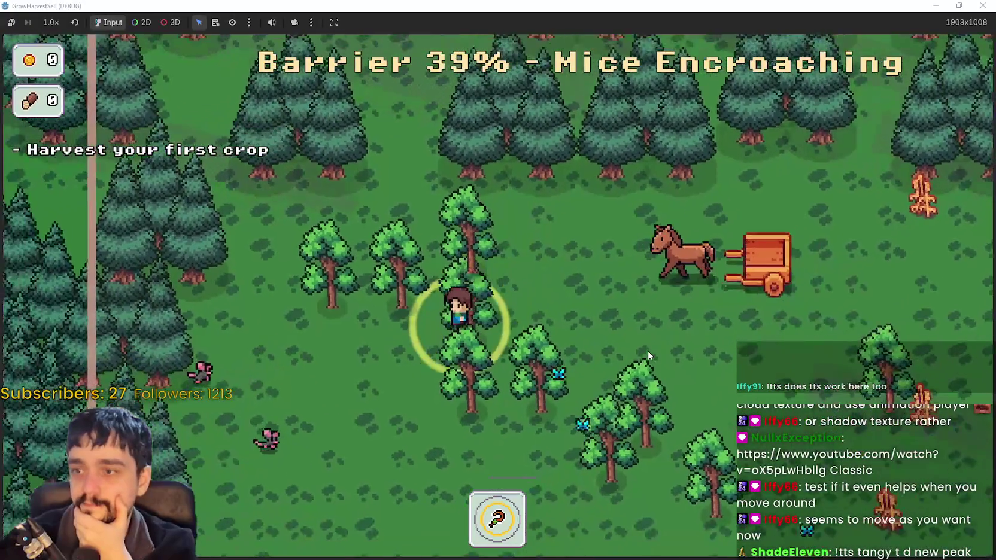
key("d")
key("d")
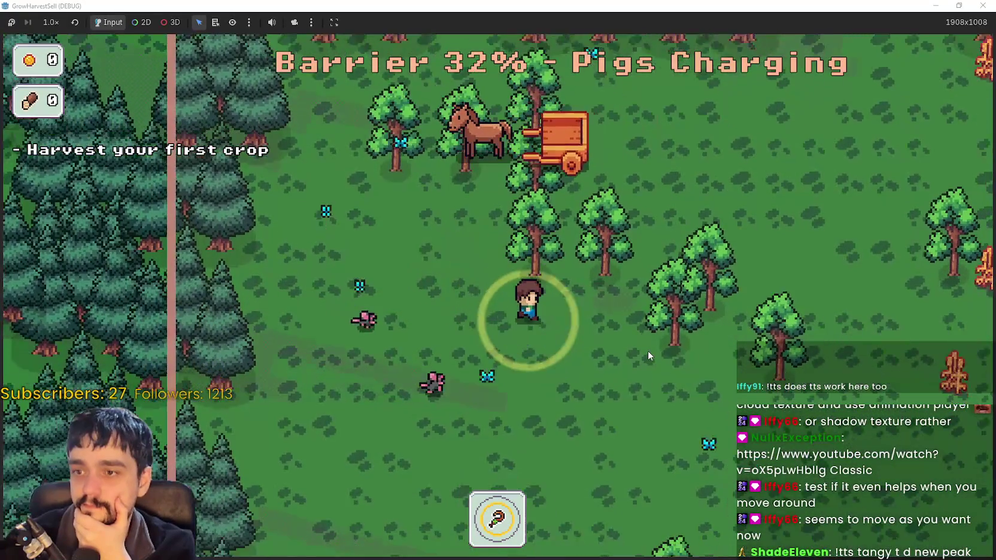
key("s")
key("d")
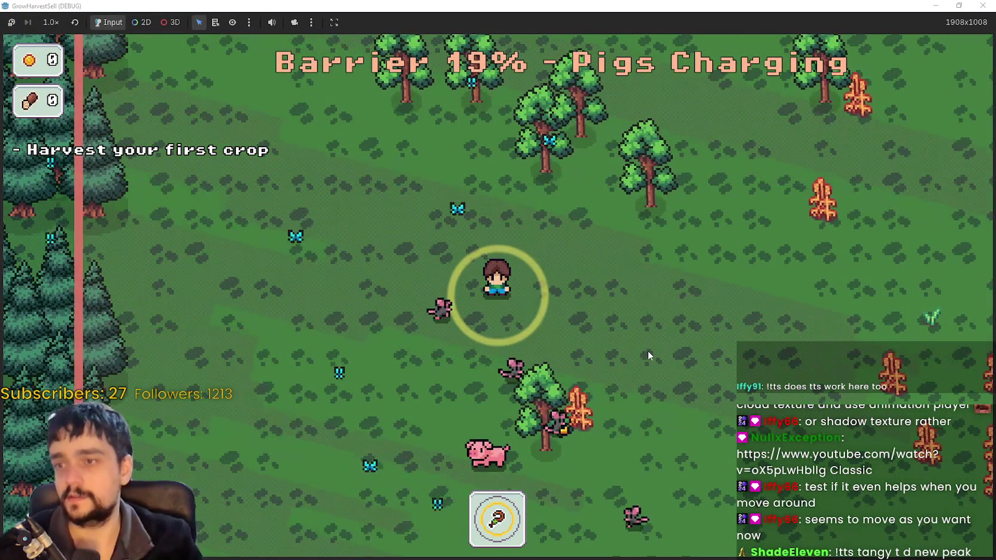
double_click(569, 6)
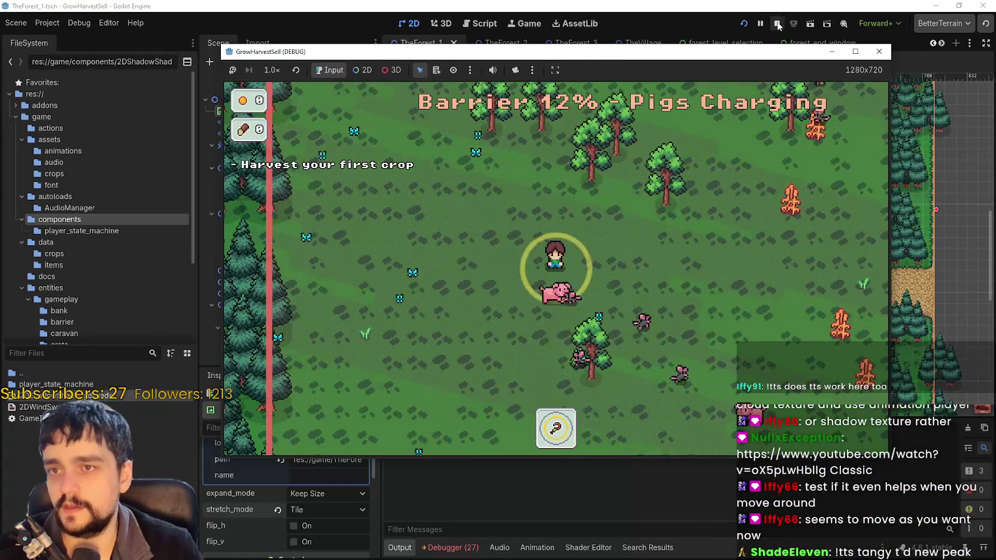
Stop the game and give ShadowShader a new AtlasTexture.
left_click(777, 24)
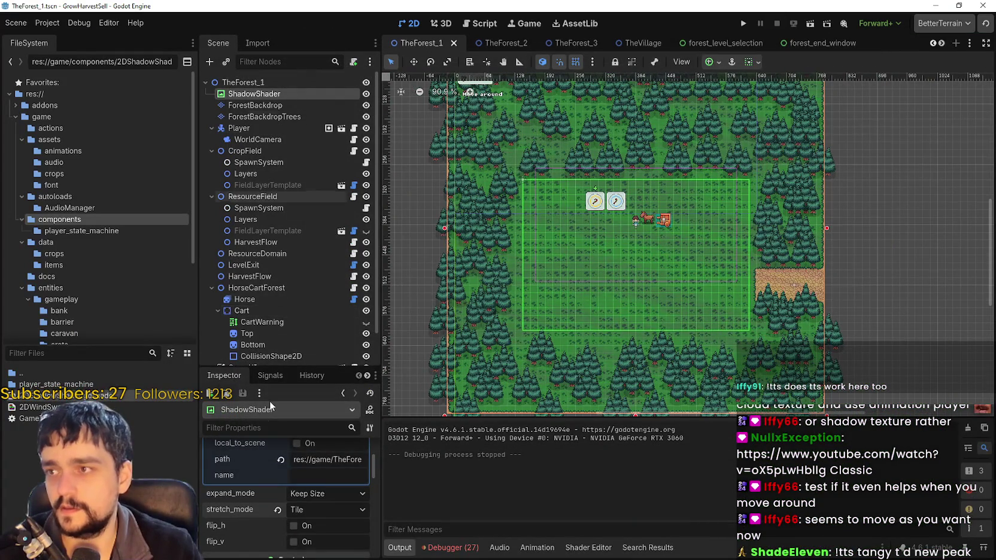
scroll(296, 494, "up", 3)
left_click(277, 453)
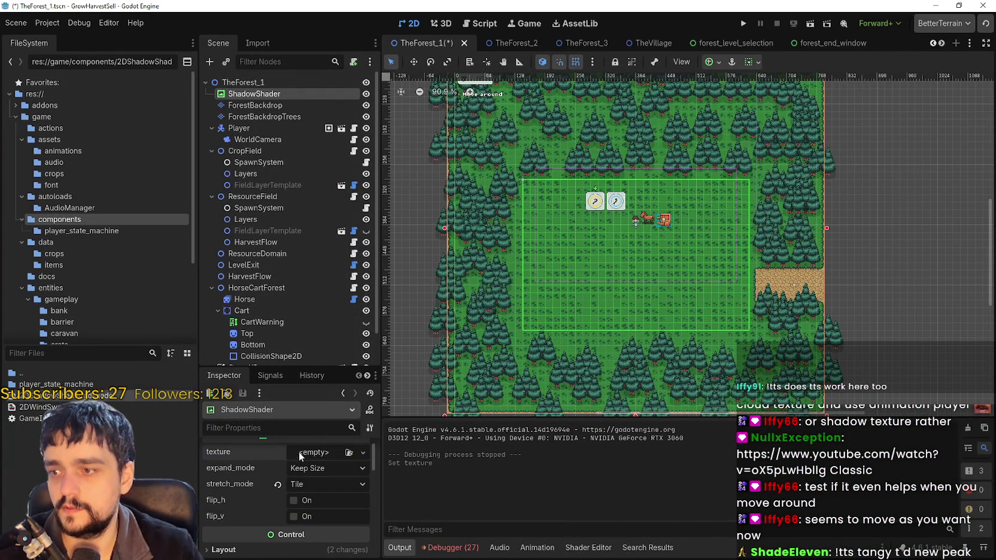
left_click(329, 453)
left_click(286, 375)
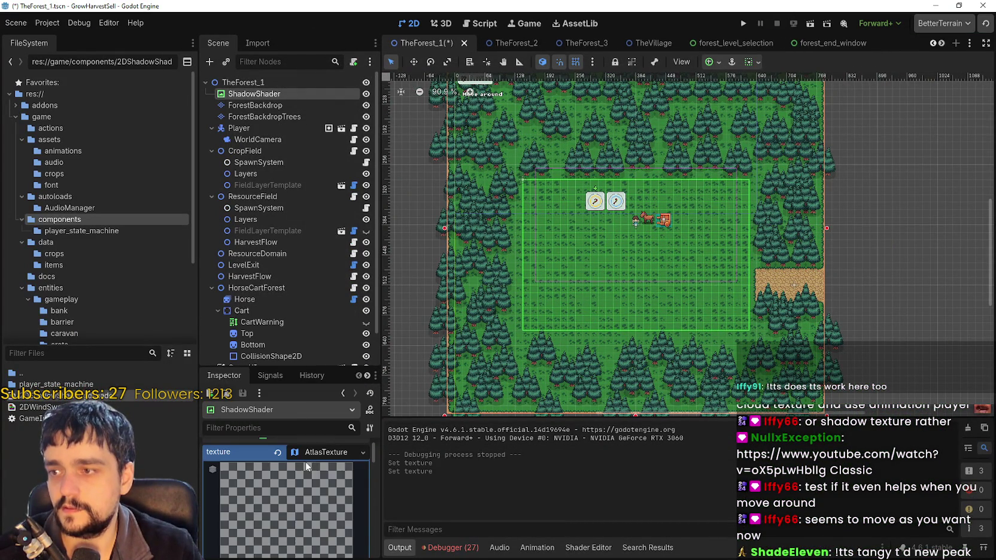
Quick-load the sprite sheet as the AtlasTexture's atlas image.
left_click(282, 471)
left_click(300, 475)
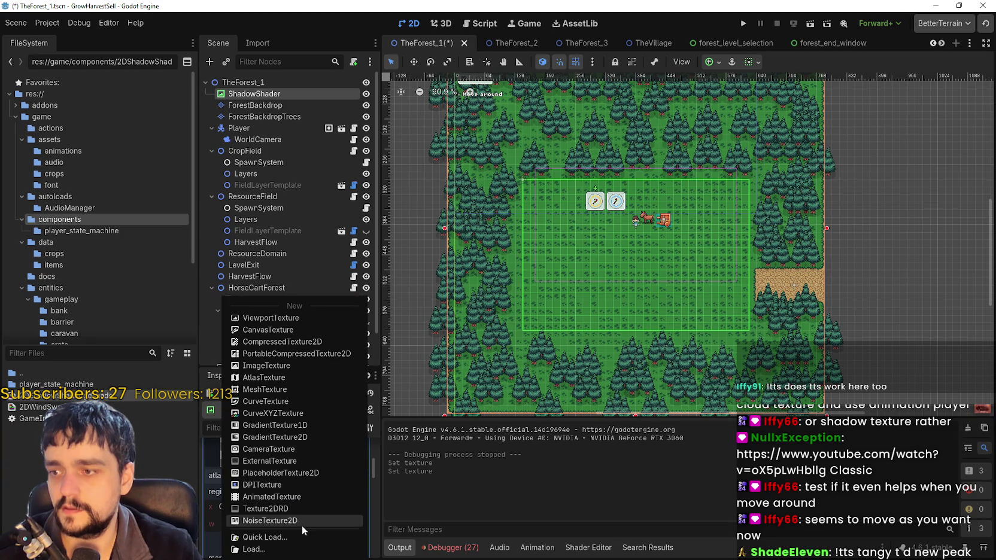
left_click(308, 535)
key("Return")
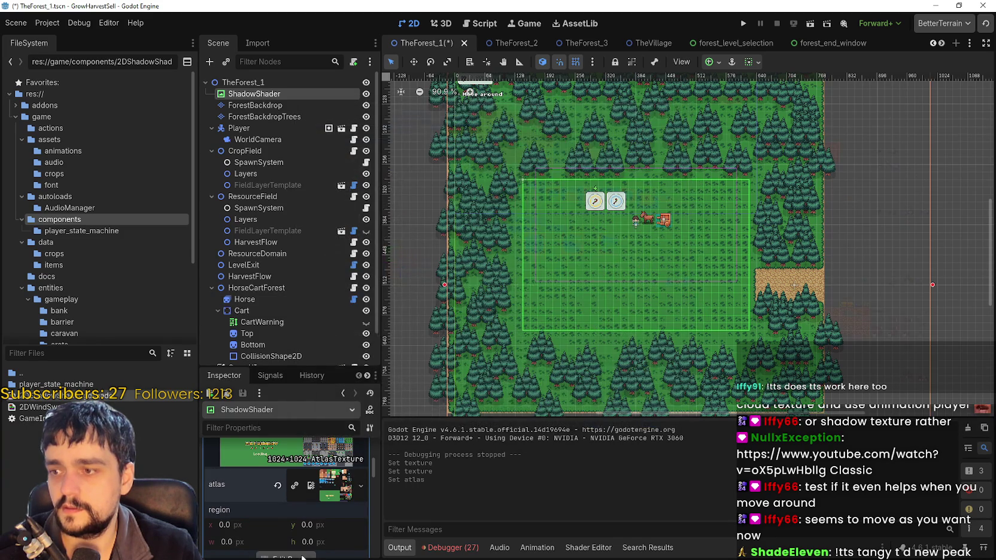
With grid snapping, set the atlas region to the 16×16 green tile at x 320, y 80.
left_click(303, 555)
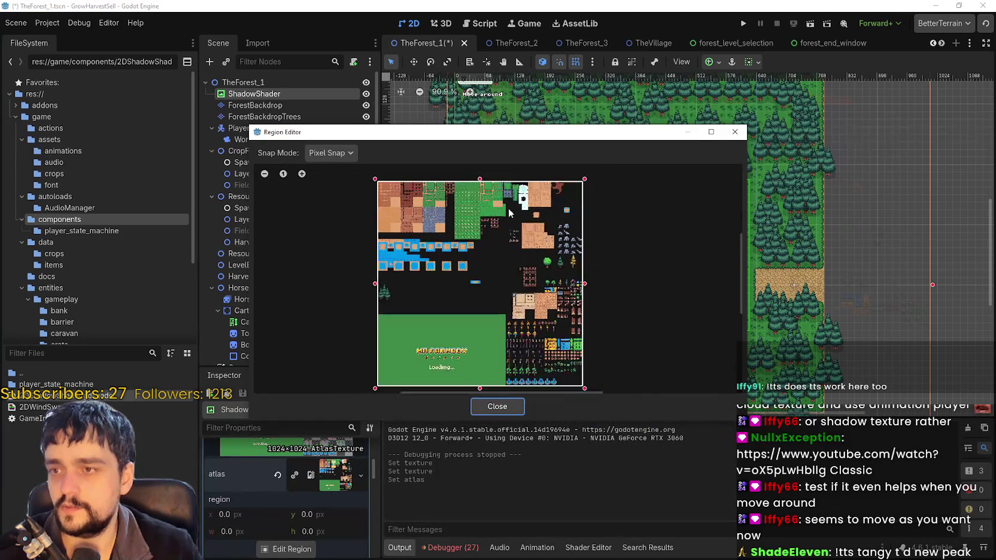
scroll(455, 252, "up", 3)
scroll(451, 258, "up", 5)
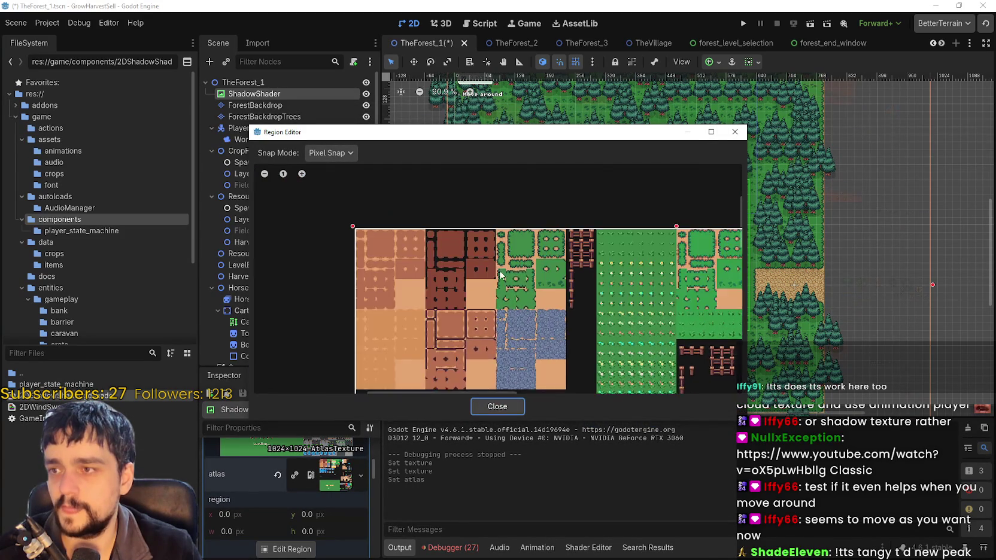
scroll(548, 281, "up", 2)
left_click_drag(579, 246, 625, 286)
left_click(329, 153)
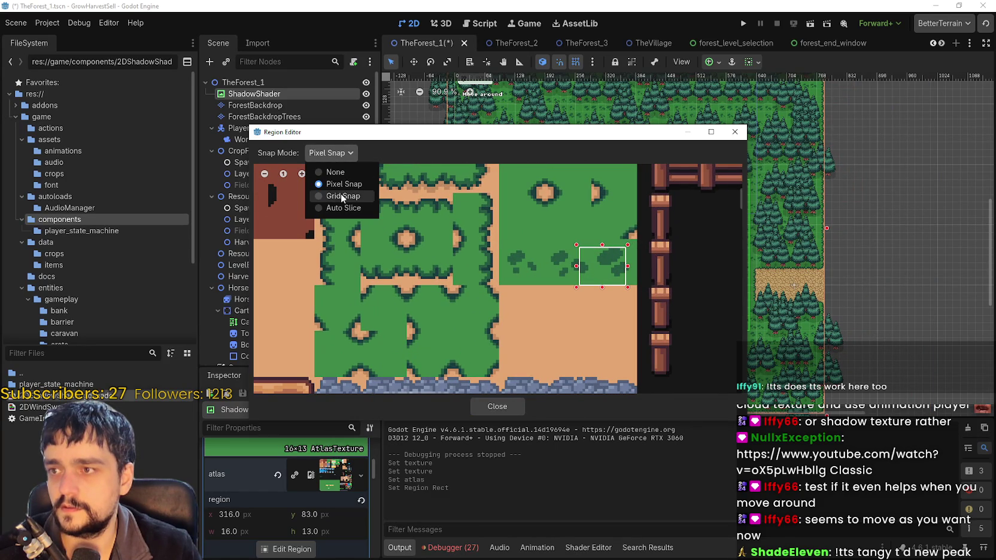
left_click(334, 196)
mouse_move(634, 247)
left_mouse_down()
mouse_move(612, 275)
mouse_move(636, 284)
left_mouse_up()
mouse_move(635, 134)
left_mouse_down()
mouse_move(677, 539)
mouse_move(688, 538)
left_mouse_up()
left_click(551, 475)
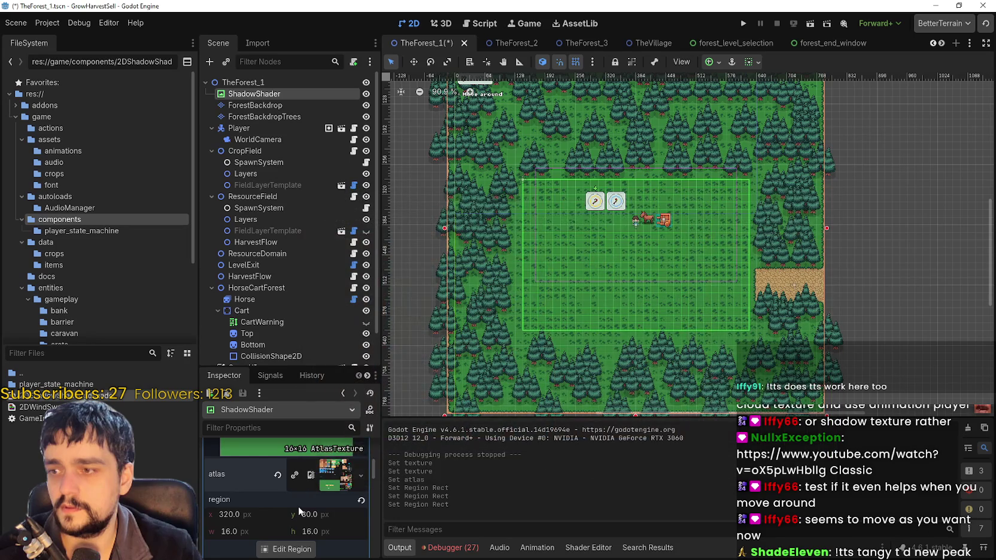
Collapse the AtlasTexture settings, briefly try Ignore Size expand mode, and keep stretch mode on Tile.
scroll(309, 488, "up", 3)
left_click(323, 460)
scroll(313, 507, "down", 1)
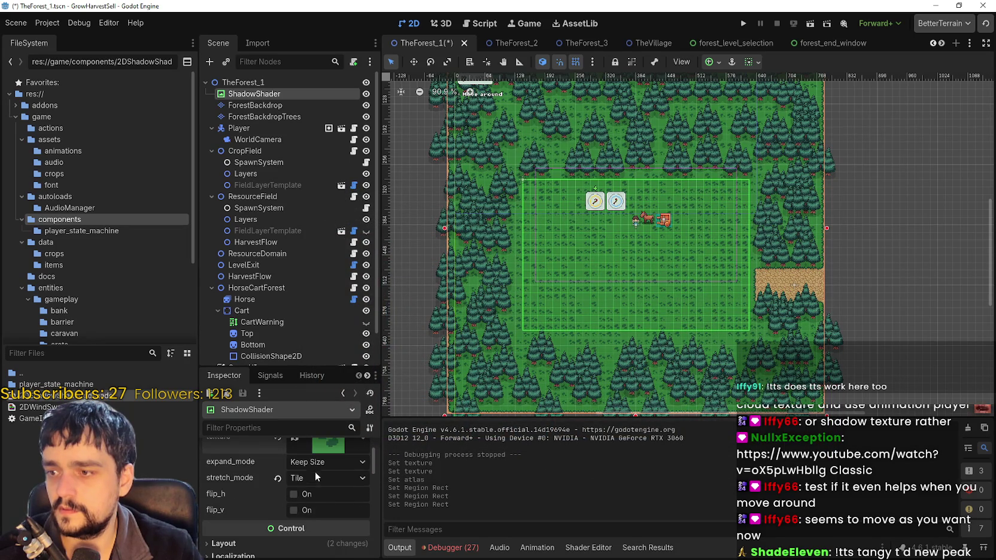
left_click(320, 462)
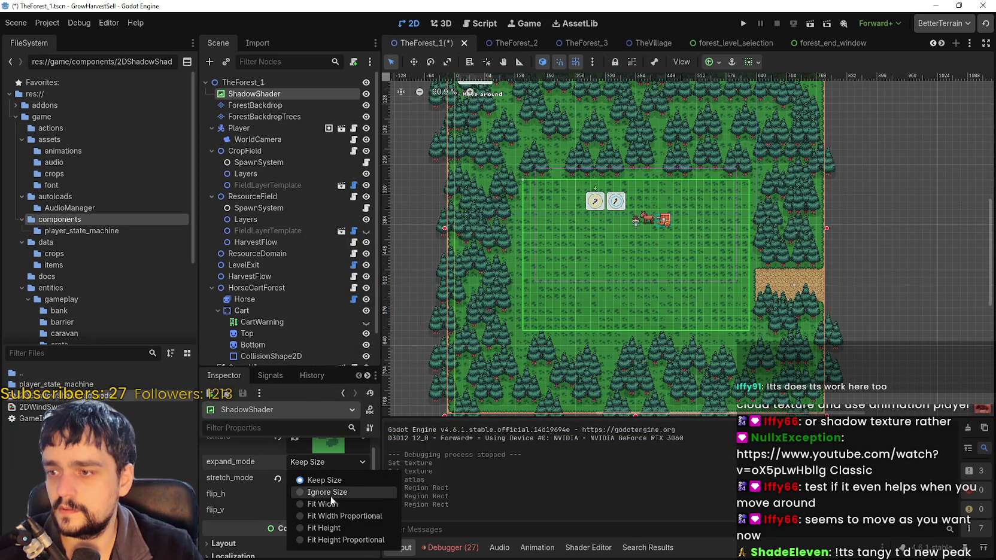
left_click(331, 496)
left_click(327, 462)
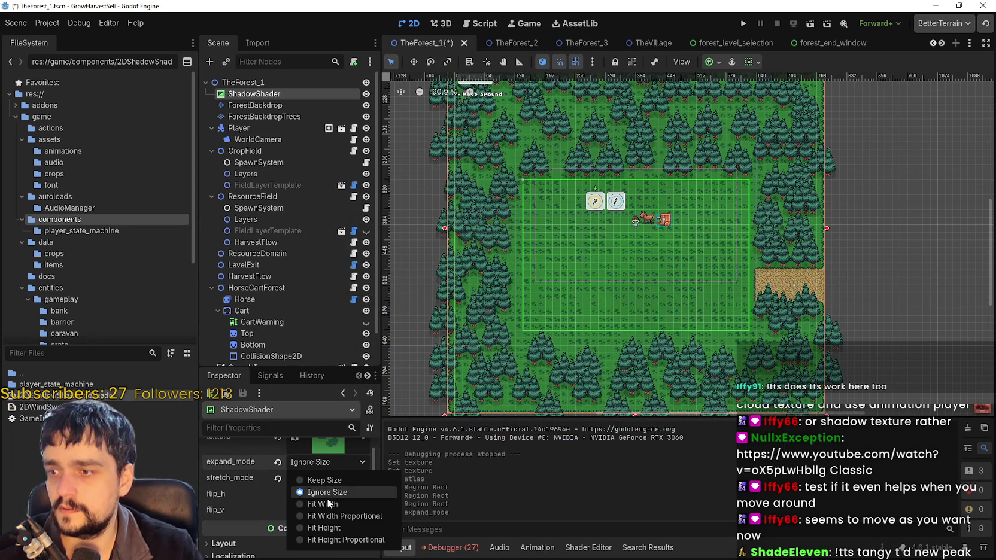
left_click(325, 480)
left_click(322, 479)
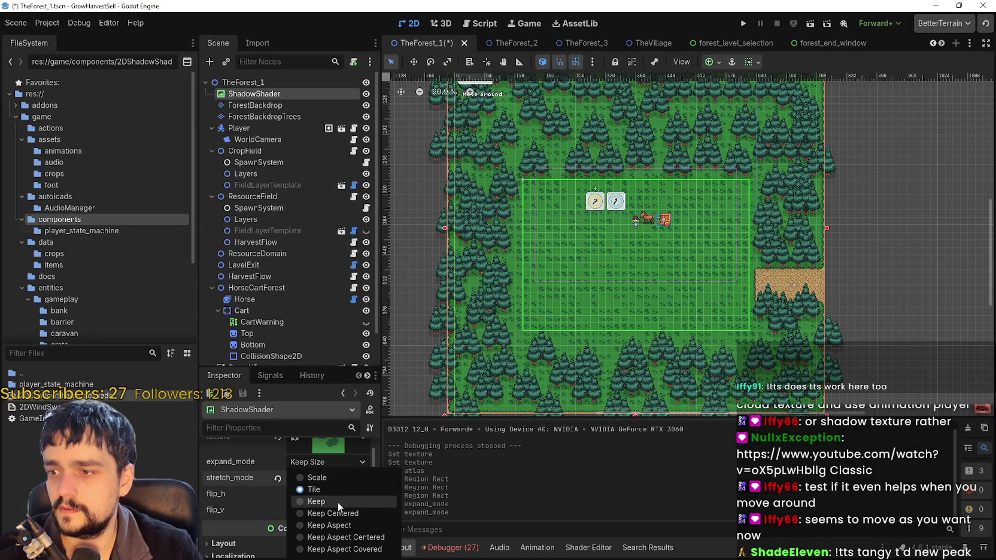
left_click(339, 486)
Shrink ShadowShader to a small rectangle and move it inside the field.
scroll(675, 301, "down", 6)
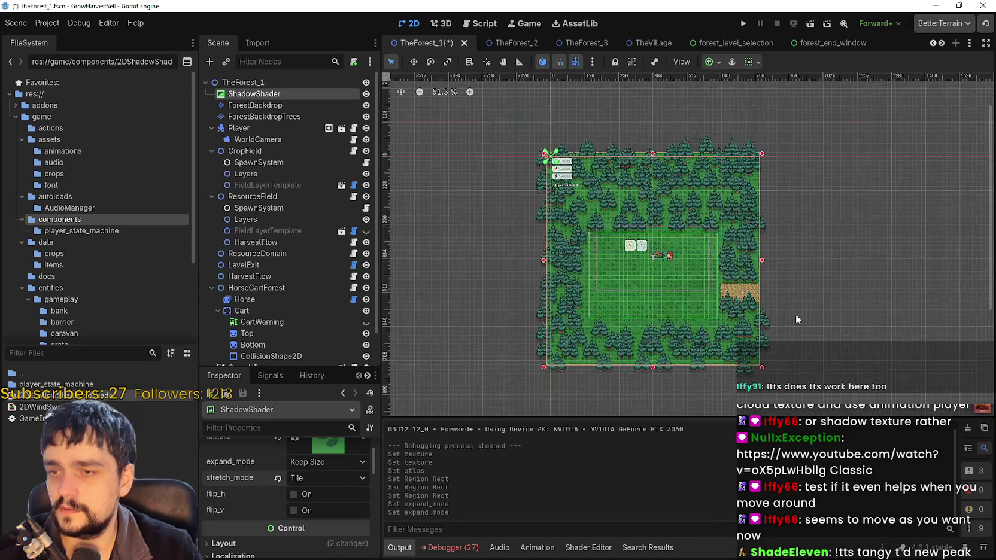
scroll(763, 362, "up", 2)
mouse_move(762, 367)
left_mouse_down()
mouse_move(632, 260)
mouse_move(558, 154)
mouse_move(661, 317)
mouse_move(627, 292)
mouse_move(641, 285)
left_mouse_up()
key("w")
left_click(553, 168)
Set stretch mode to Scale and expand mode to Ignore Size.
scroll(653, 309, "up", 15)
scroll(640, 283, "down", 4)
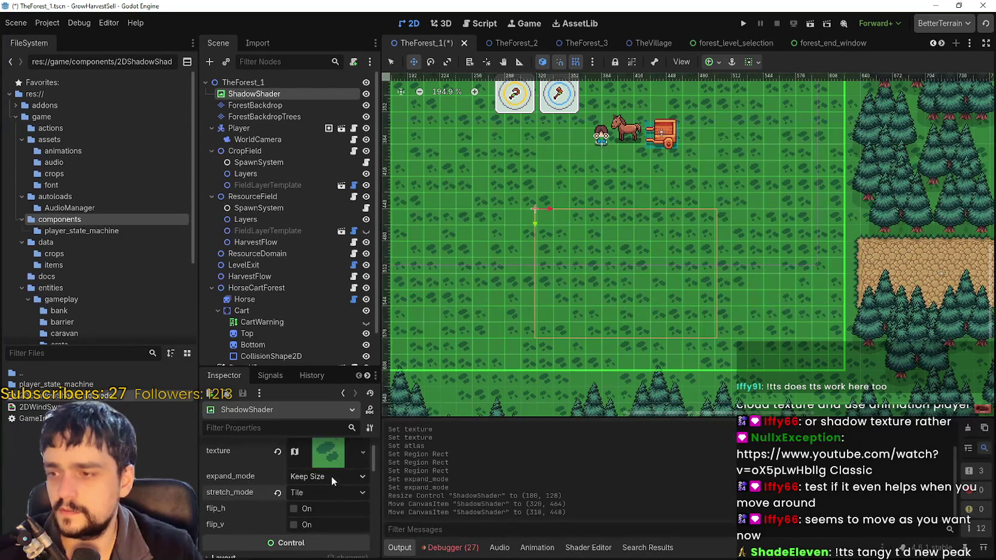
left_click(317, 479)
left_click(326, 490)
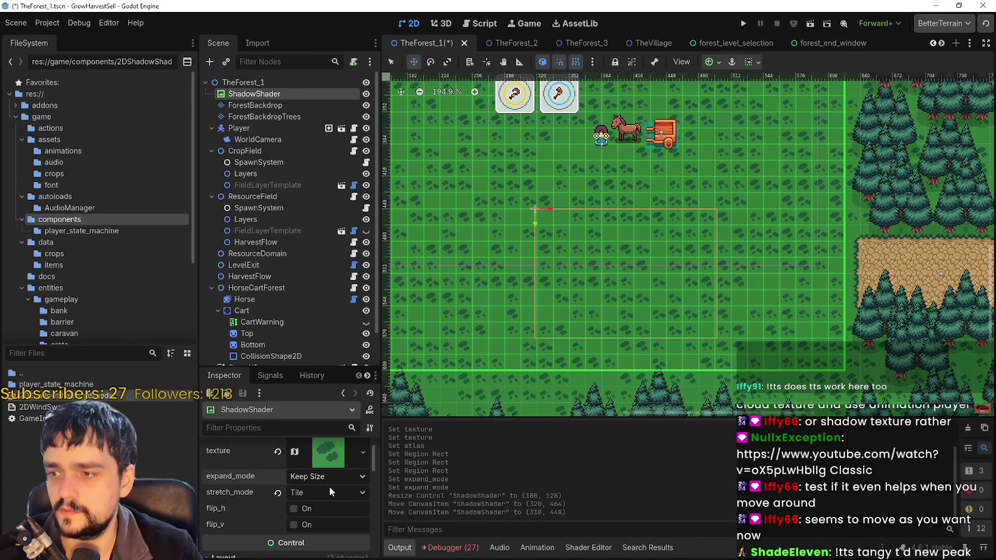
left_click(321, 494)
left_click(326, 486)
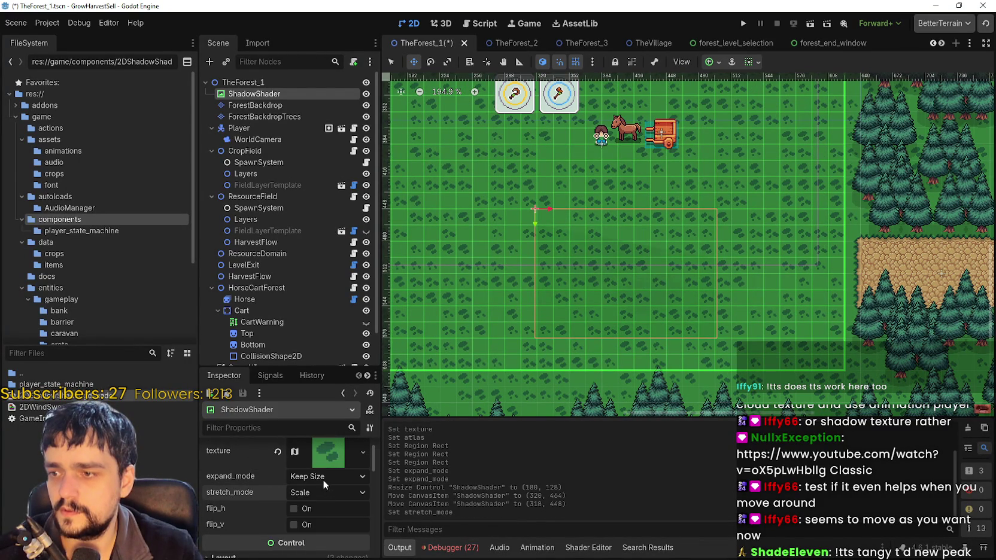
left_click(323, 480)
left_click(330, 502)
Settle on Ignore Size expand mode and return stretch mode to Tile.
left_click(325, 477)
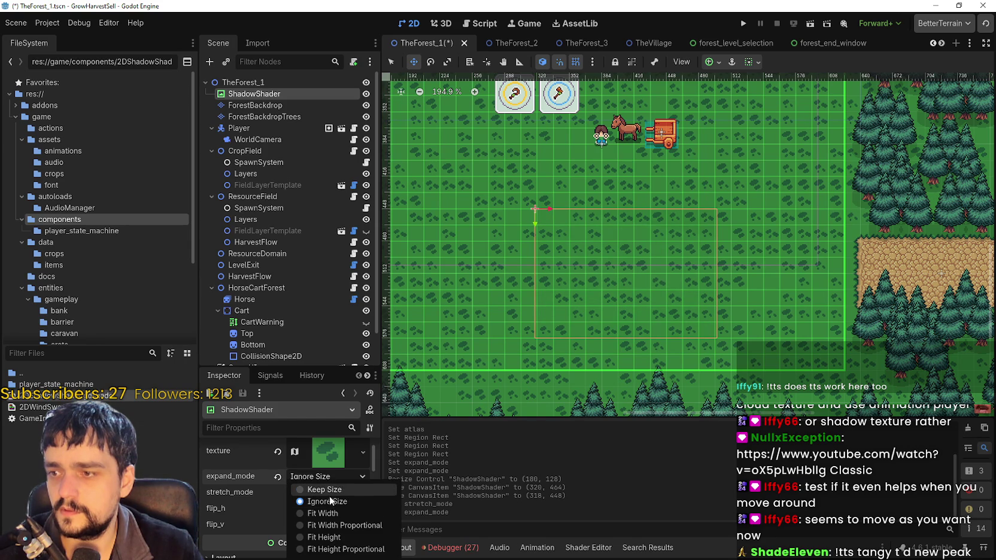
left_click(331, 501)
left_click(333, 478)
left_click(333, 490)
left_click(332, 478)
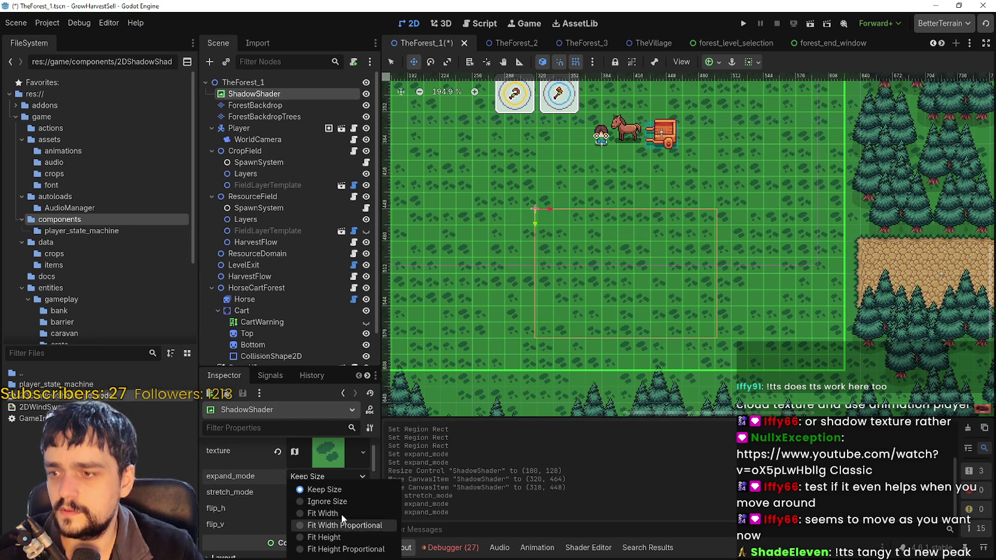
left_click(338, 501)
left_click(336, 497)
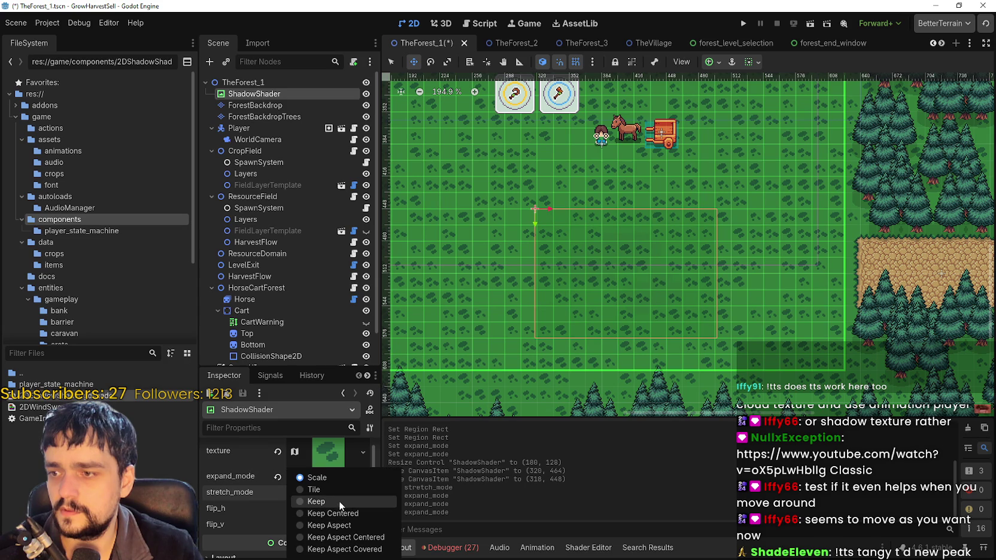
left_click(338, 492)
scroll(662, 255, "down", 2)
scroll(662, 254, "down", 3)
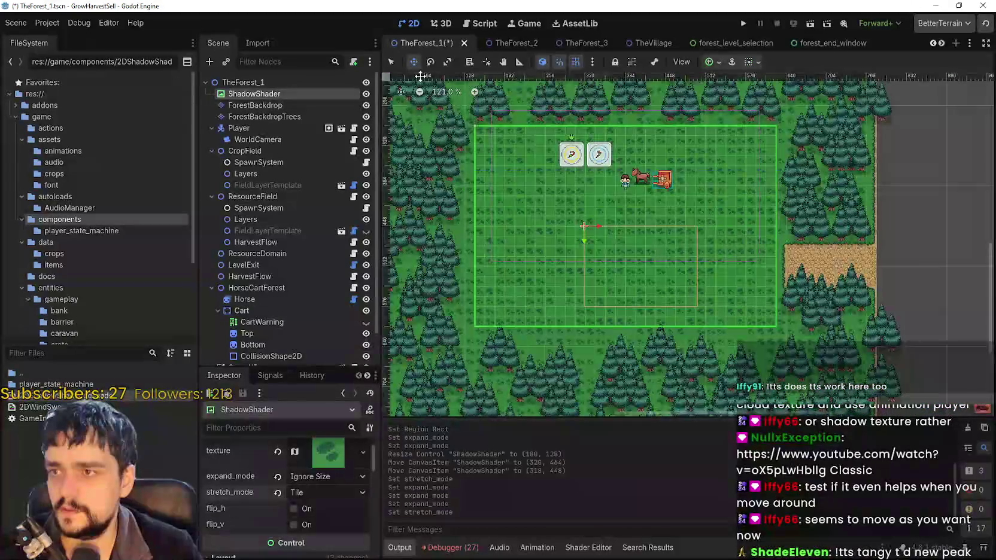
left_click(392, 62)
Enlarge ShadowShader by its handles, from 802×432 to 1650×944, then reshape it narrower and taller.
scroll(663, 291, "down", 4)
left_click_drag(670, 278, 950, 410)
scroll(892, 370, "down", 8)
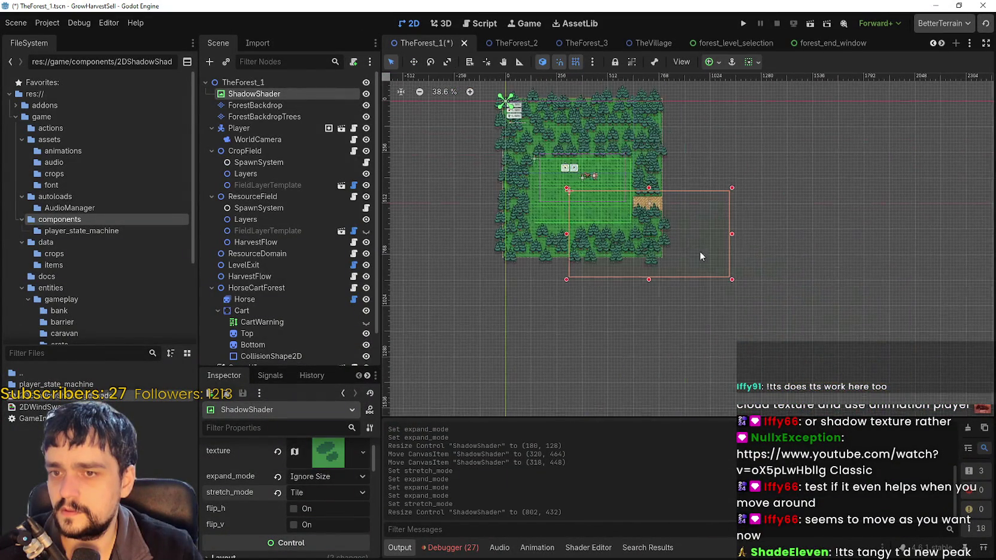
mouse_move(726, 279)
left_mouse_down()
mouse_move(650, 242)
mouse_move(889, 382)
left_mouse_up()
scroll(671, 248, "down", 1)
scroll(814, 335, "down", 2)
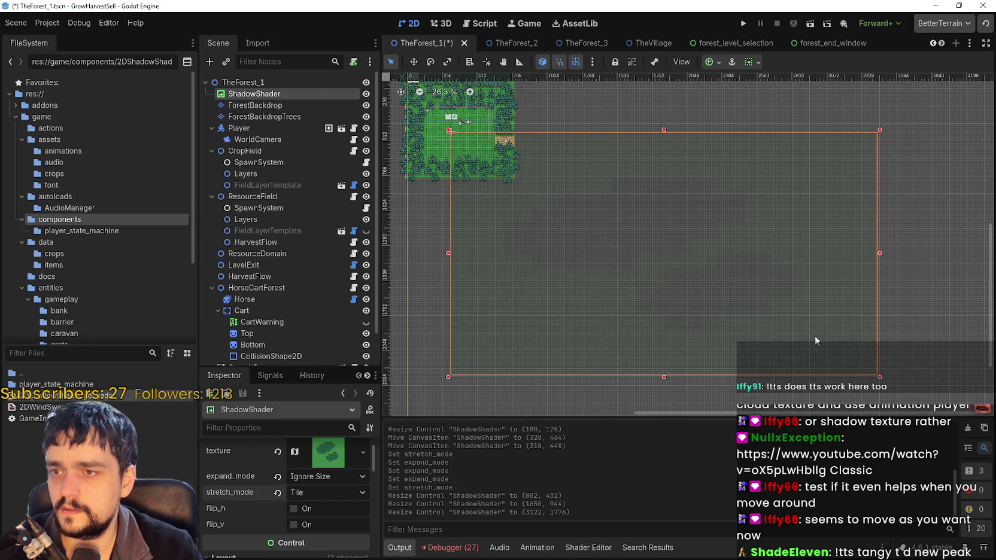
left_click_drag(504, 376, 359, 414)
scroll(531, 373, "down", 2)
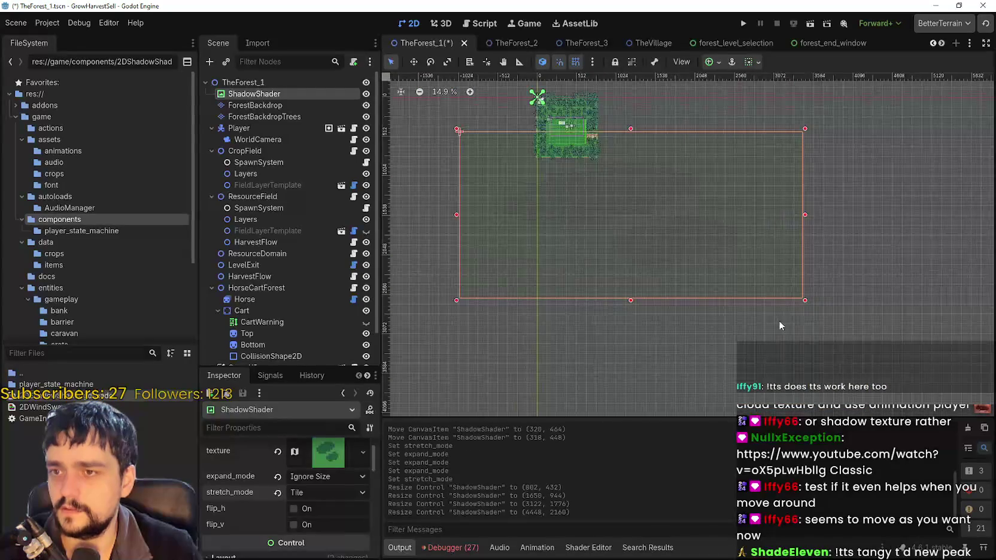
mouse_move(807, 302)
left_mouse_down()
mouse_move(720, 419)
mouse_move(719, 377)
left_mouse_up()
scroll(709, 335, "down", 1)
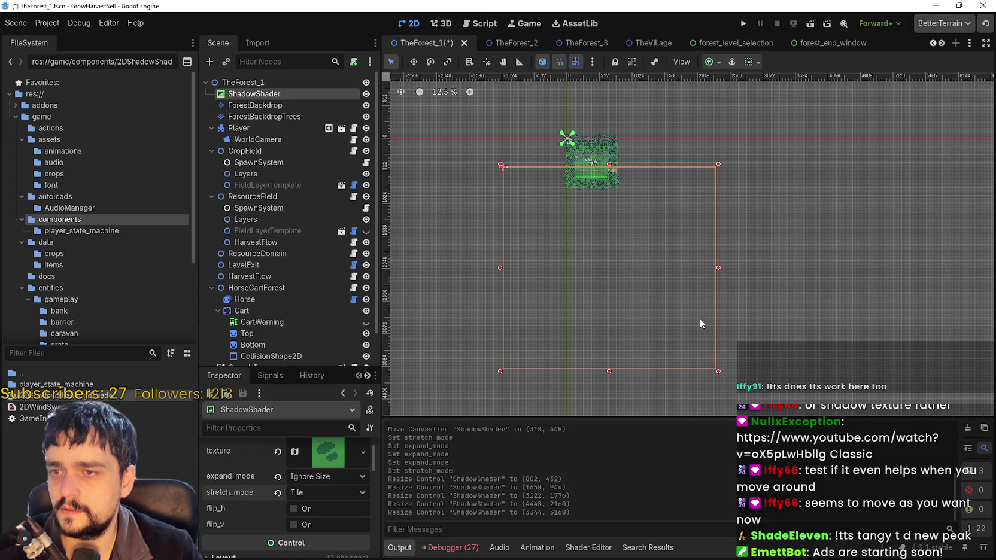
Widen the rect, size it to 3200 × 2400, and position it over the forest level.
left_click_drag(719, 267, 782, 255)
scroll(693, 268, "up", 1)
mouse_move(689, 265)
left_mouse_down()
mouse_move(709, 185)
mouse_move(687, 282)
mouse_move(628, 278)
mouse_move(739, 302)
left_mouse_up()
mouse_move(890, 383)
left_mouse_down()
mouse_move(780, 320)
mouse_move(813, 344)
mouse_move(809, 329)
left_mouse_up()
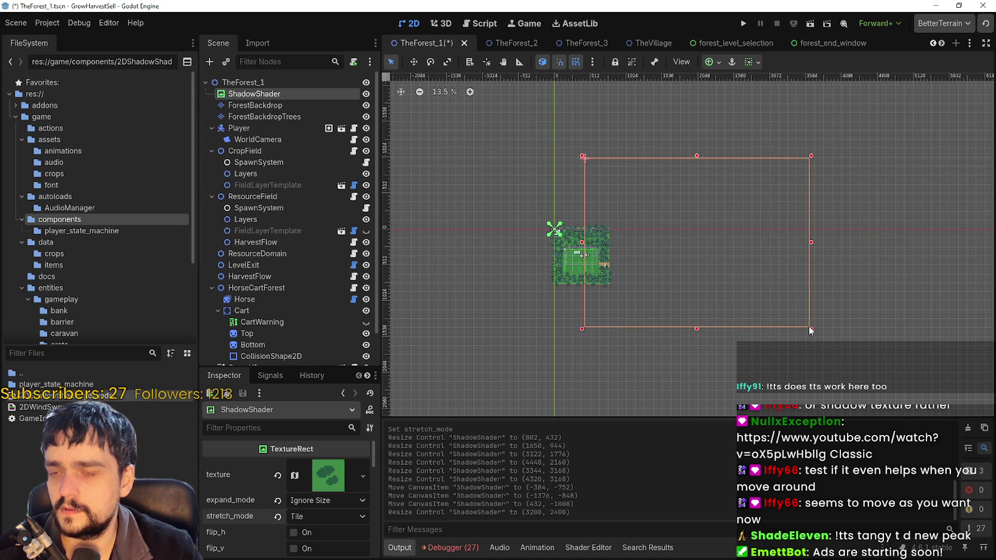
mouse_move(722, 246)
left_mouse_down()
mouse_move(694, 290)
mouse_move(570, 187)
left_mouse_up()
mouse_move(566, 143)
left_mouse_down()
mouse_move(660, 216)
mouse_move(638, 247)
mouse_move(646, 259)
left_mouse_up()
left_click_drag(614, 335, 557, 319)
Set expand mode to Keep Size and try the Keep Centered and Keep stretch modes.
left_click(327, 501)
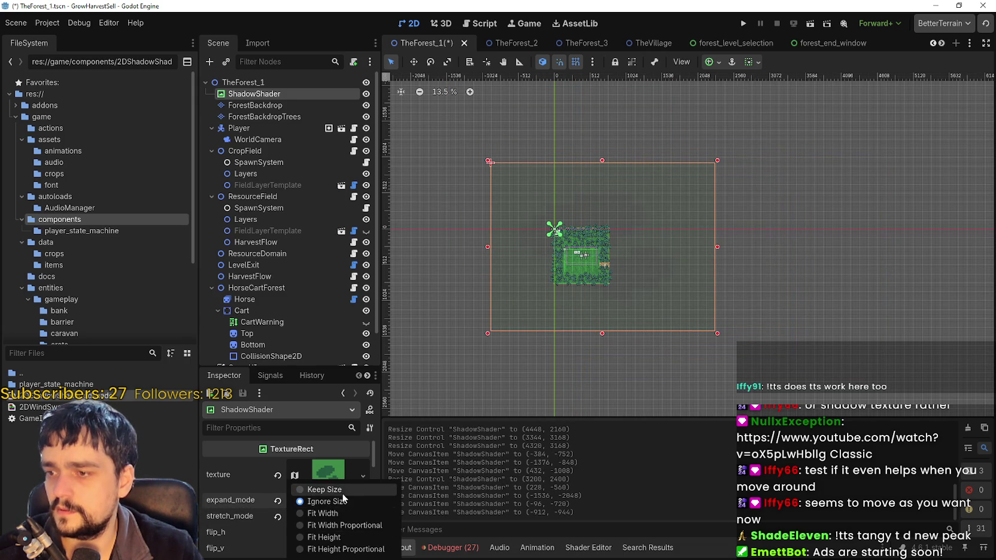
left_click(311, 491)
left_click(358, 502)
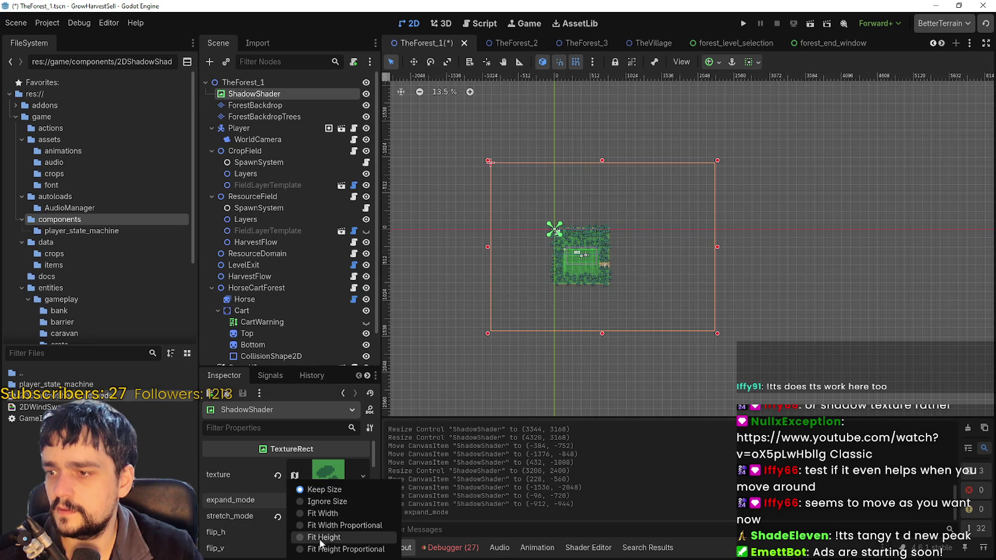
left_click(264, 505)
left_click(305, 517)
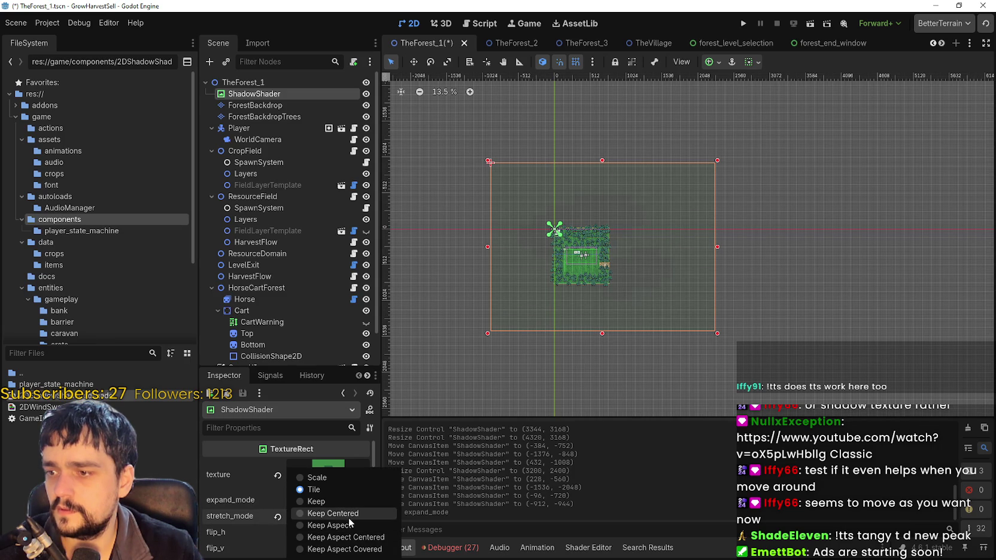
left_click(347, 515)
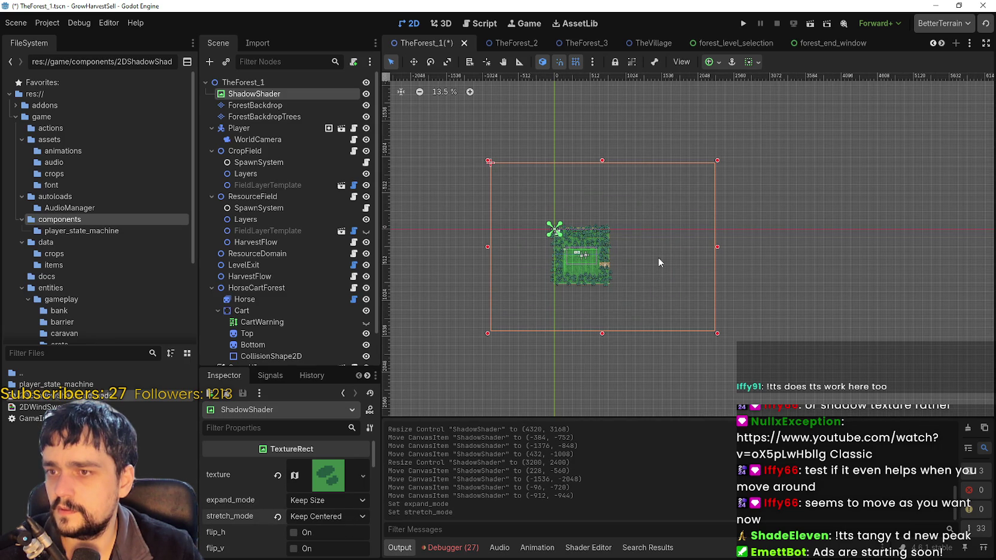
scroll(664, 261, "up", 1)
scroll(664, 262, "up", 4)
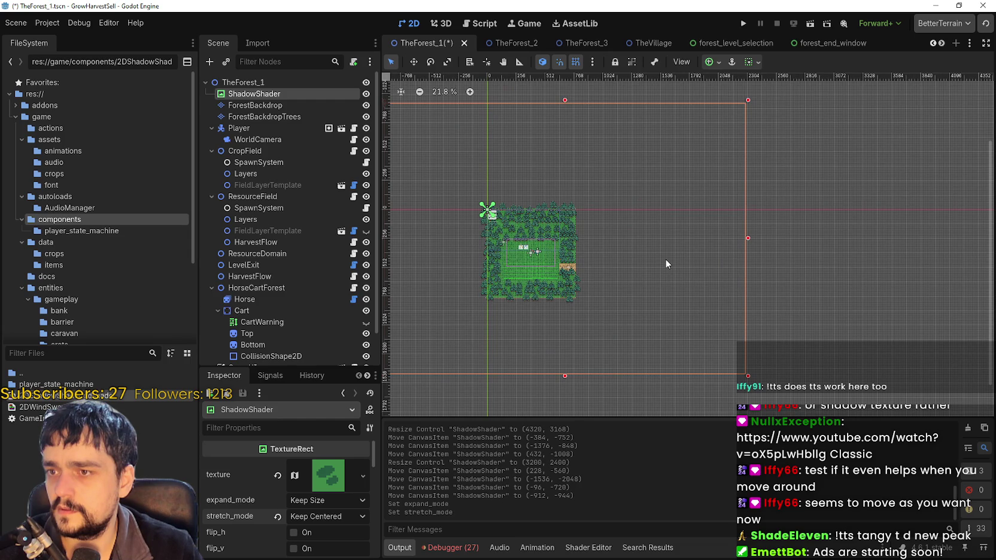
scroll(666, 258, "down", 4)
left_click(316, 515)
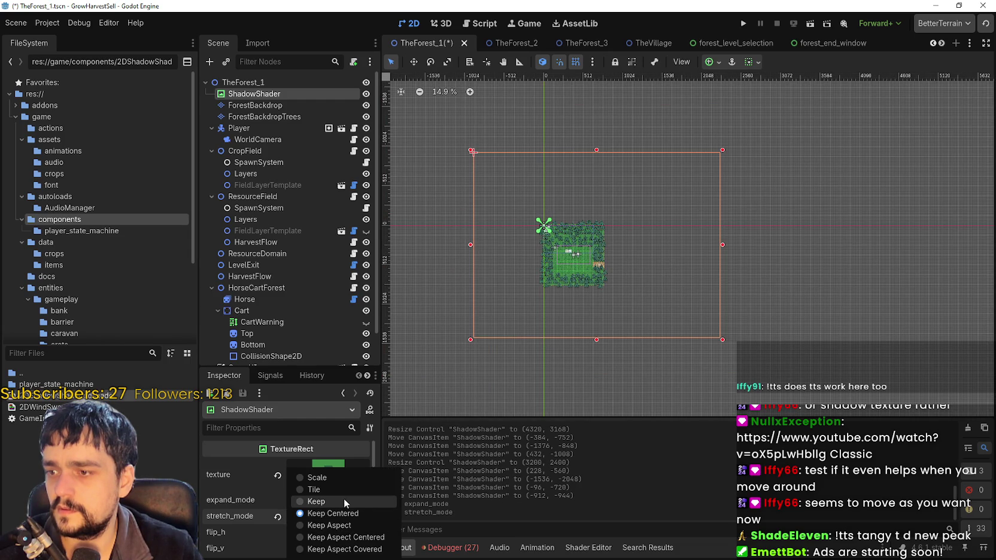
left_click(344, 501)
Return stretch mode to Tile, leaving expand mode at Keep Size.
left_click(334, 499)
left_click(335, 500)
left_click(333, 504)
left_click(323, 489)
left_click(329, 516)
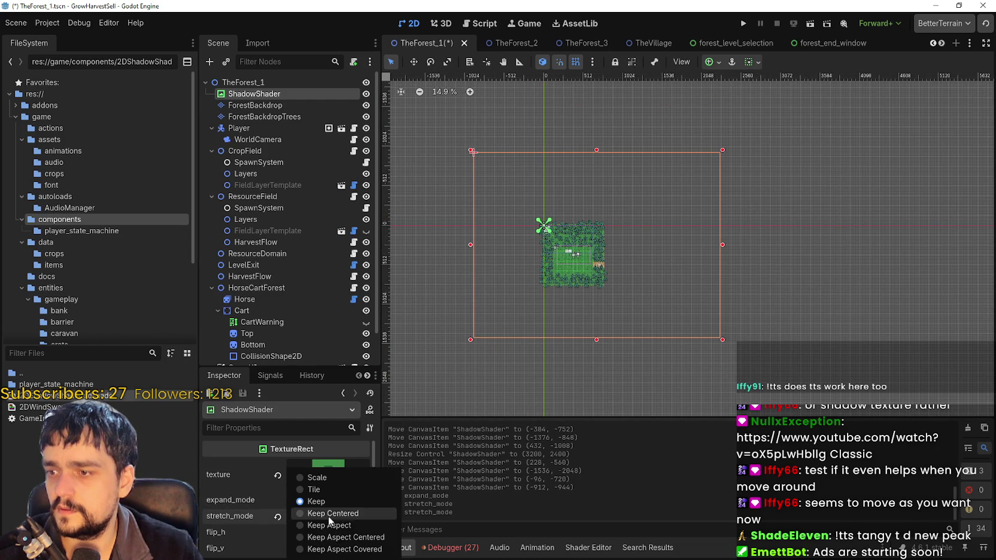
left_click(326, 490)
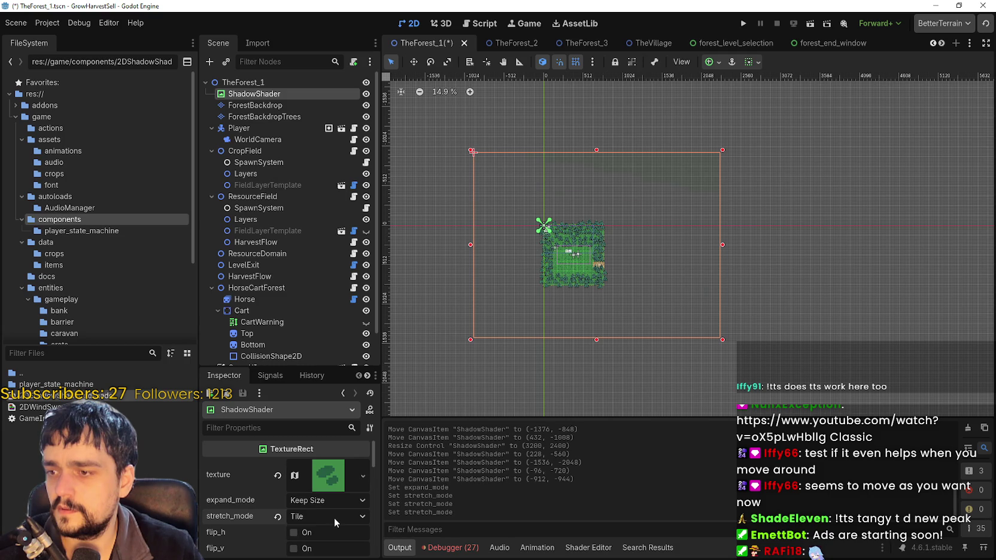
Clear the ShadowShader's texture, glancing at new texture types and file actions without choosing any.
scroll(620, 259, "up", 1)
scroll(308, 490, "down", 1)
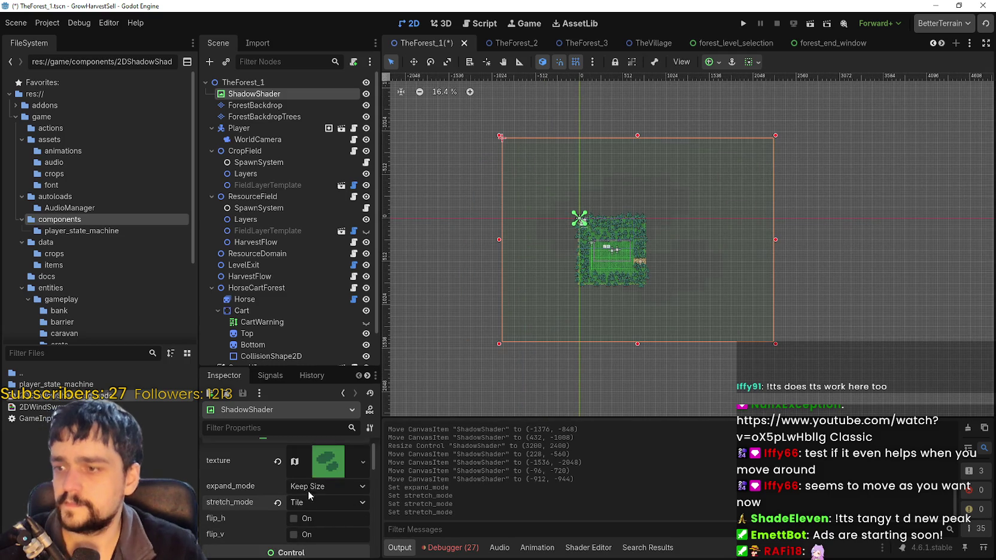
scroll(312, 494, "down", 1)
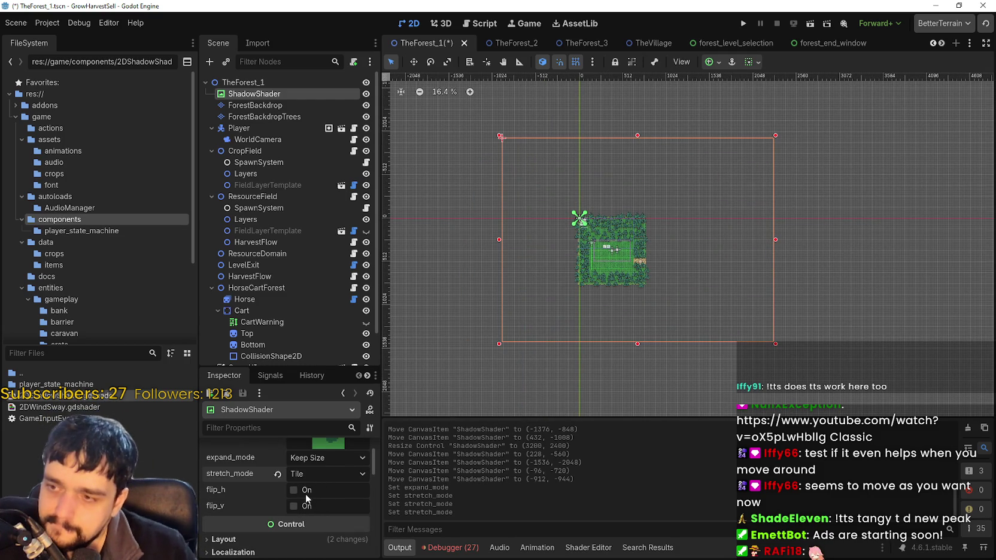
scroll(304, 492, "down", 1)
scroll(293, 488, "up", 3)
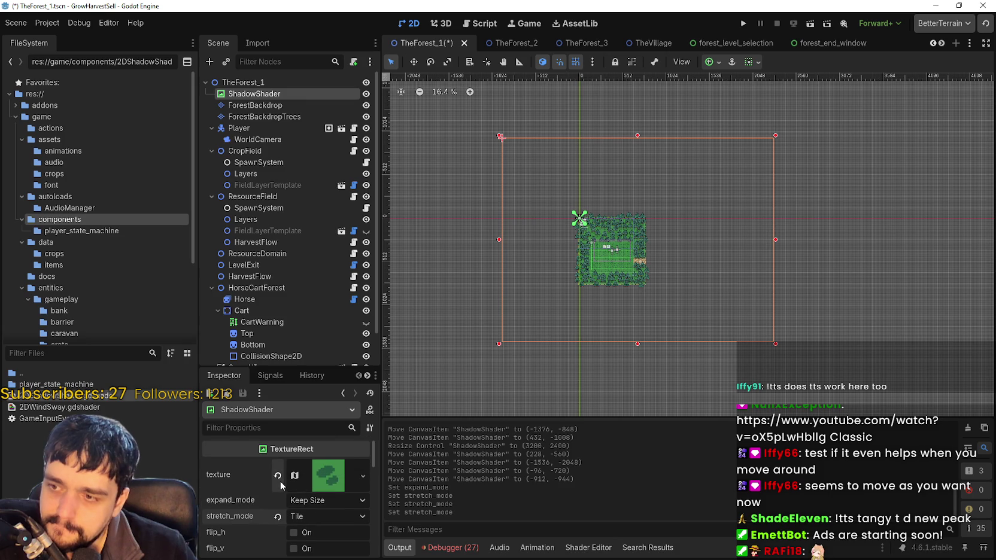
left_click(293, 476)
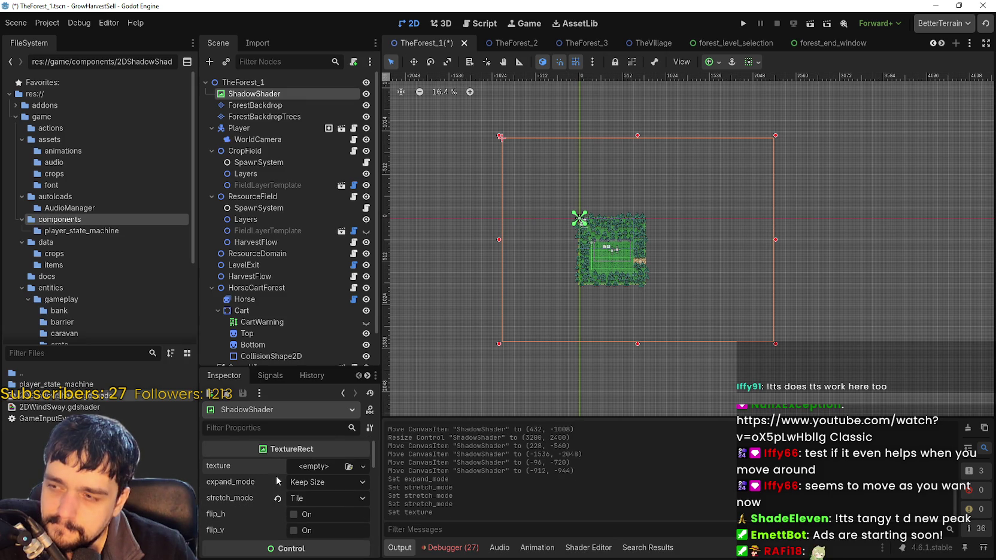
left_click(298, 464)
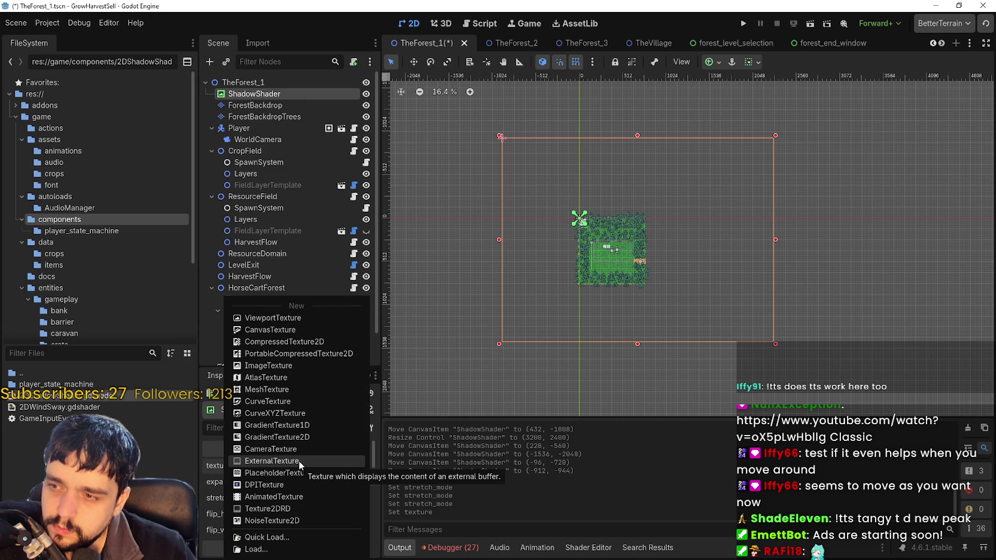
left_click(197, 485)
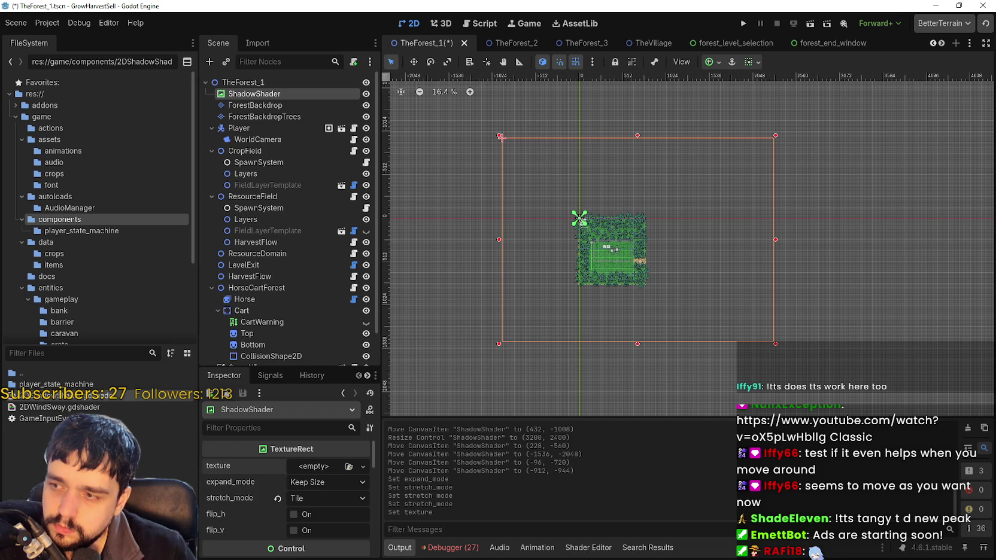
right_click(116, 449)
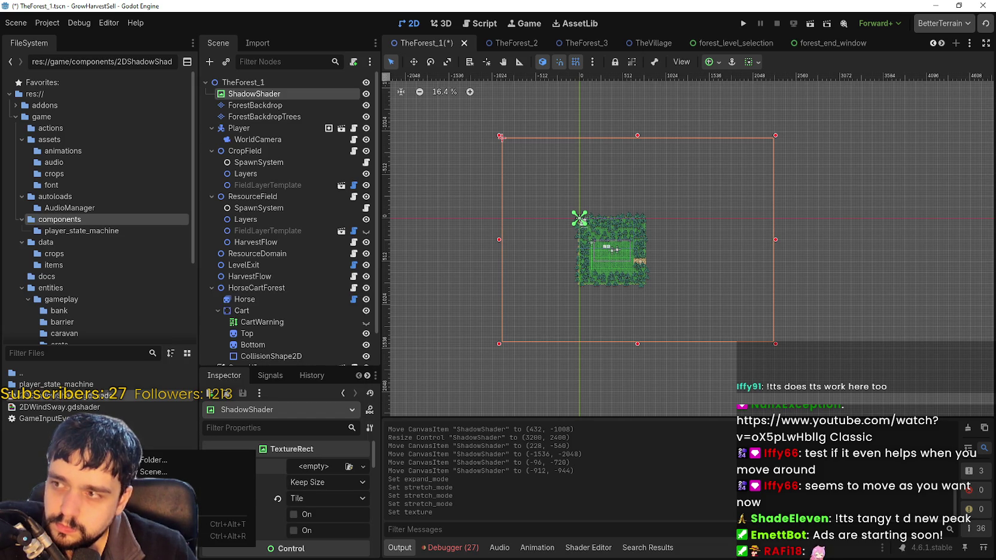
left_click(141, 474)
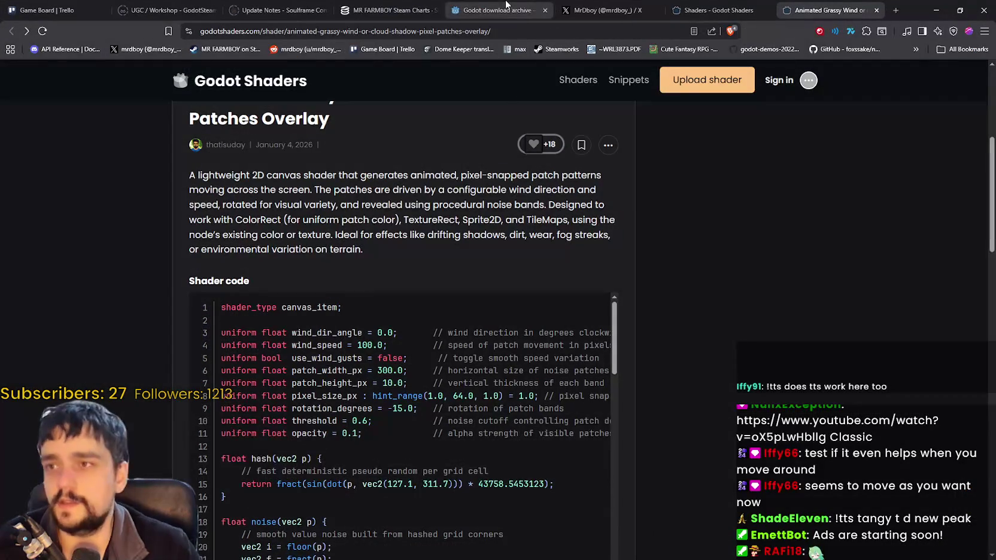
Browse the MR FARMBOY and Tangy TD player charts, then nudge the preview's patch_height_px to 9.95.
left_click(389, 10)
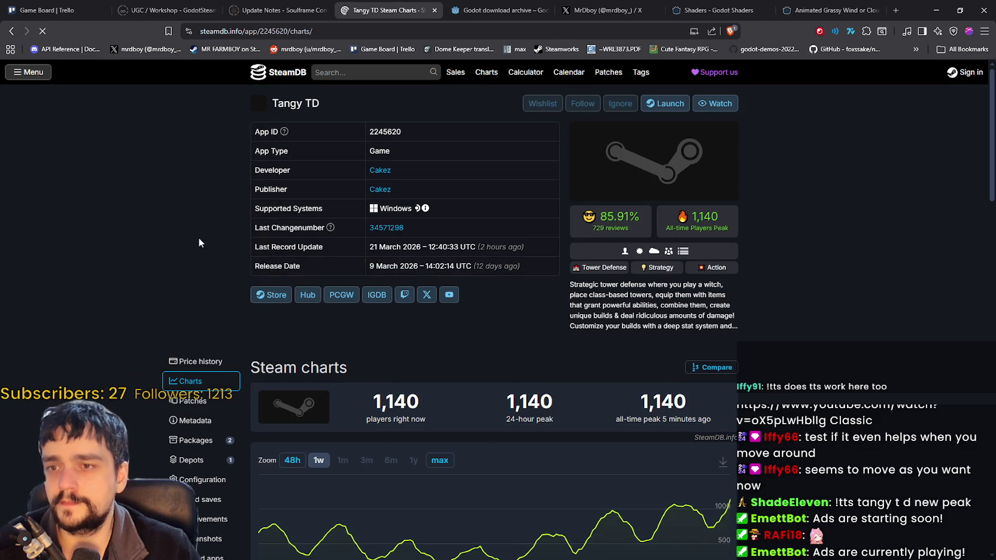
right_click(199, 239)
left_click(221, 282)
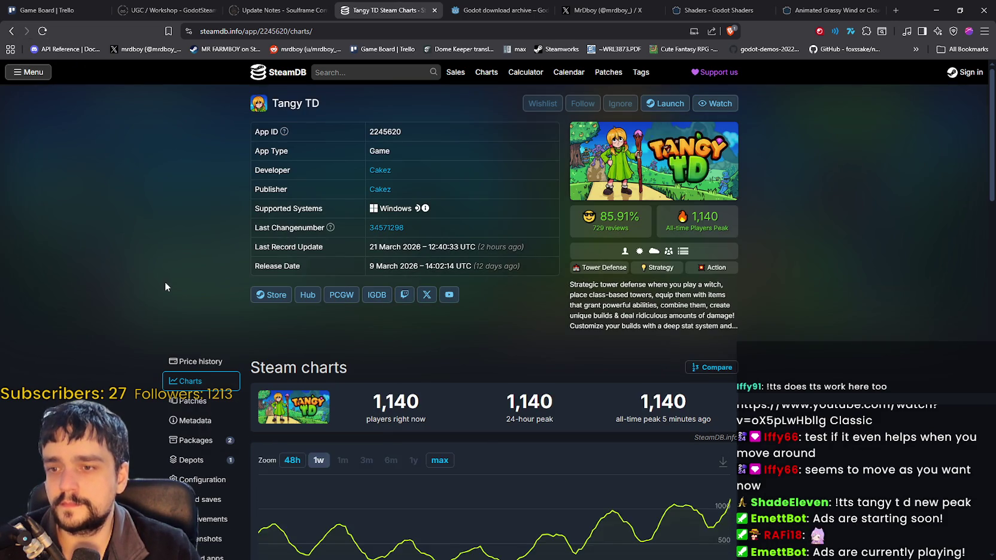
scroll(165, 287, "down", 3)
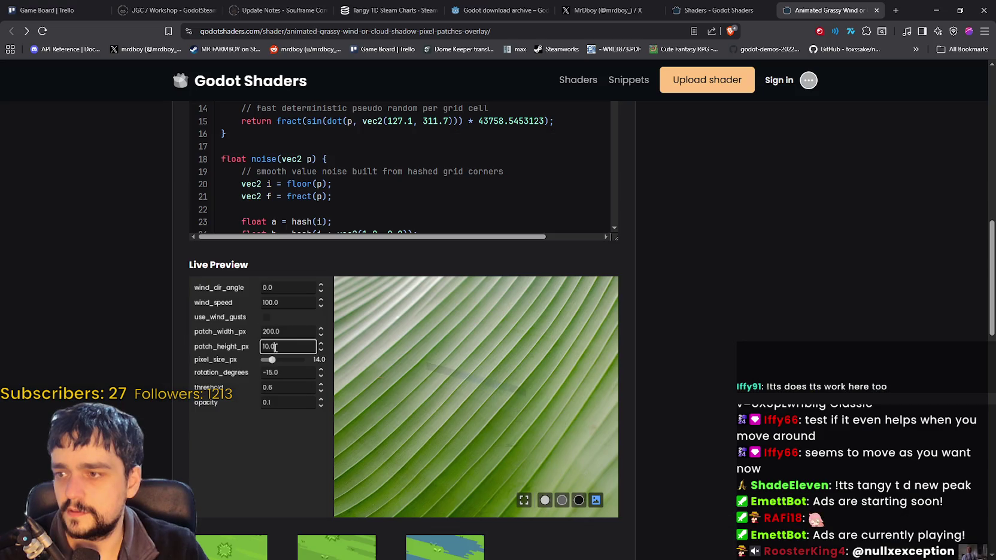
left_click(321, 350)
Lower the preview's patch_height_px to 9.91 and pixel_size_px to 2.0.
left_click(321, 351)
left_click(322, 350)
left_click(322, 352)
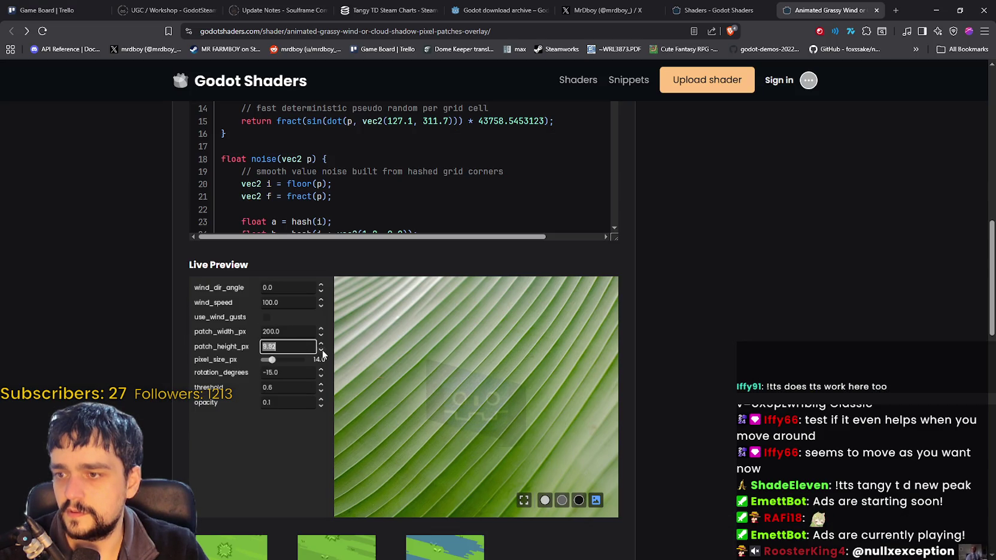
left_click(322, 352)
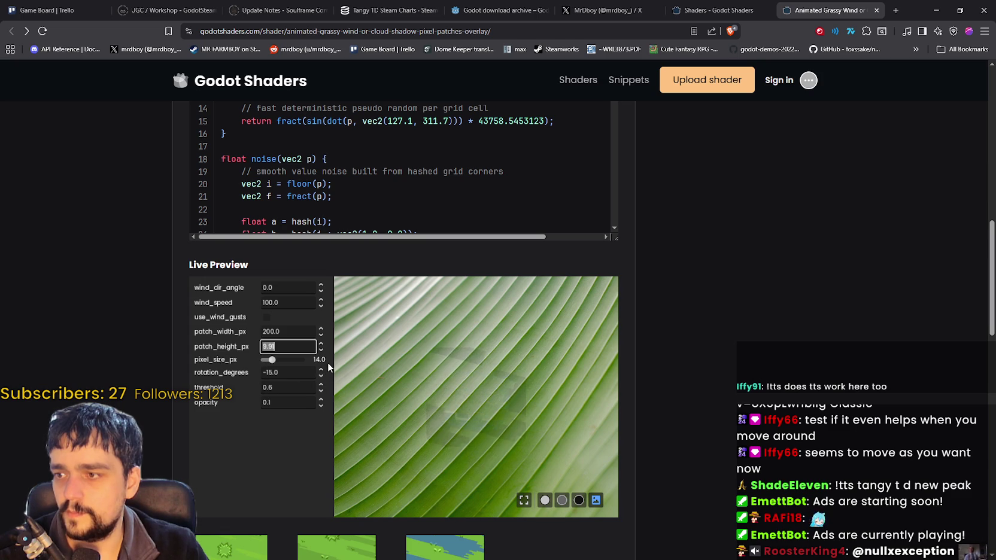
mouse_move(270, 361)
left_mouse_down()
mouse_move(296, 361)
mouse_move(271, 366)
left_mouse_up()
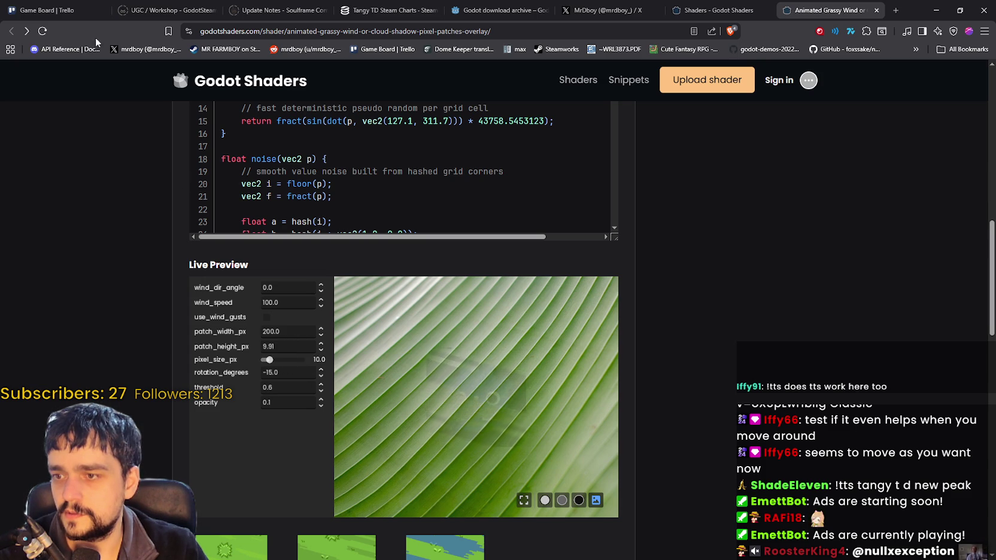
Reload the shader page to reset the preview, then raise pixel_size_px to 17.0.
left_click(42, 31)
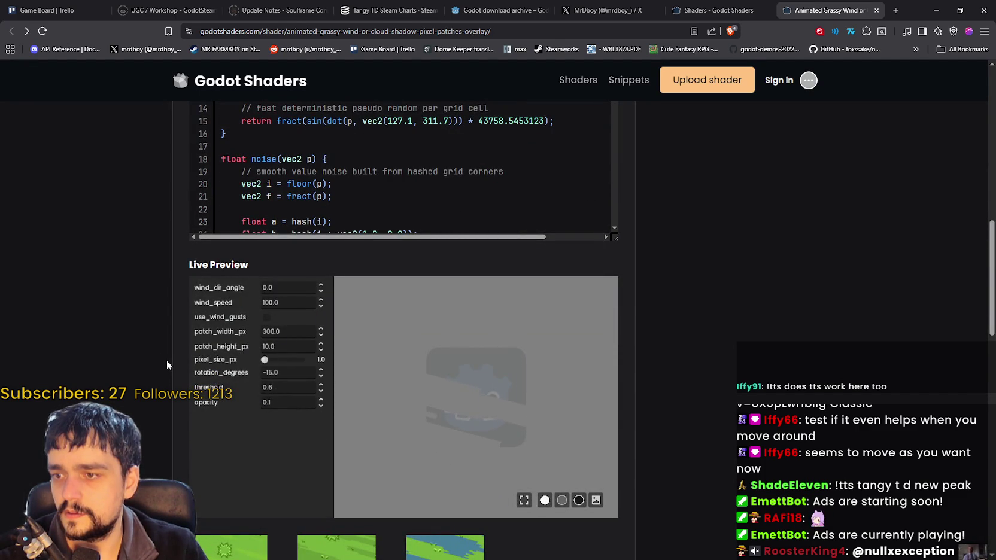
scroll(168, 356, "up", 1)
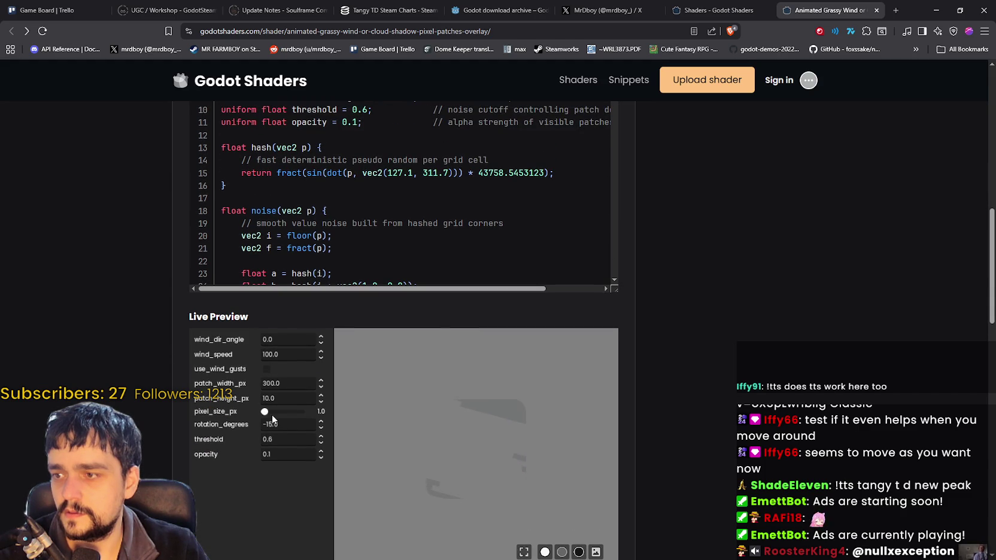
scroll(269, 414, "down", 2)
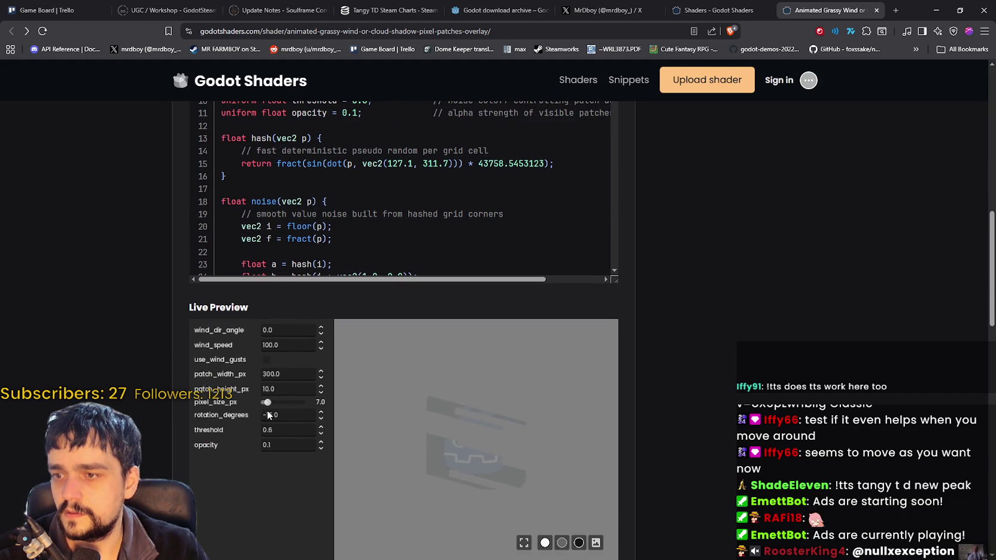
mouse_move(267, 411)
left_mouse_down()
mouse_move(282, 405)
mouse_move(264, 407)
left_mouse_up()
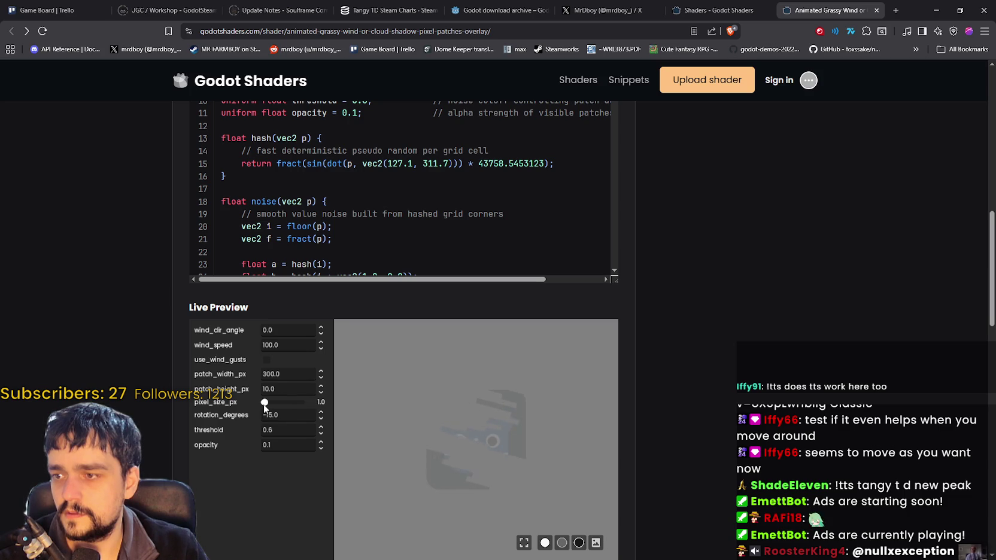
Select the 64.0 hint_range maximum in the shader code, then return to the Godot editor.
scroll(120, 324, "up", 3)
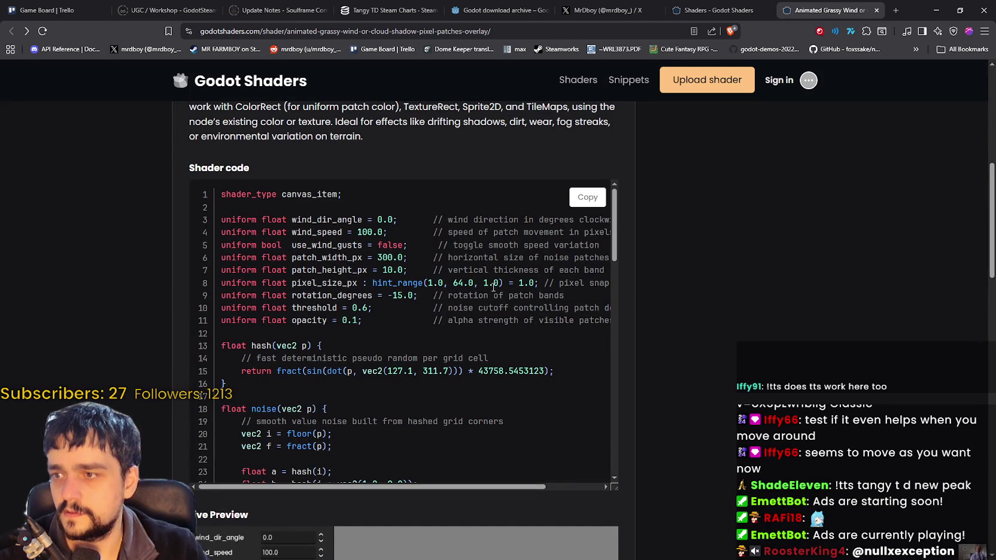
left_click_drag(550, 283, 628, 284)
mouse_move(567, 283)
left_mouse_down()
mouse_move(359, 281)
mouse_move(381, 284)
left_mouse_up()
left_click(361, 281)
left_click(731, 314)
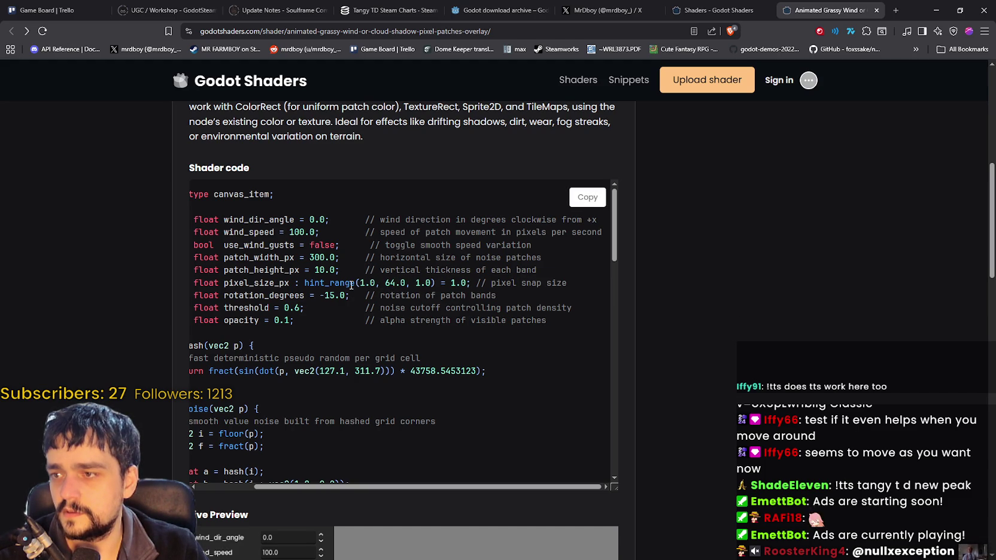
left_click(935, 10)
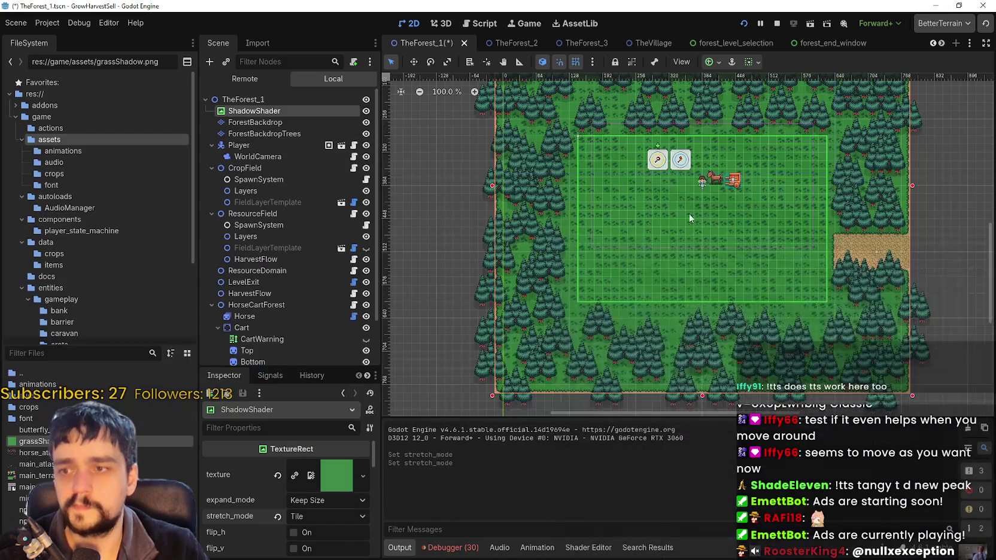
Stop the game with F8 and open res://game/components/2DShadowShader.gdshader in the Shader Editor.
scroll(673, 213, "up", 6)
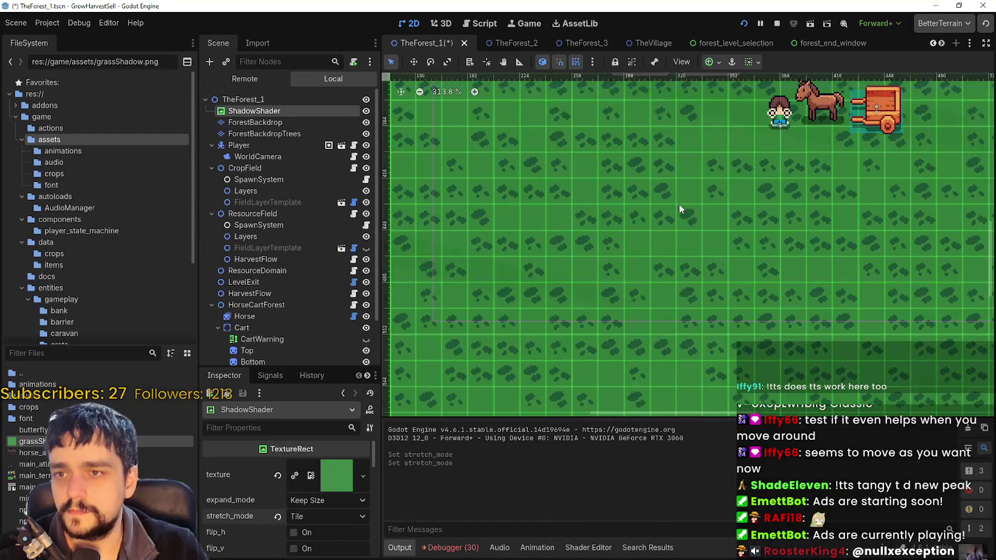
scroll(678, 204, "up", 1)
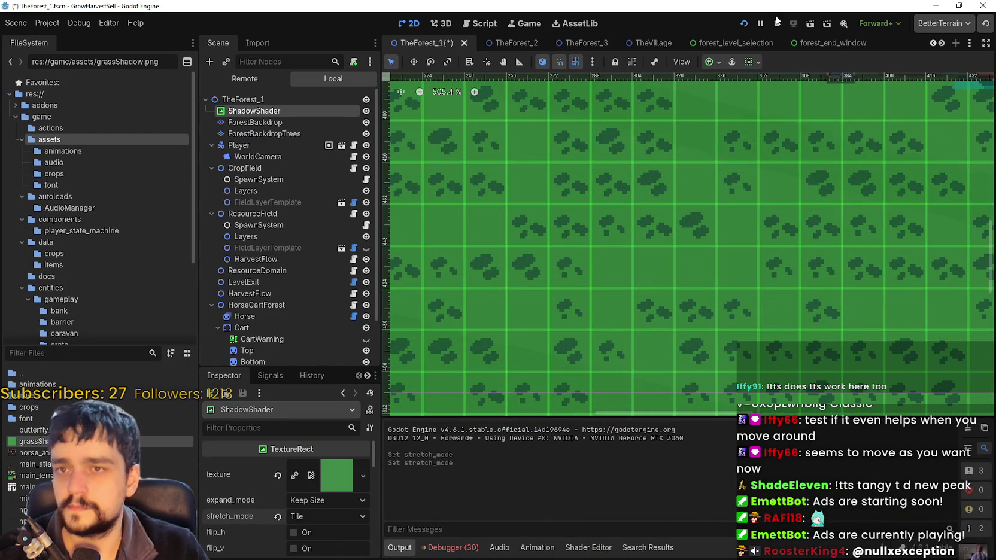
key("F8")
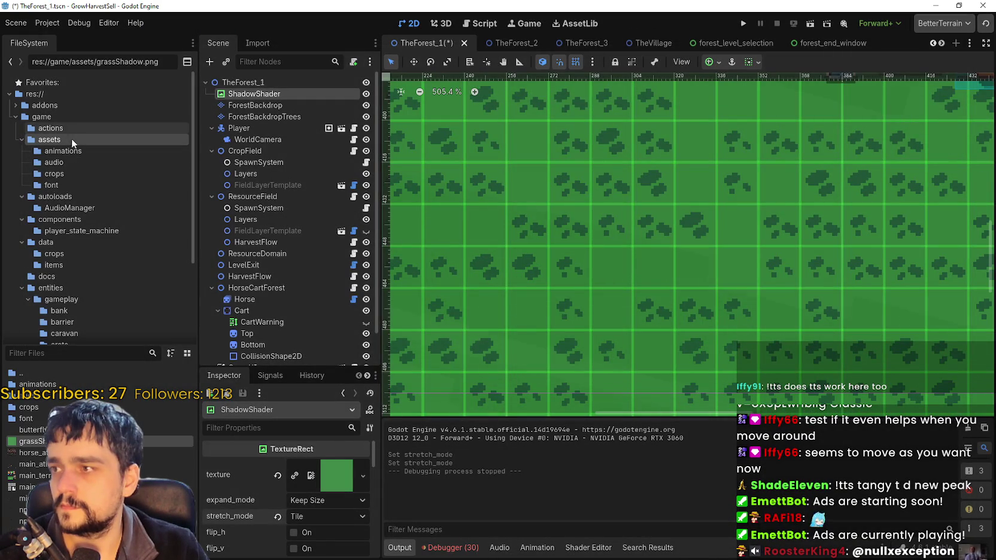
left_click(73, 196)
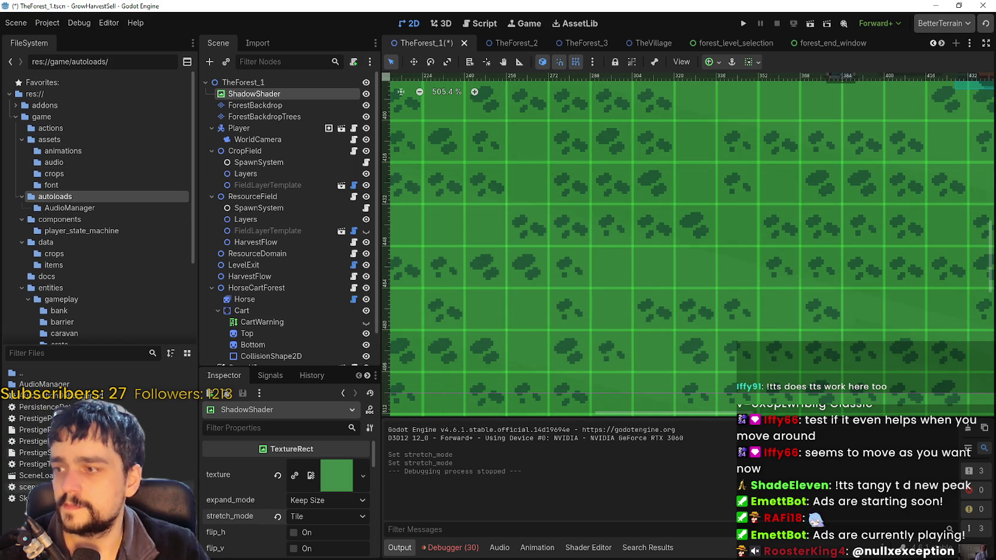
left_click(82, 221)
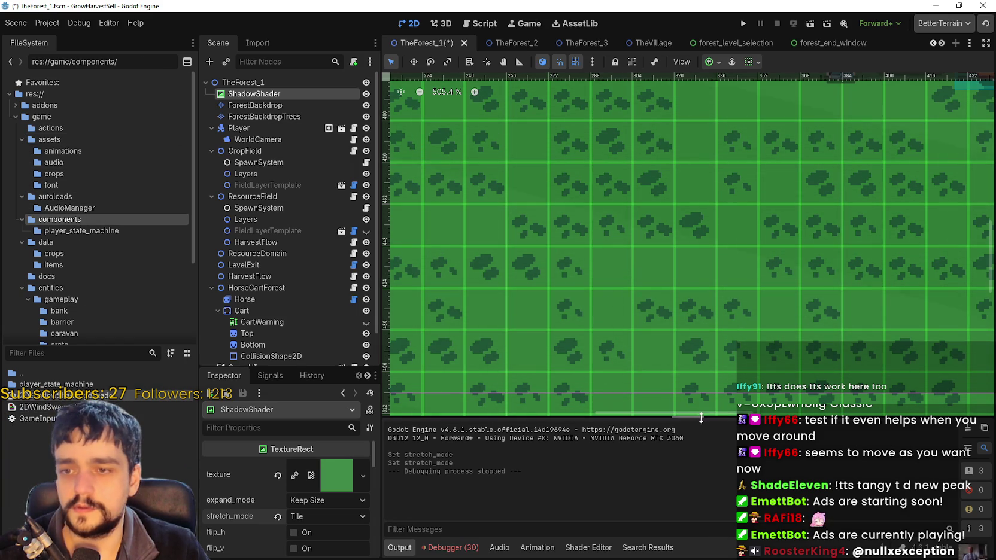
double_click(111, 398)
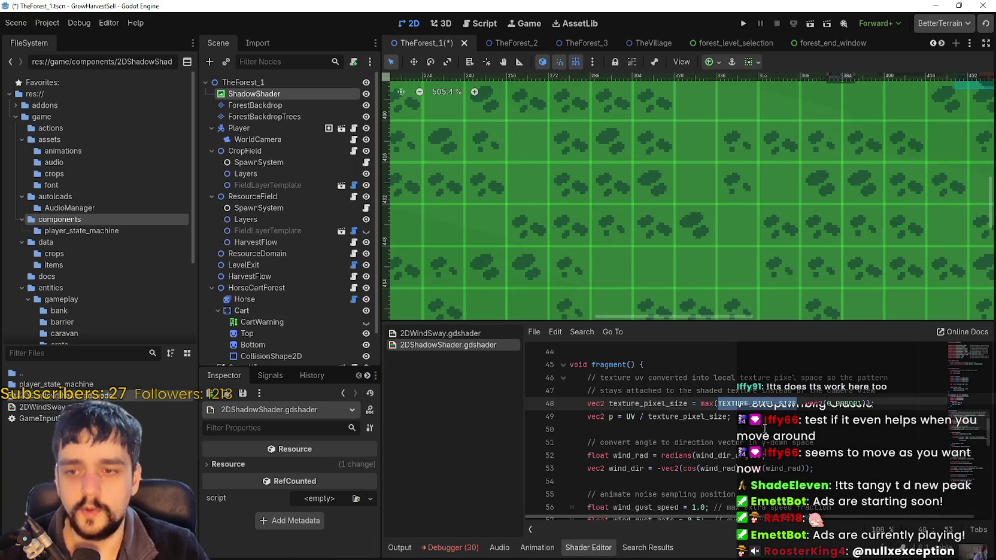
Scroll through the shader code to the pixel_size_px uniform on line 8.
scroll(763, 426, "down", 2)
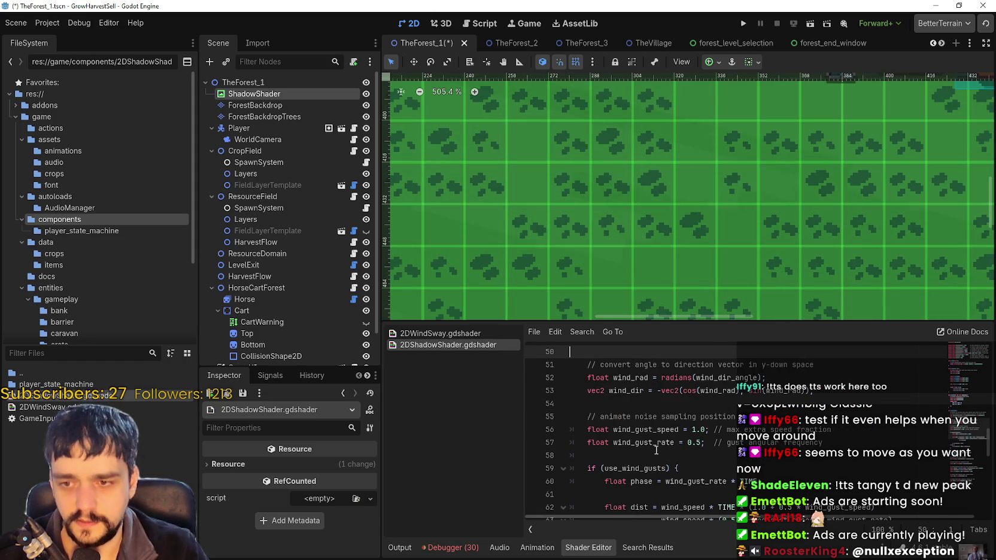
scroll(653, 448, "down", 1)
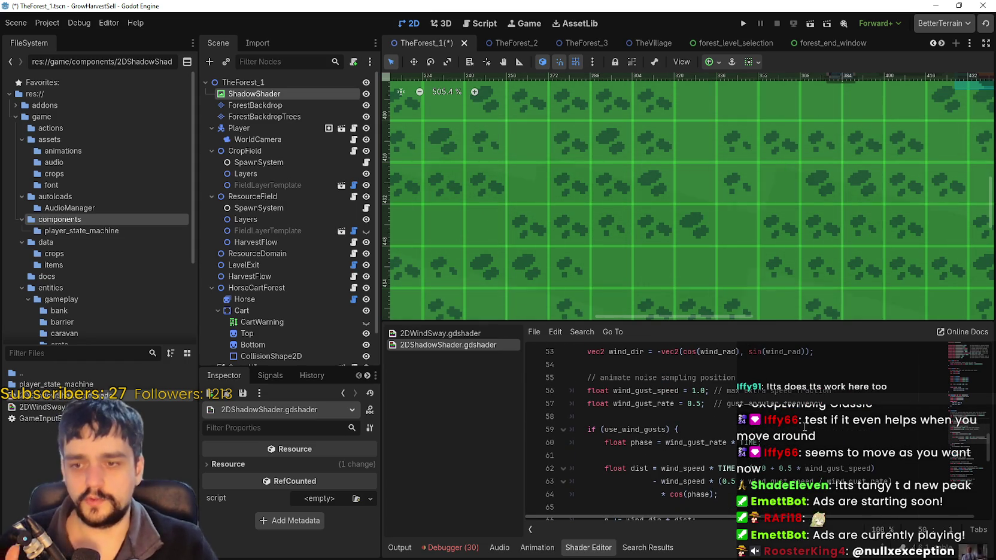
scroll(820, 434, "up", 12)
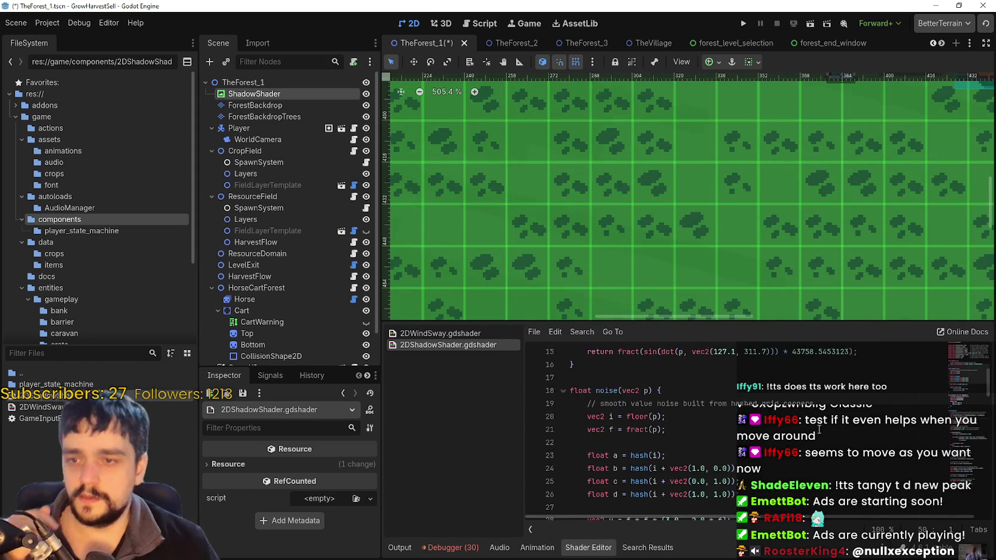
scroll(970, 359, "up", 5)
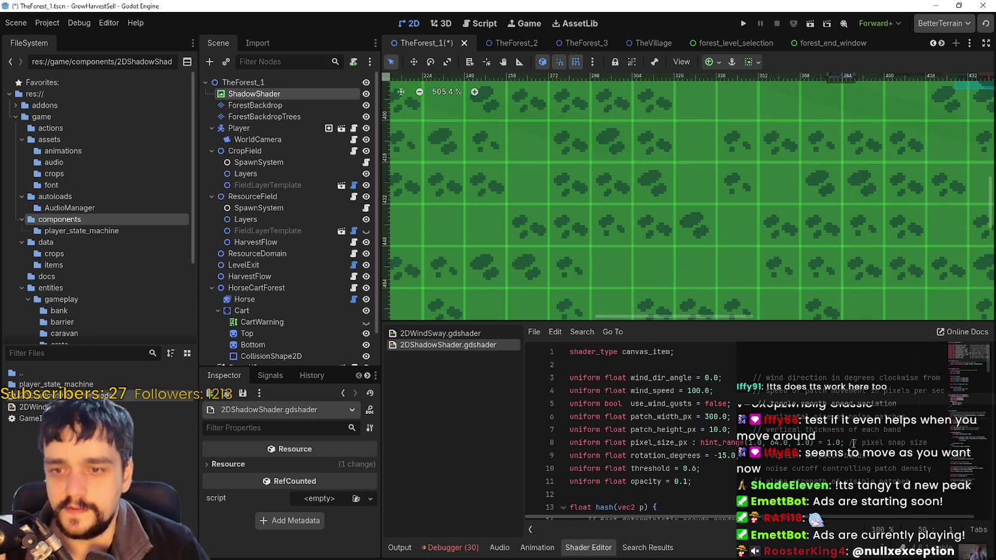
left_click(828, 442)
type("2")
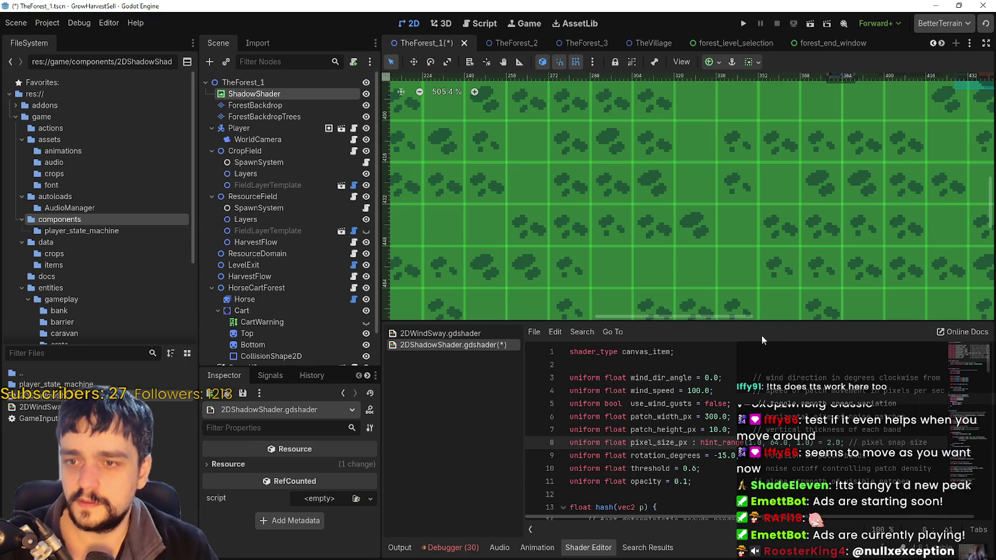
Give the 2D level view more room and inspect it, then return to the pixel_size_px value.
left_click_drag(761, 322, 761, 377)
scroll(645, 201, "down", 2)
scroll(646, 199, "down", 9)
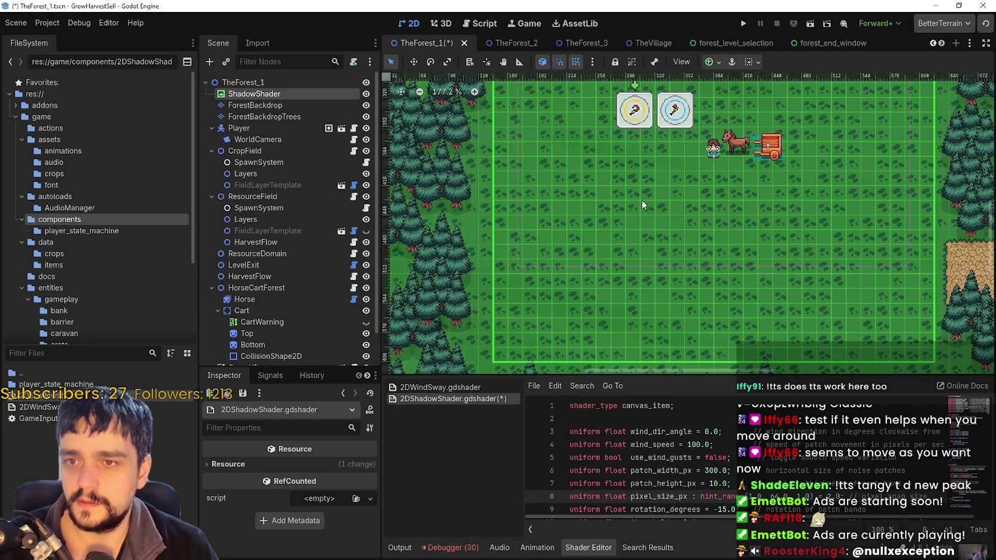
scroll(712, 325, "up", 11)
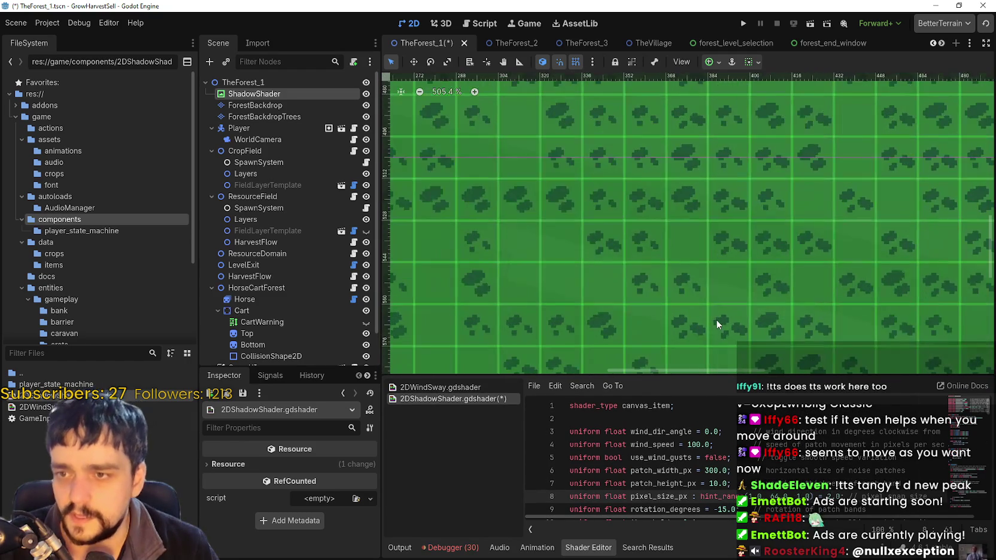
scroll(718, 312, "down", 17)
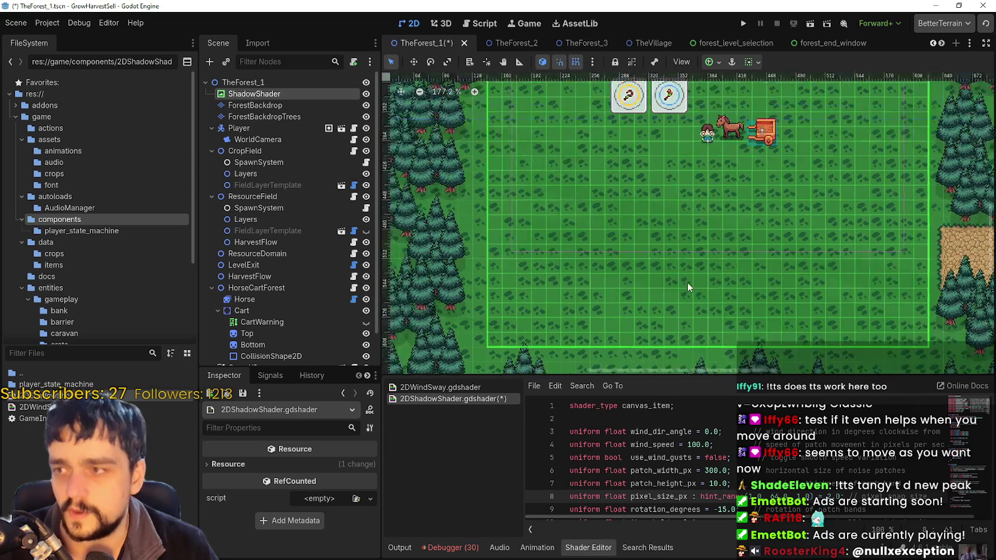
scroll(680, 277, "down", 1)
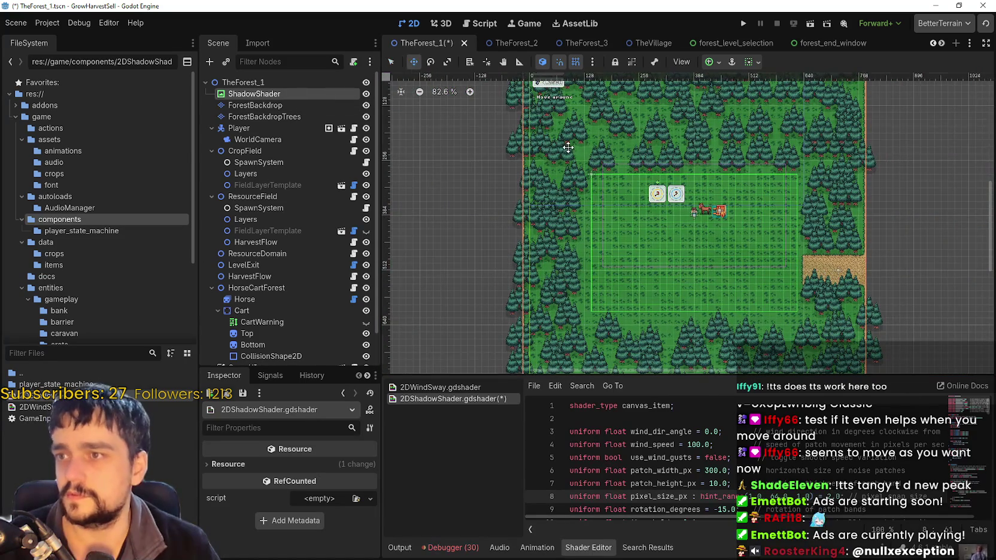
scroll(595, 208, "up", 3)
scroll(744, 203, "right", 6)
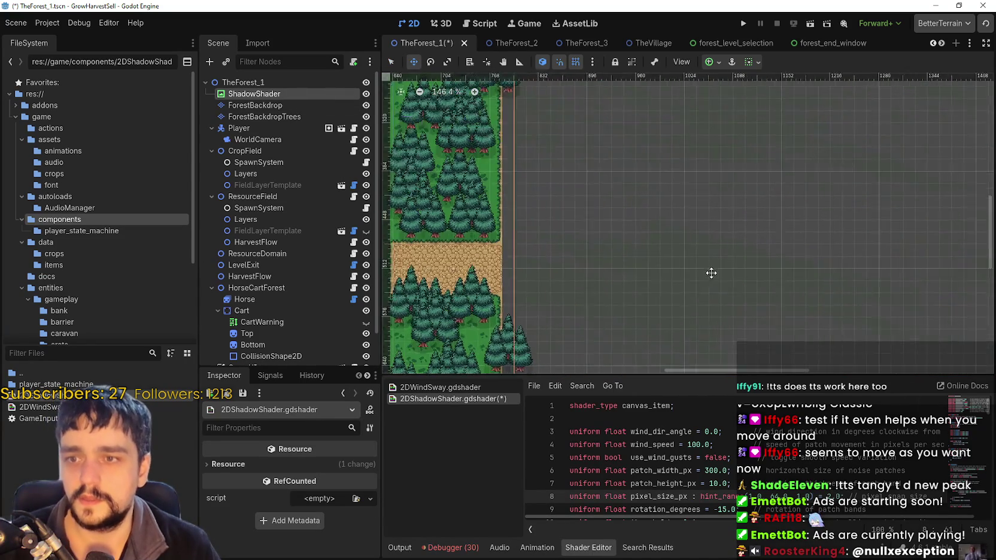
scroll(689, 274, "up", 11)
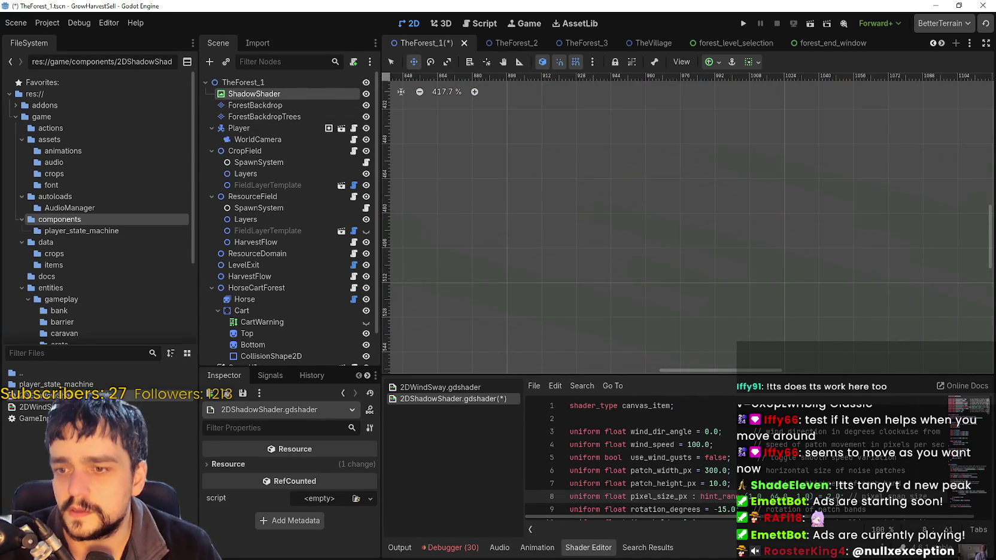
left_click(828, 496)
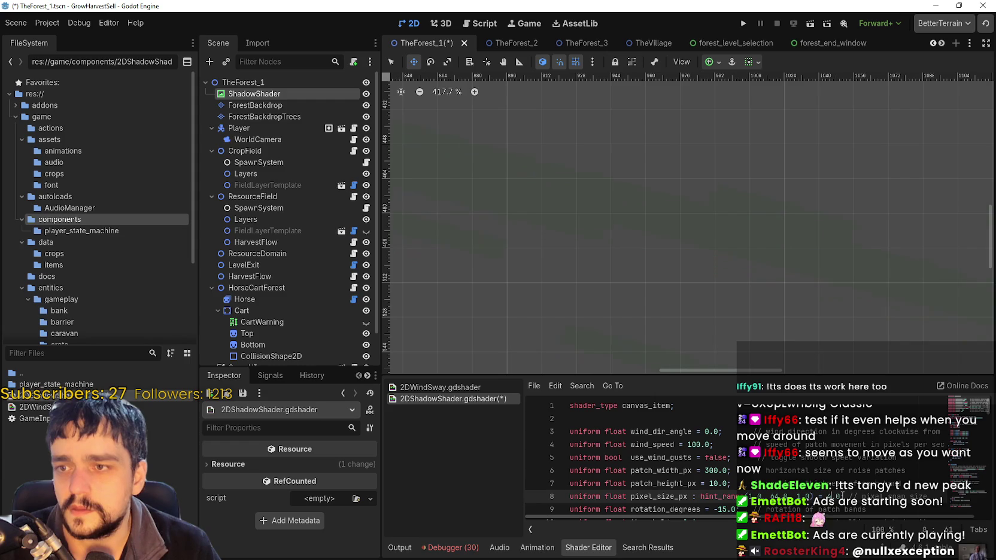
Save the scene and shader with Ctrl+S, dismissing the large-scene warning.
key("ctrl+s")
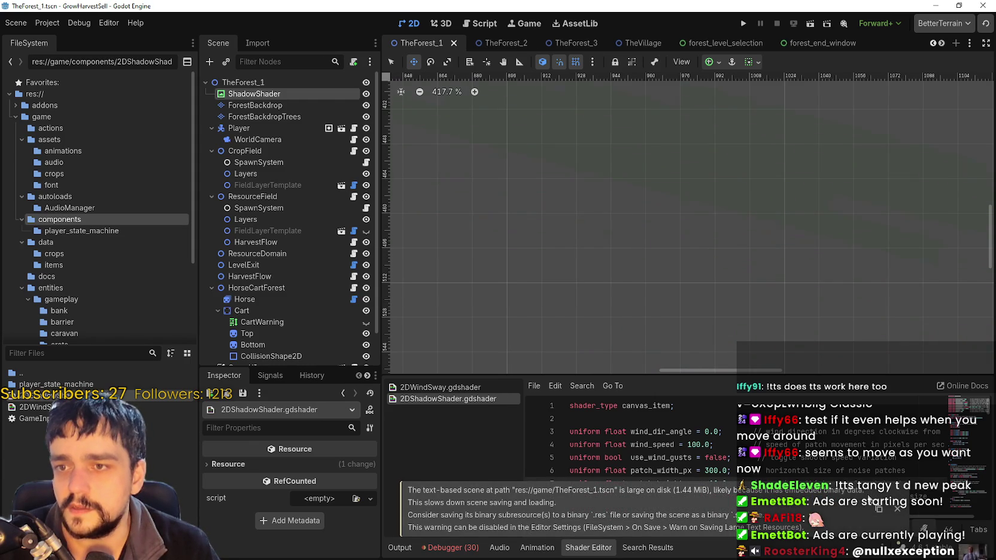
left_click(897, 508)
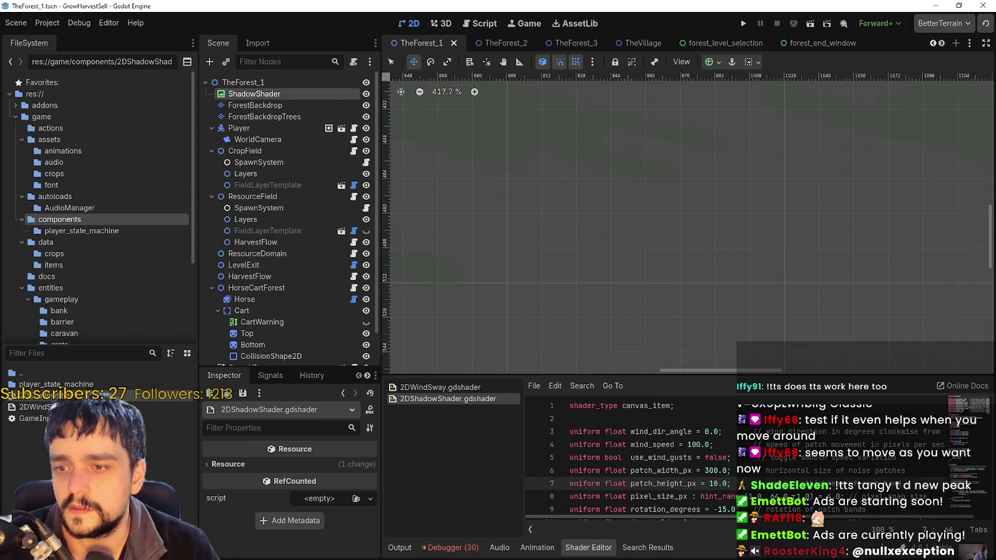
scroll(658, 479, "down", 4)
scroll(658, 479, "up", 4)
Select pixel_size_px in the code, save again, and reselect the ShadowShader node.
left_click(670, 496)
double_click(670, 496)
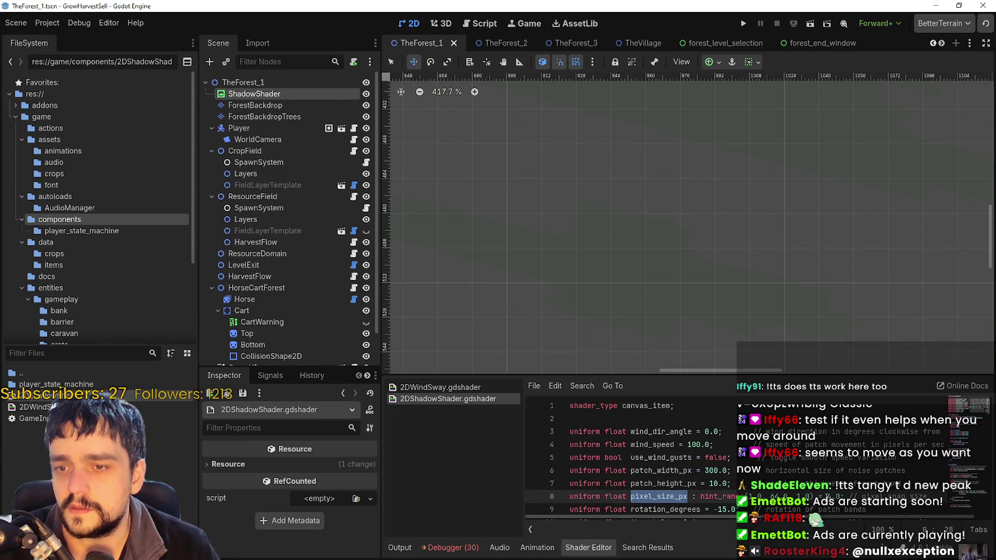
left_click(832, 496)
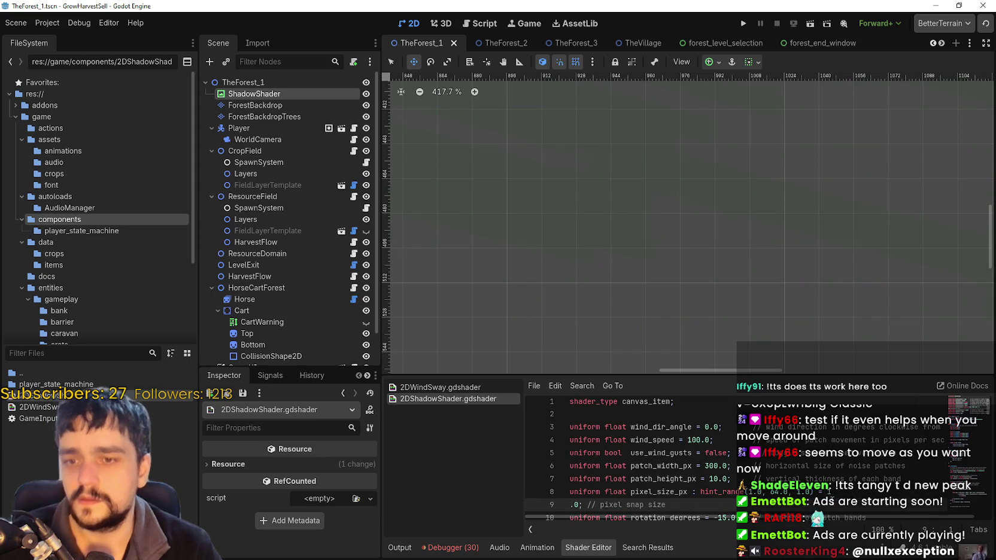
key("ctrl+s")
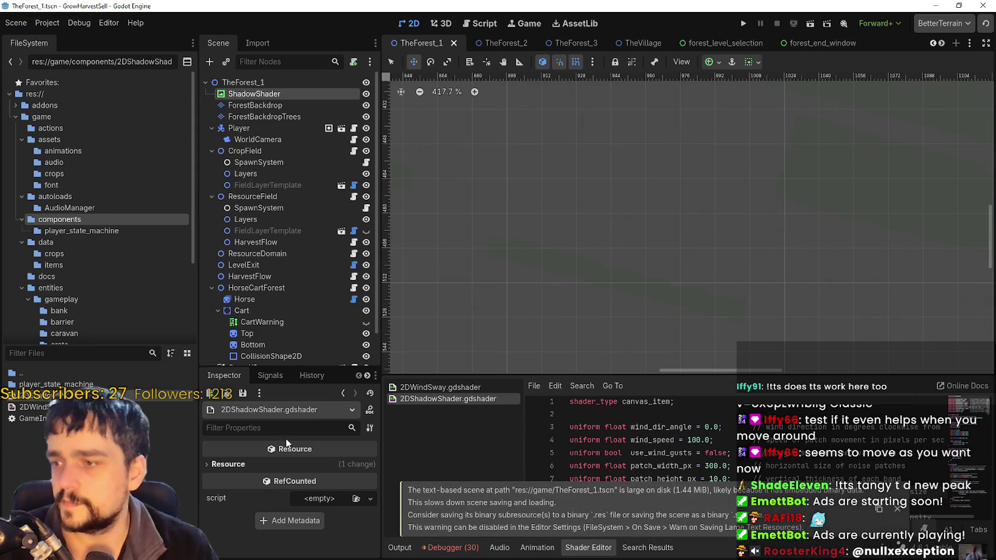
left_click(278, 94)
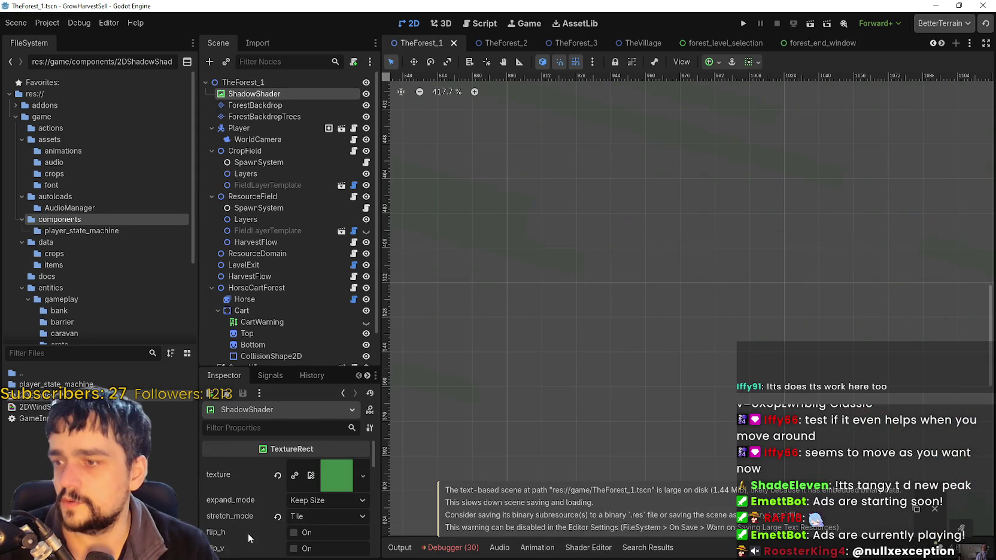
Bring the ShadowShader material's Shader Parameters into view and drag pixel_size_px from 1 to 3.
scroll(259, 501, "down", 10)
scroll(270, 488, "down", 5)
scroll(293, 511, "down", 2)
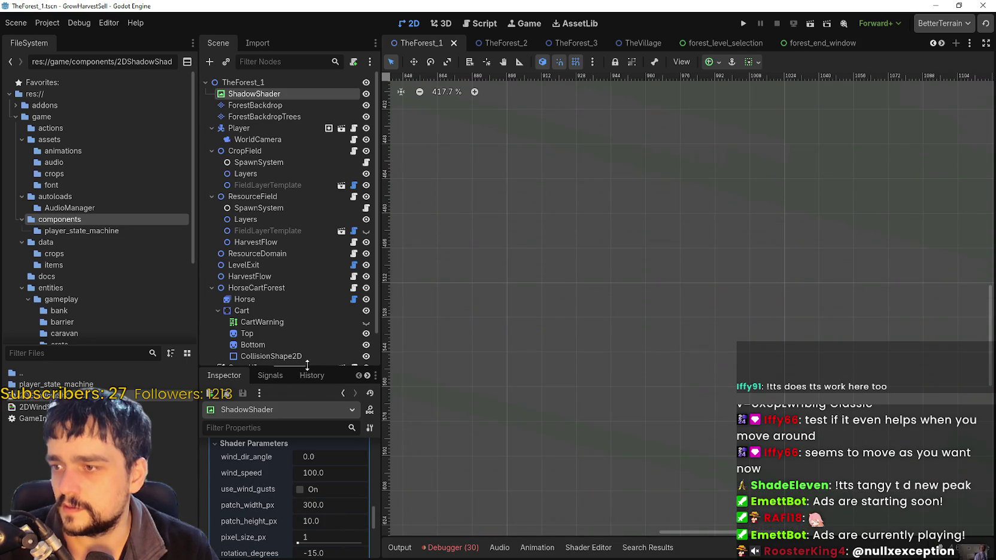
left_click_drag(307, 366, 318, 176)
scroll(314, 415, "up", 3)
scroll(569, 316, "up", 1)
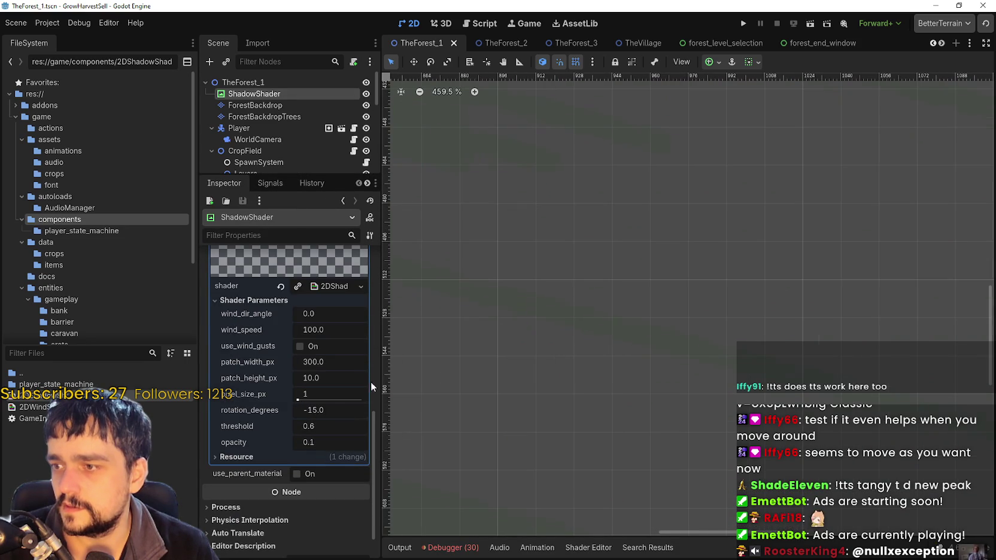
mouse_move(301, 397)
left_mouse_down()
mouse_move(319, 400)
mouse_move(304, 406)
left_mouse_up()
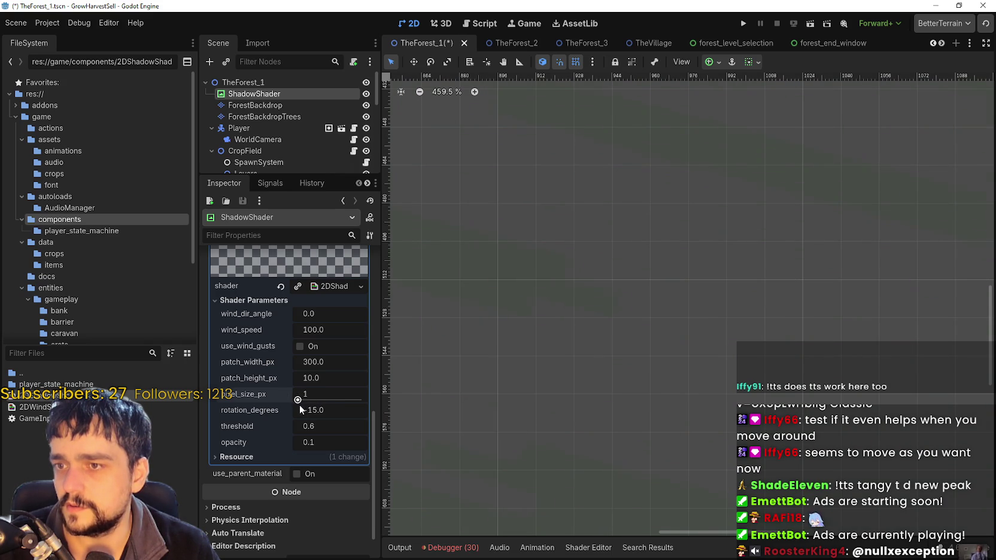
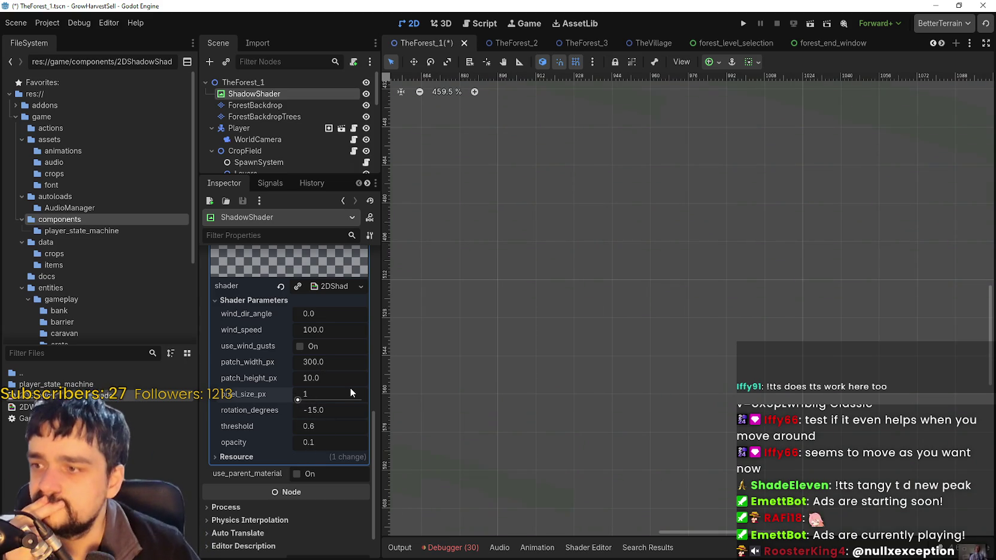
Nudge the shadow patch width and height down, then reset patch height to its default 10.
left_click_drag(319, 361, 311, 360)
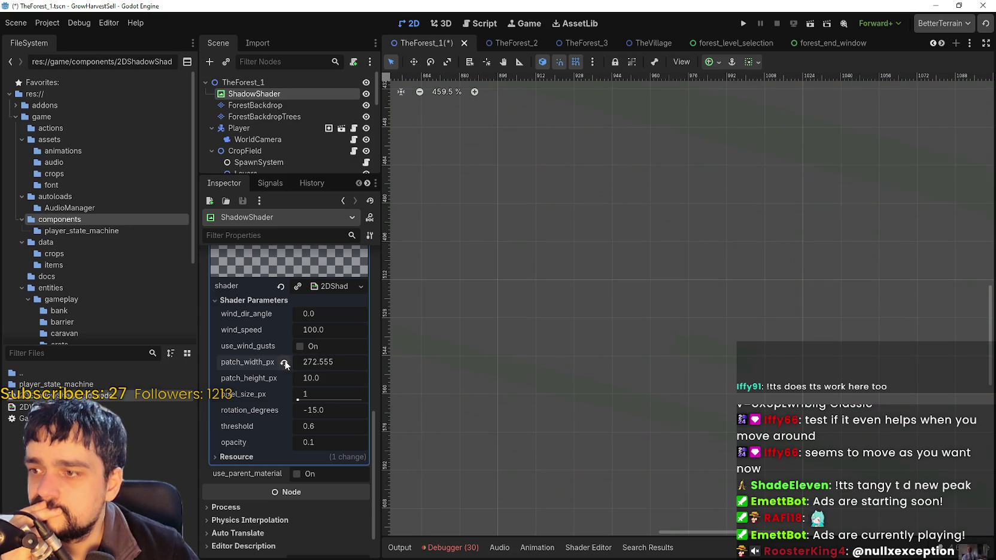
left_click_drag(316, 378, 315, 380)
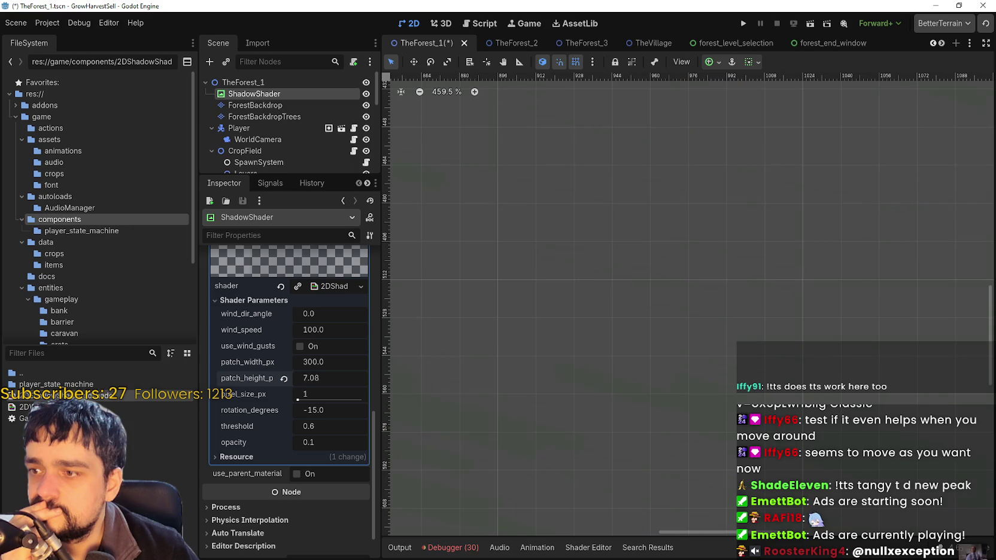
left_click(283, 378)
left_click(301, 347)
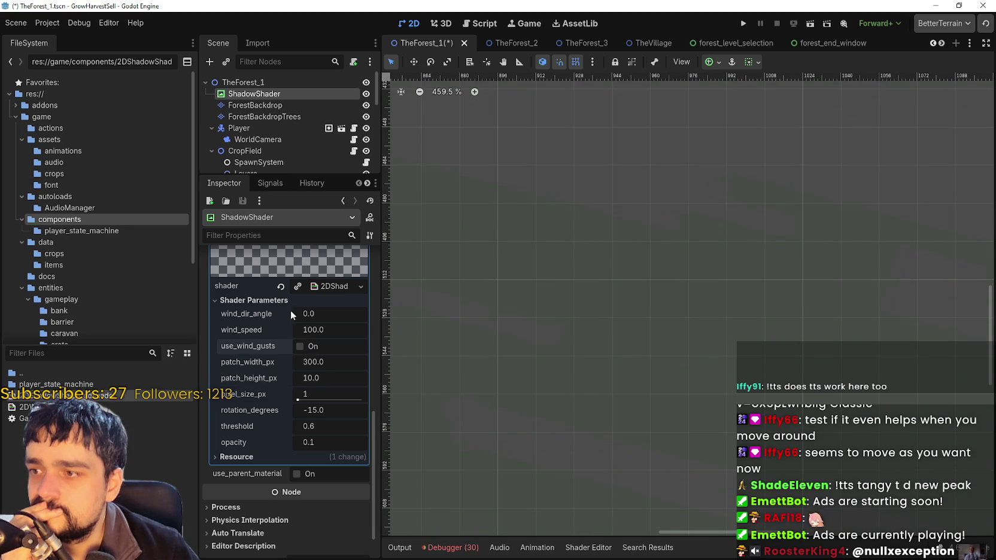
Lower the ShadowShader's wind_speed from 100 to 50, then to 25.
mouse_move(312, 329)
left_mouse_down()
mouse_move(329, 325)
mouse_move(317, 328)
left_mouse_up()
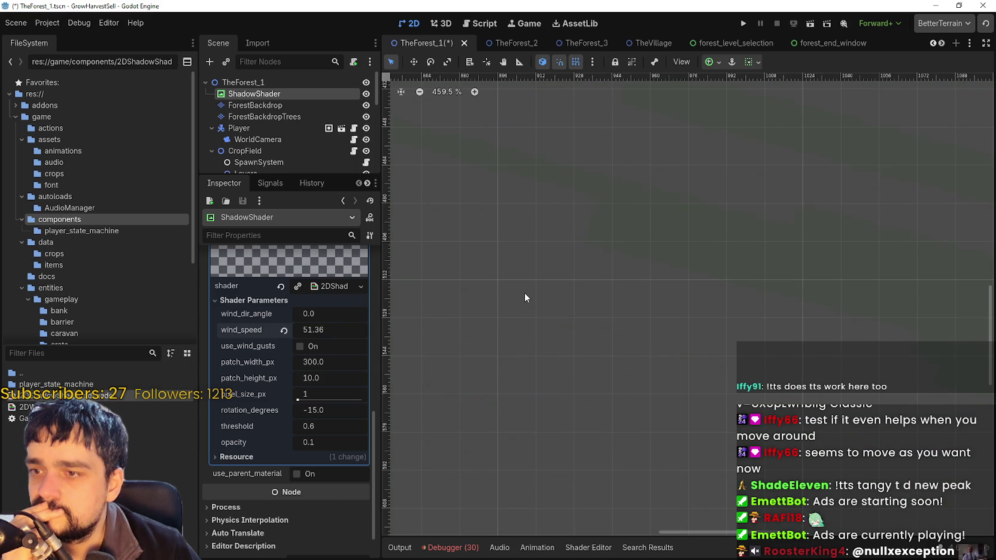
left_click(332, 327)
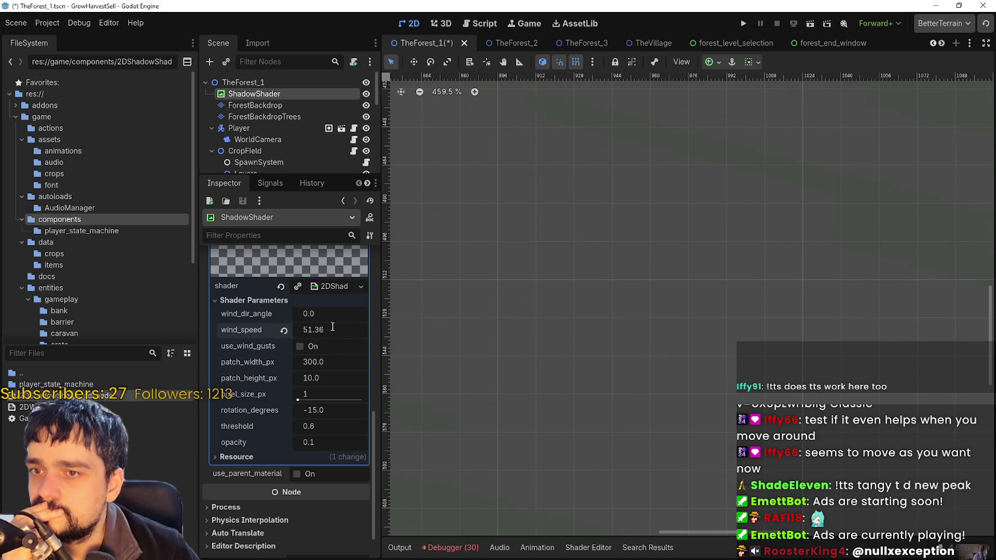
type("50")
key("Return")
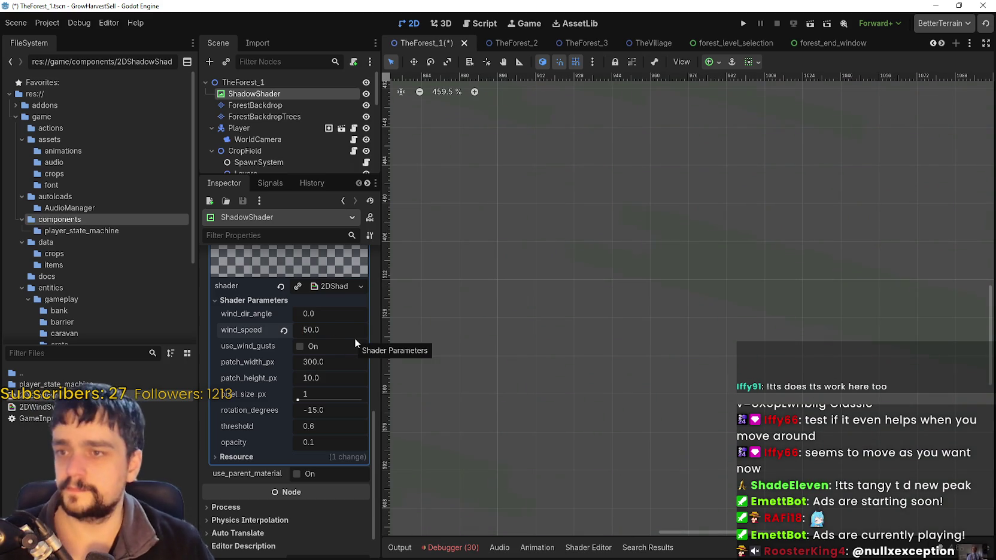
left_click(352, 333)
type("25")
key("Return")
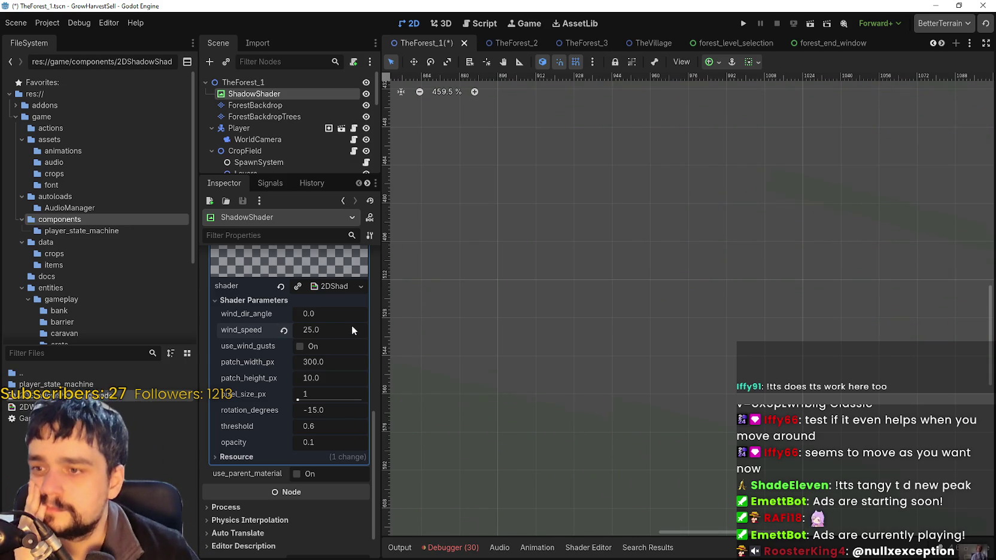
Zoom around the forest canvas to check the slower shadow patches, then switch to the shader's web page.
scroll(560, 337, "down", 1)
scroll(561, 337, "down", 12)
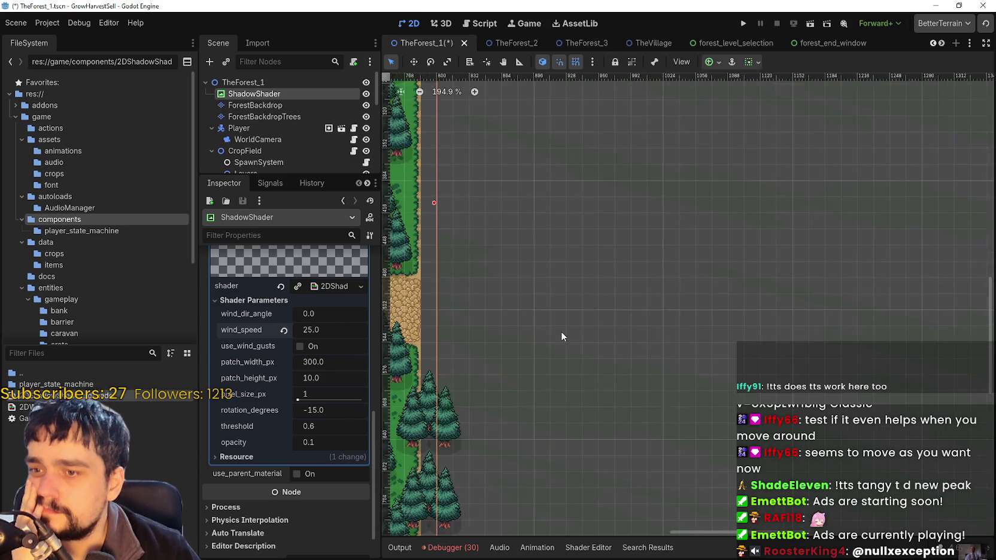
scroll(562, 332, "up", 9)
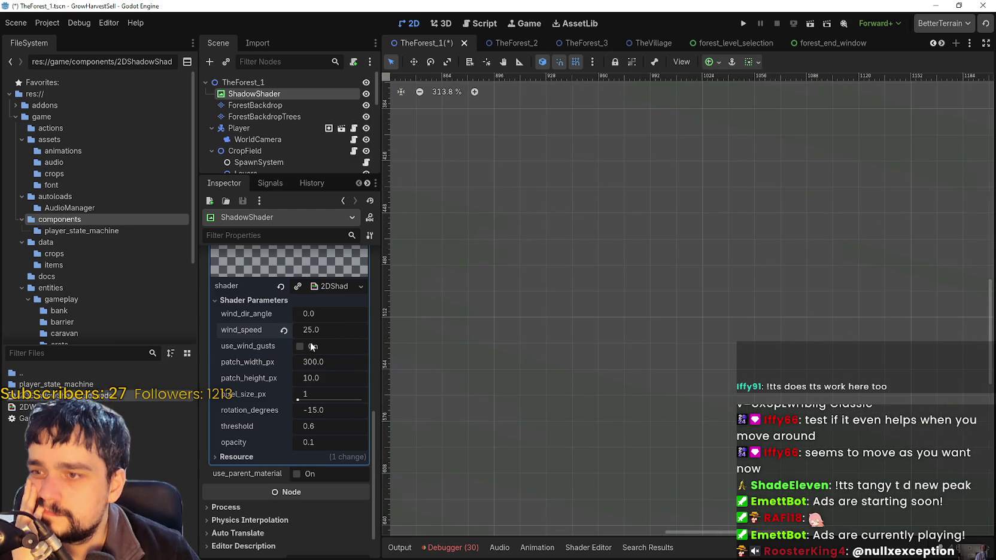
scroll(543, 348, "up", 7)
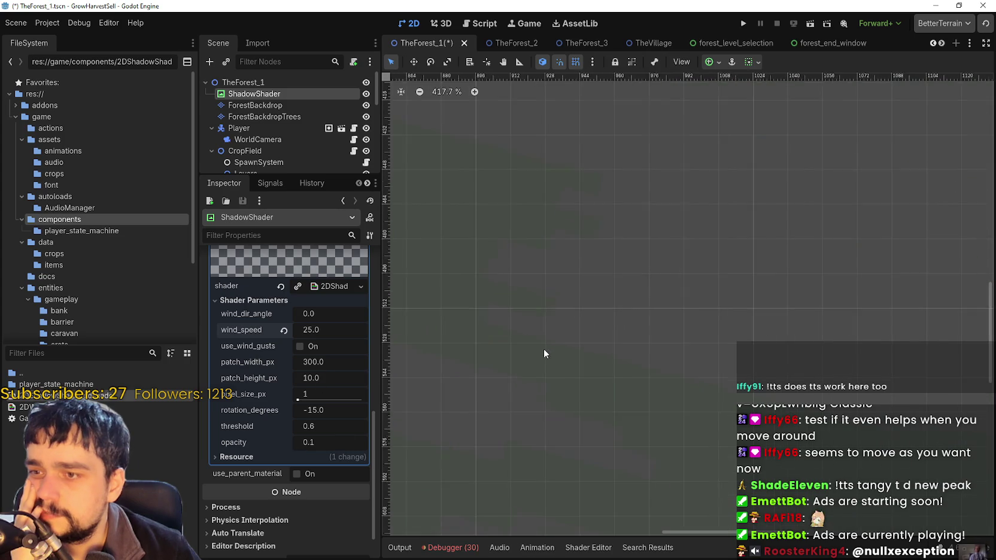
scroll(542, 293, "up", 3)
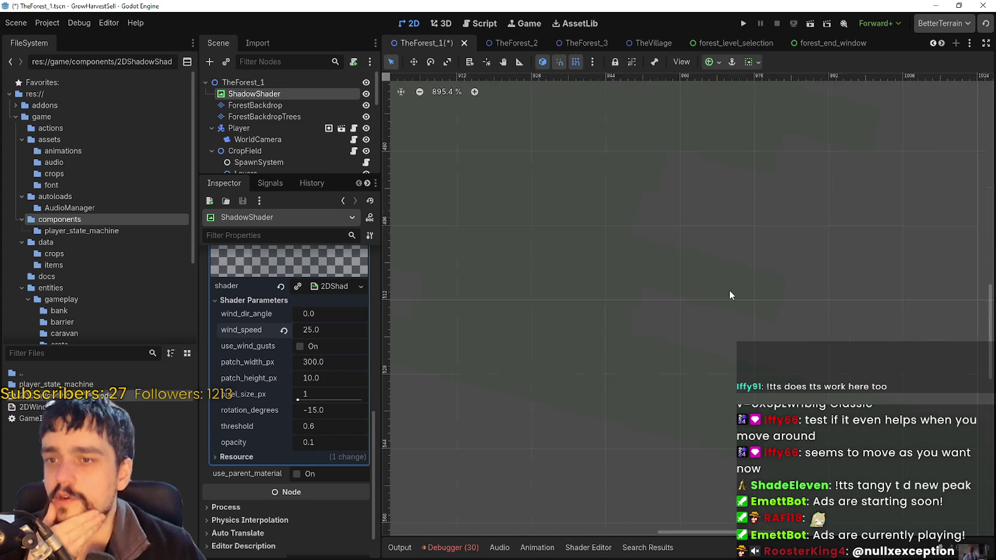
scroll(766, 299, "down", 4)
scroll(505, 227, "up", 2)
scroll(598, 242, "up", 9)
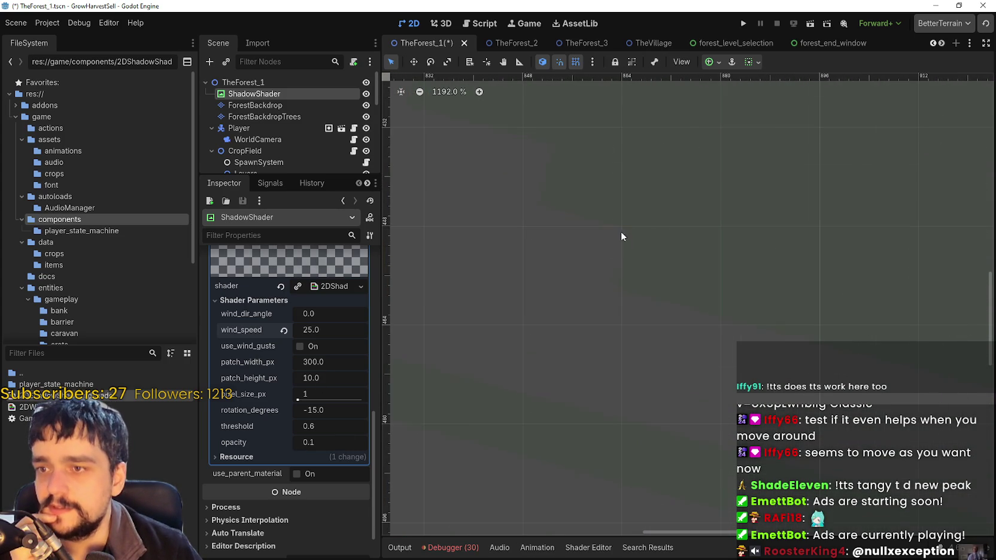
scroll(662, 314, "down", 5)
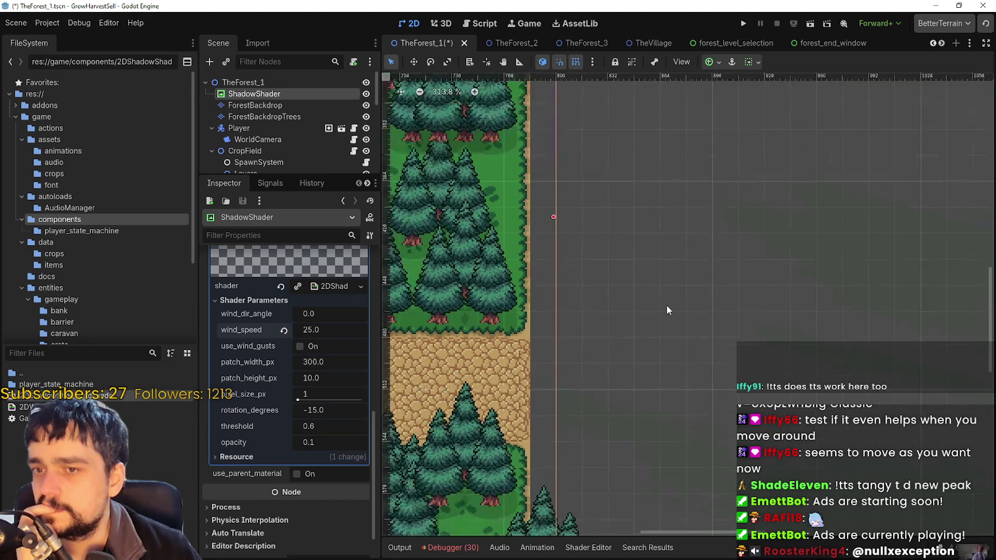
scroll(667, 309, "down", 2)
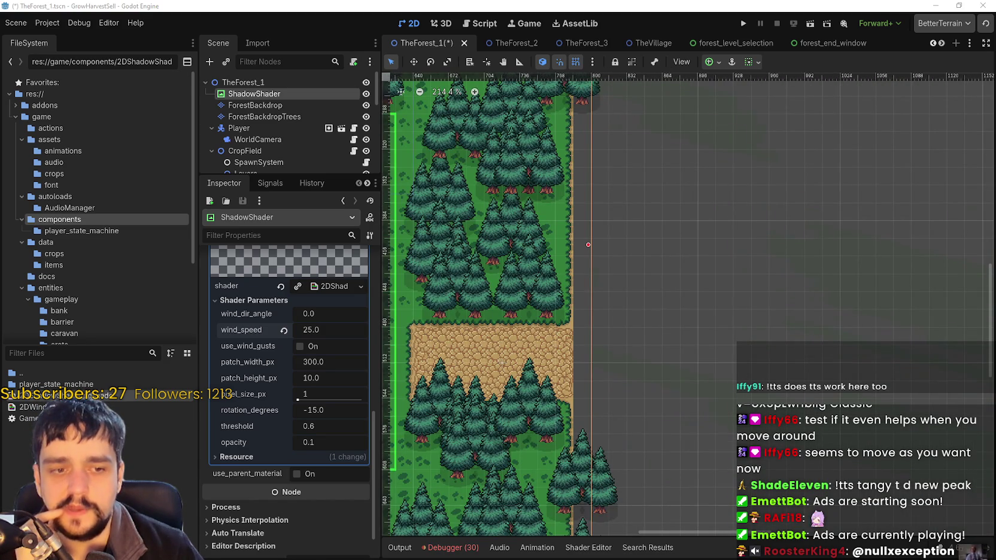
key("alt+Tab")
scroll(724, 385, "down", 7)
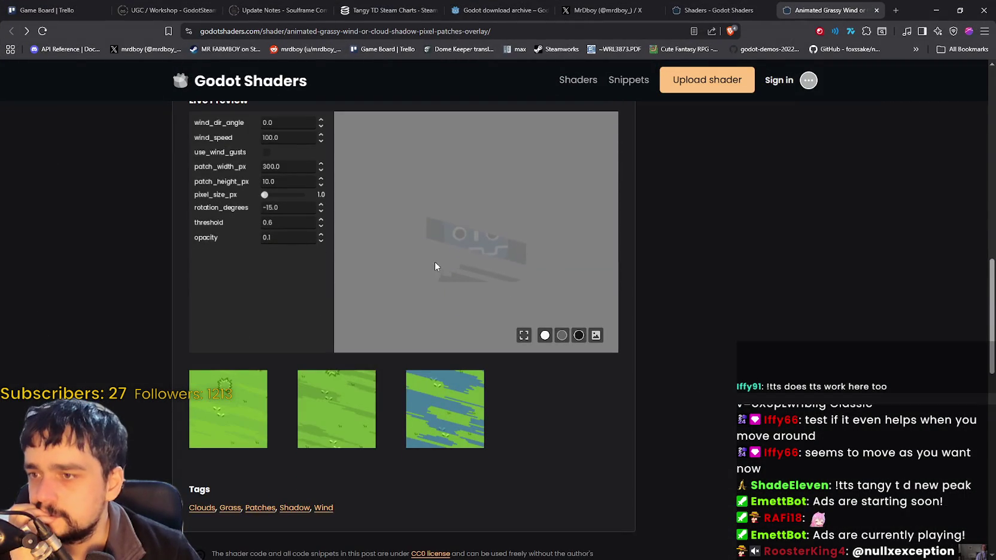
Scroll up to the Animated Grassy Wind shader's title and preview banner, then return to Godot.
scroll(697, 289, "up", 10)
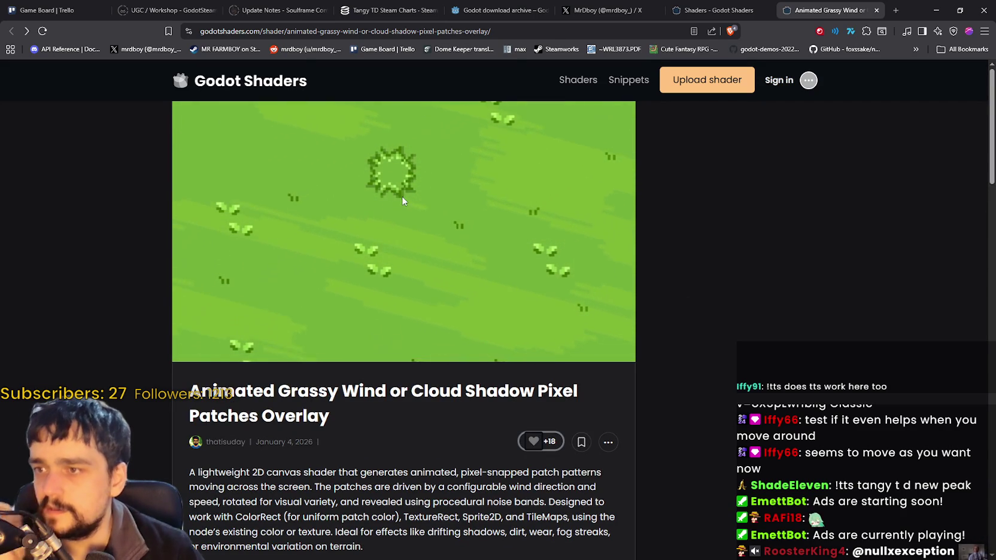
key("alt+Tab")
scroll(686, 281, "up", 6)
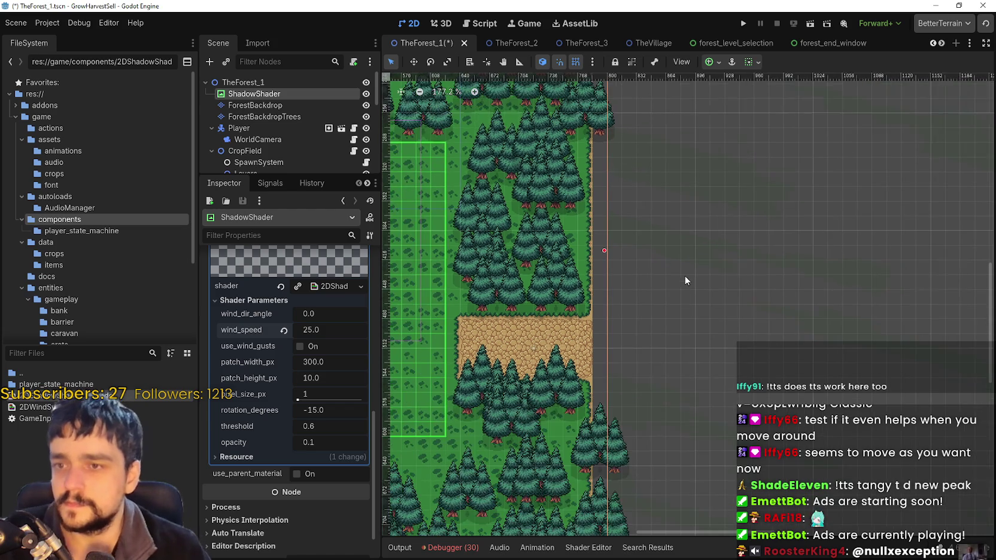
Scroll the Inspector up and expand the 16×16 green grass texture preview.
scroll(756, 263, "up", 2)
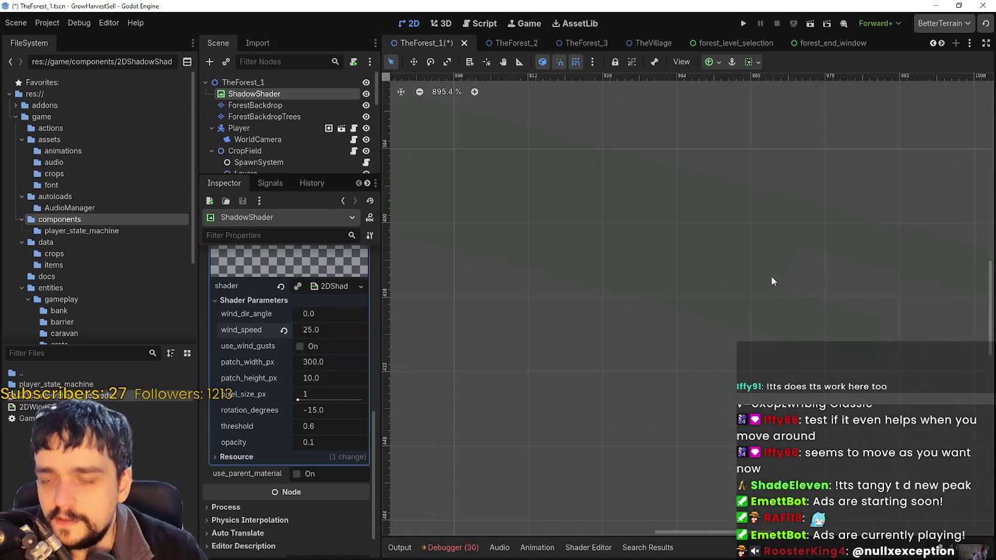
scroll(317, 389, "up", 5)
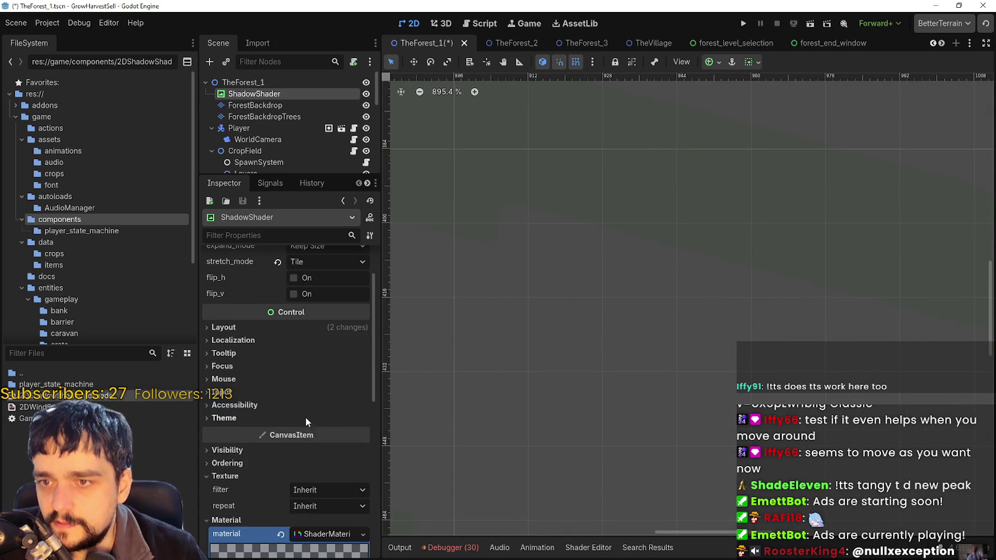
scroll(306, 416, "up", 2)
left_click(345, 277)
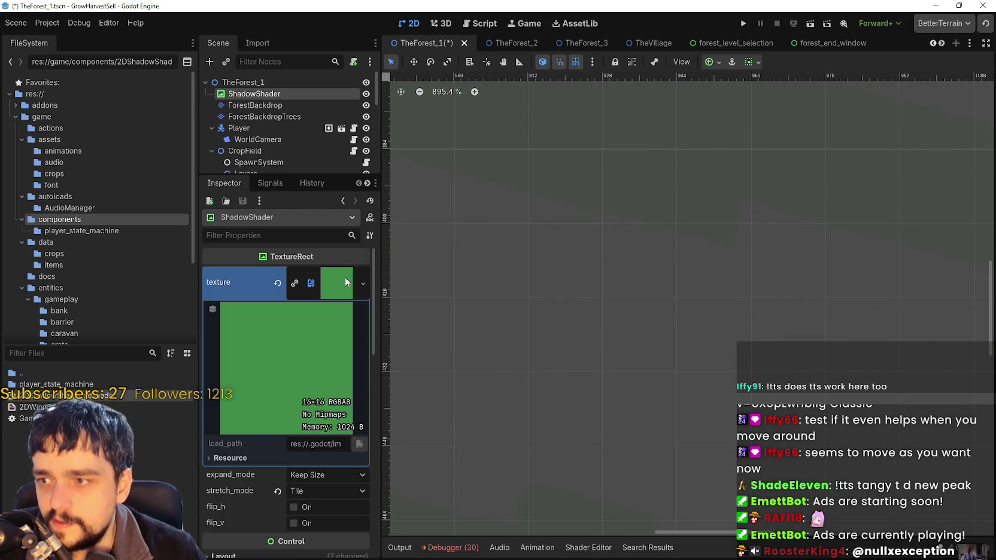
Open the res://game/assets/ folder and bring up file actions for the grassShadow texture.
scroll(596, 250, "down", 4)
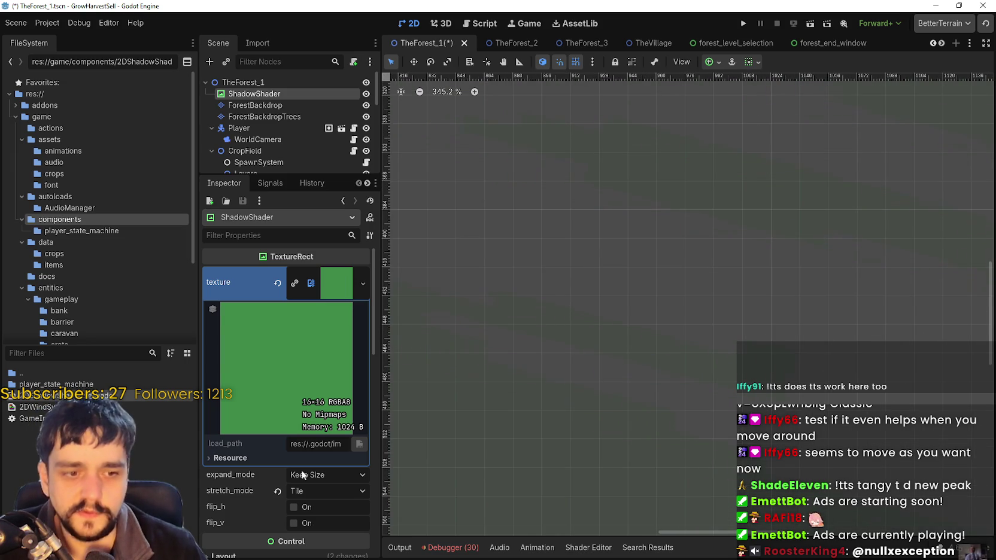
left_click(72, 144)
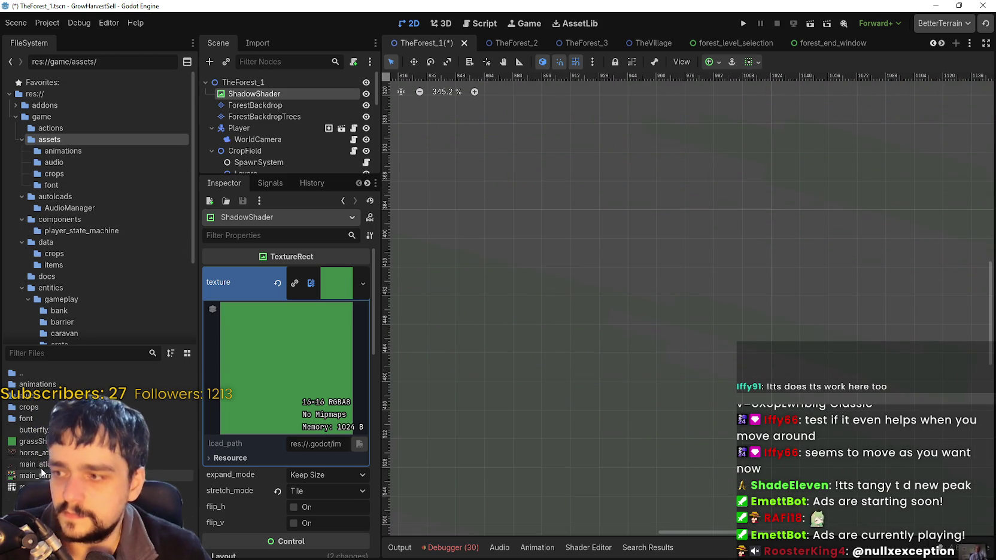
right_click(55, 441)
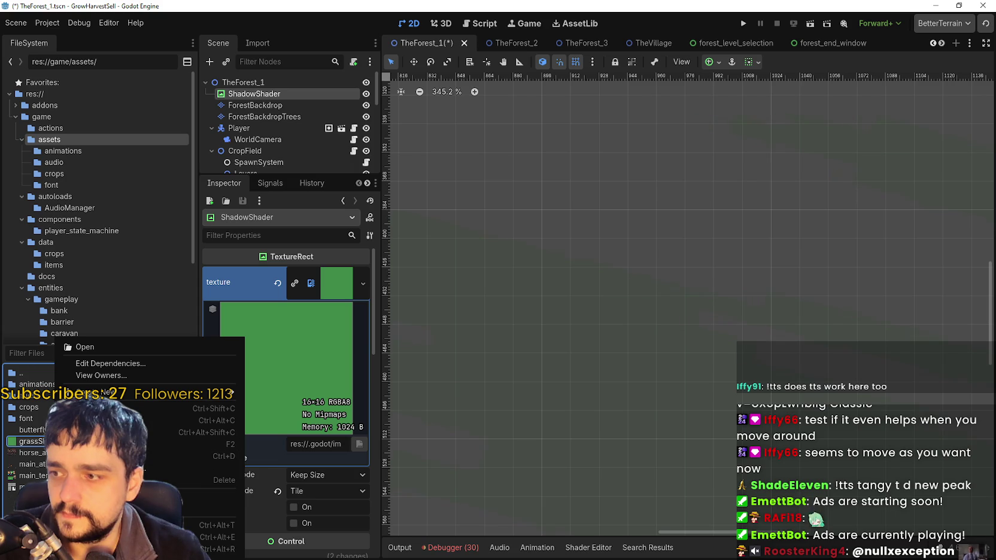
Open grassShadow.png in Aseprite and select a single green pixel at its top-left.
left_click(150, 537)
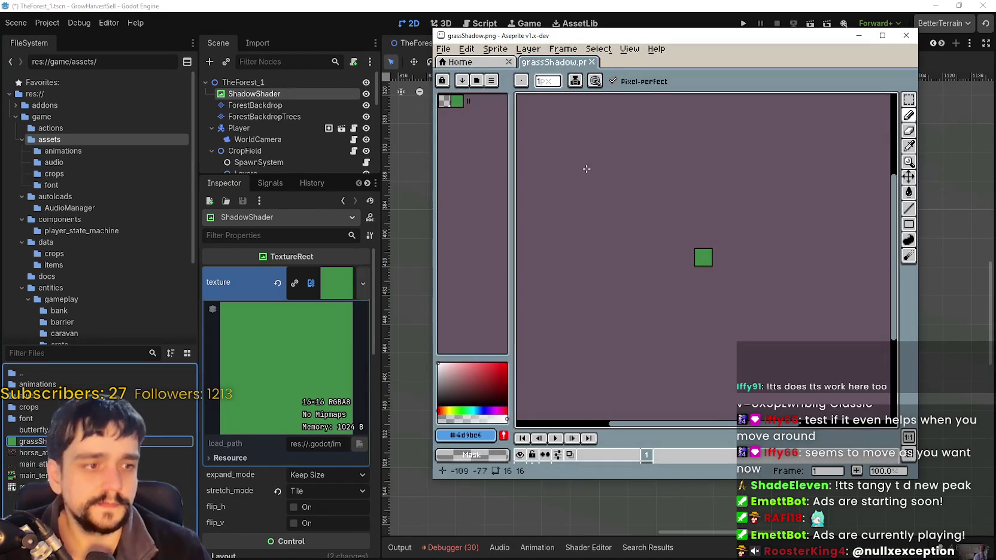
scroll(658, 251, "up", 8)
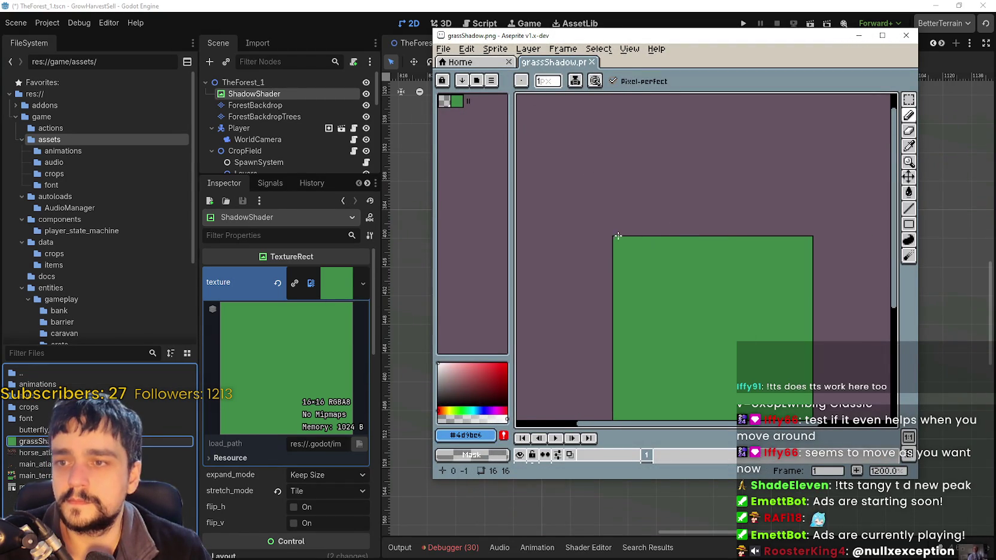
left_click(908, 99)
scroll(622, 246, "up", 5)
mouse_move(599, 216)
left_mouse_down()
mouse_move(670, 240)
mouse_move(626, 238)
left_mouse_up()
scroll(625, 239, "down", 3)
Create a new sprite and paste the copied green pixel into it.
key("alt+f")
key("n")
left_click(651, 347)
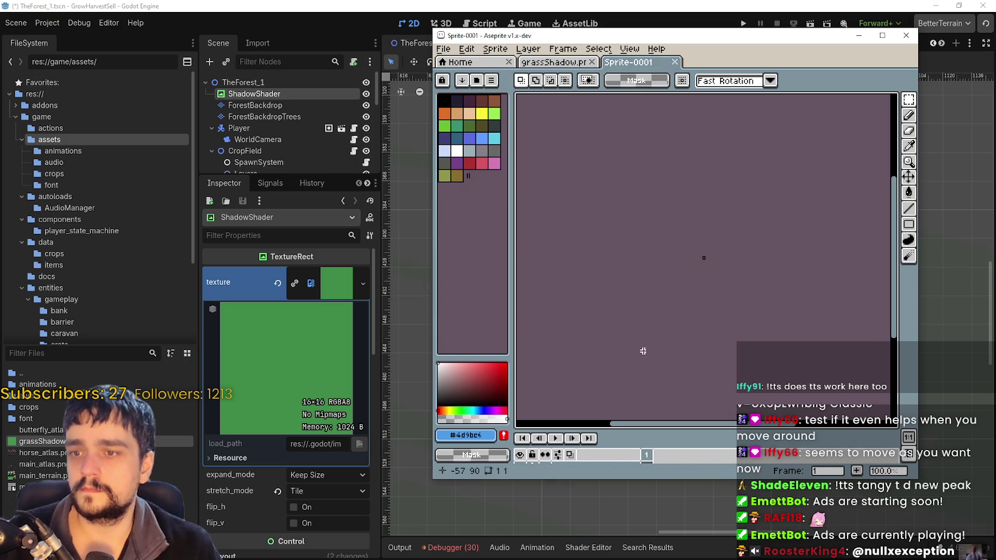
key("ctrl+v")
scroll(701, 254, "up", 1)
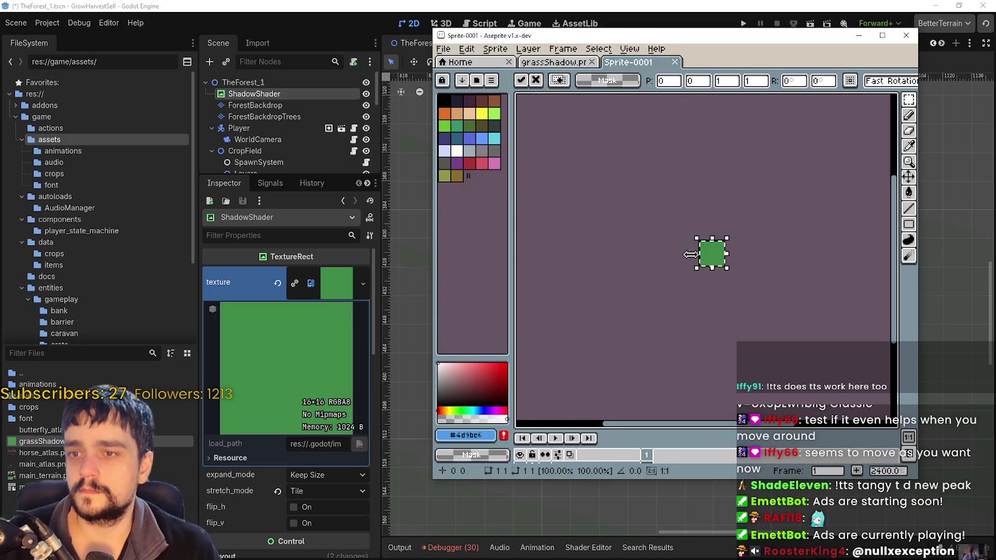
left_click(444, 50)
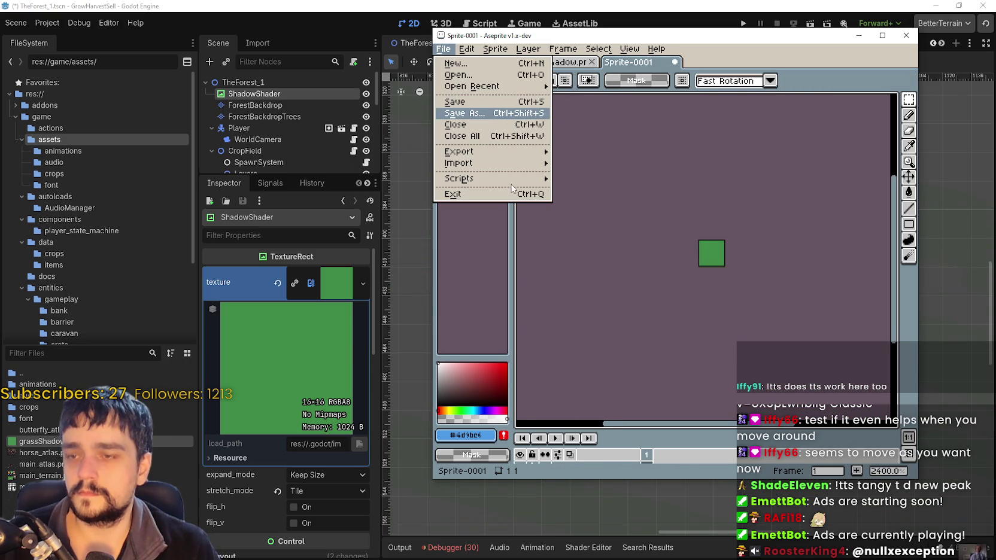
Save the sprite as a PNG named grassShadow2.png in the game assets folder.
left_click(464, 114)
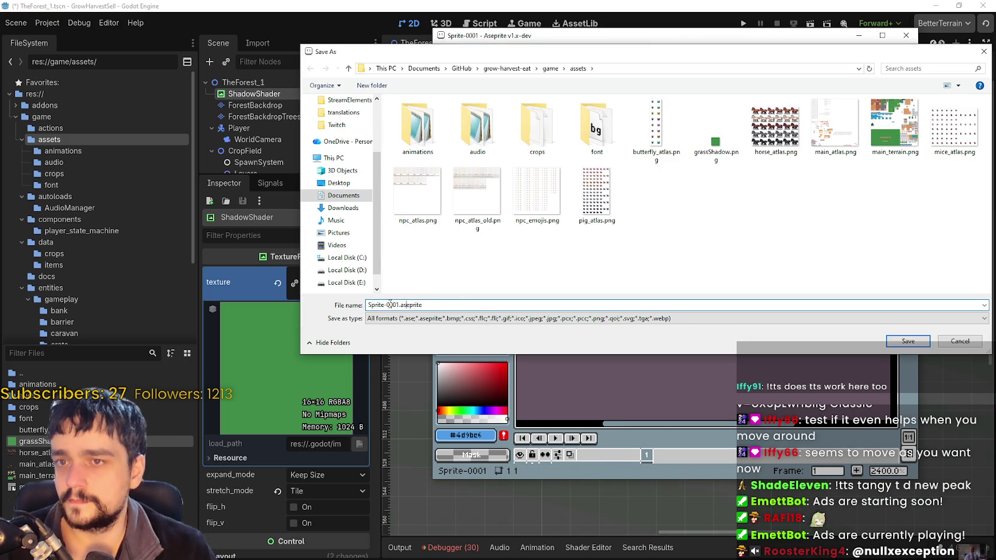
left_click(407, 318)
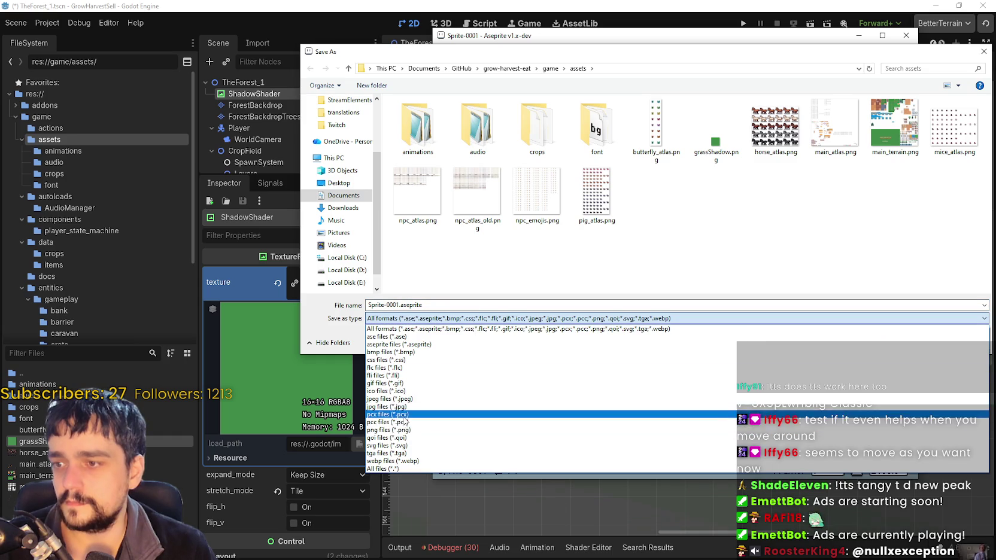
left_click(405, 430)
double_click(399, 305)
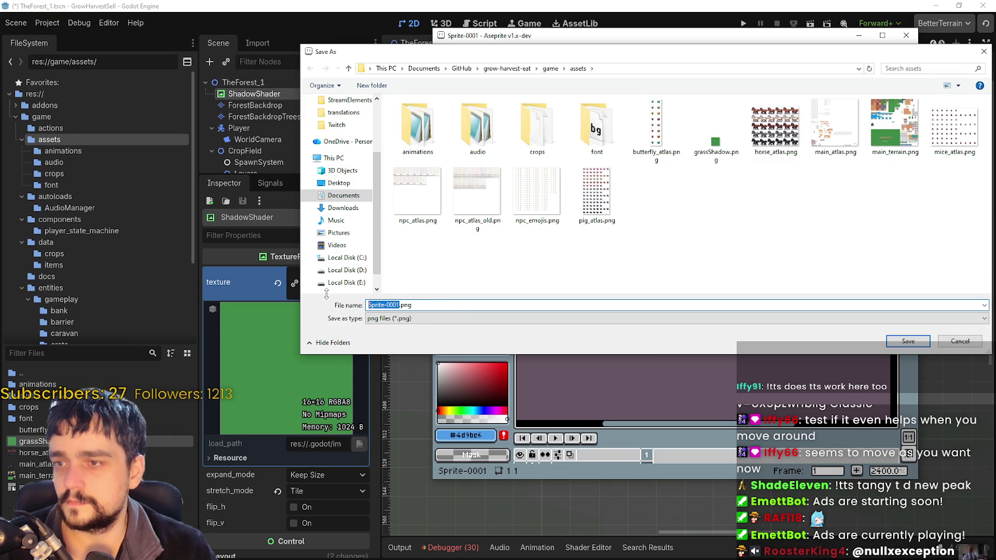
type("grass_")
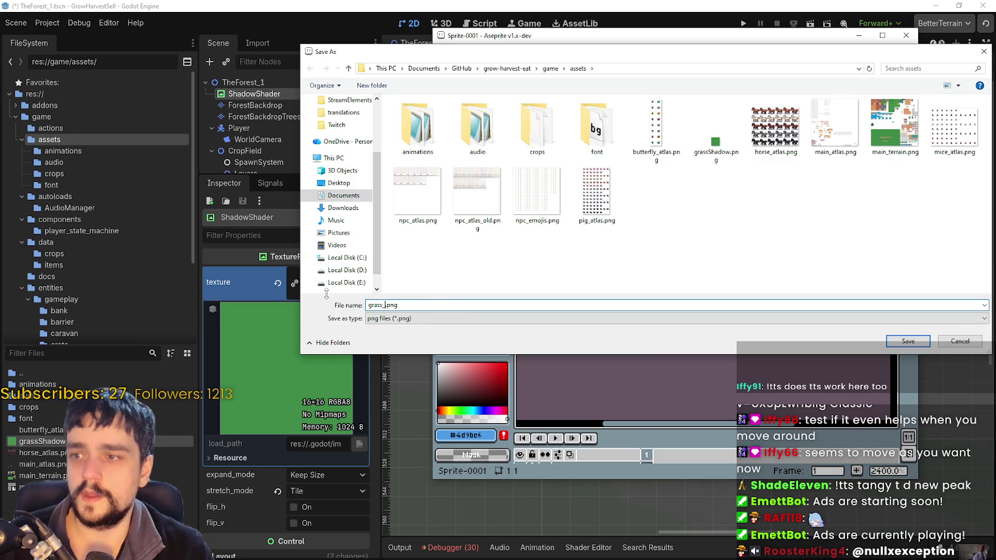
key("BackSpace")
type("dow2")
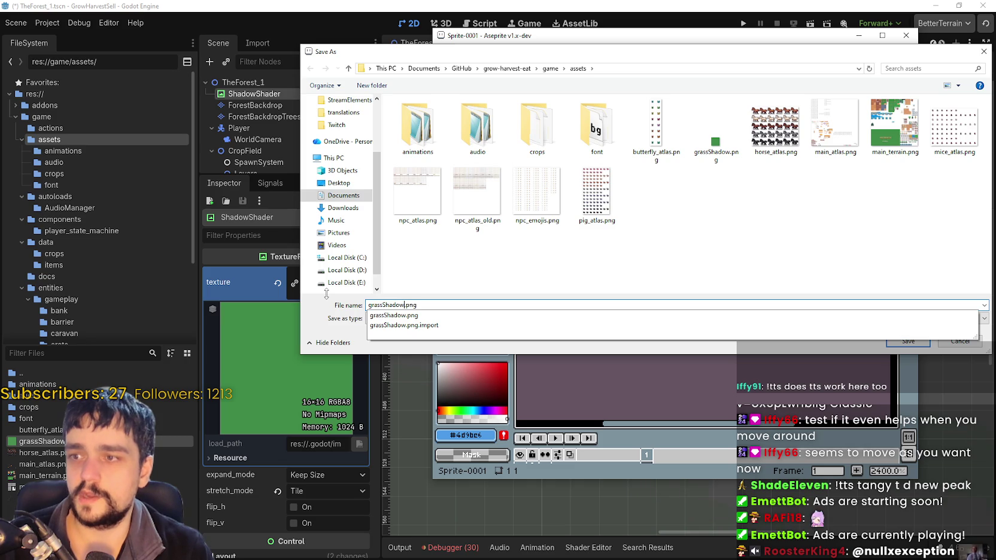
key("Return")
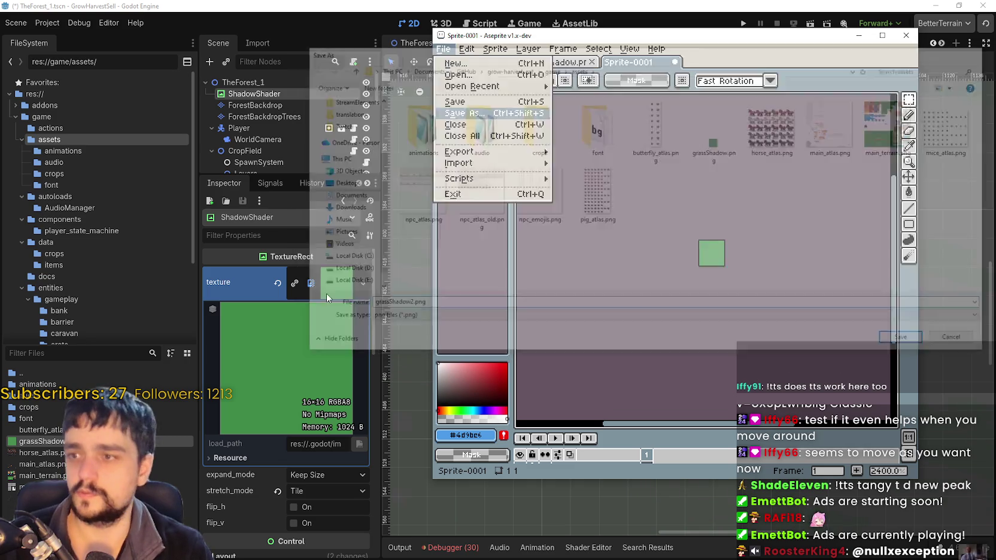
left_click(252, 265)
Drag the grass shadow image onto Godot's texture slot, then clear the wrongly assigned texture.
mouse_move(33, 441)
left_mouse_down()
mouse_move(120, 431)
mouse_move(331, 294)
mouse_move(330, 283)
left_mouse_up()
scroll(549, 261, "up", 3)
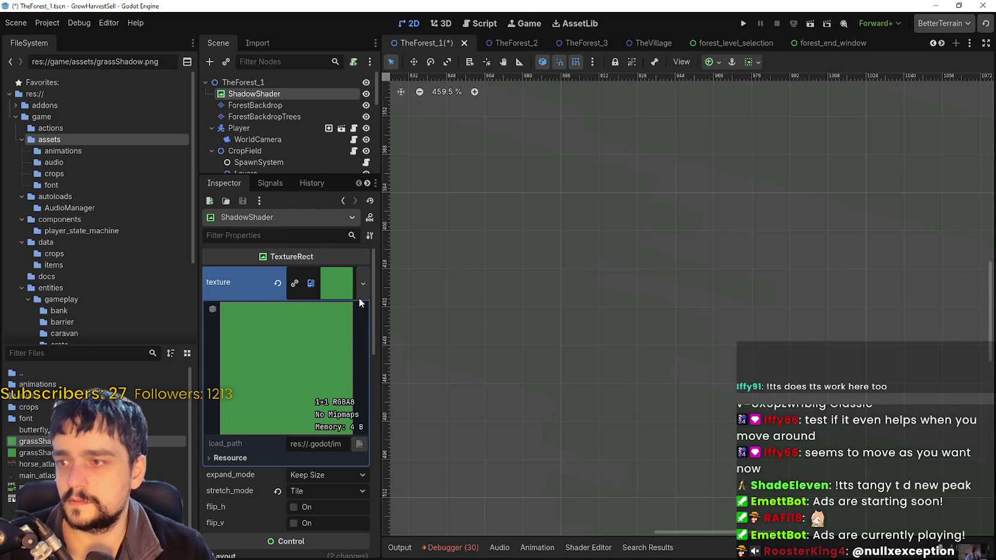
left_click(342, 289)
left_click(276, 282)
Assign the other grassShadow image as the ShadowShader's texture and reset stretch mode.
mouse_move(30, 452)
left_mouse_down()
mouse_move(143, 455)
mouse_move(335, 288)
left_mouse_up()
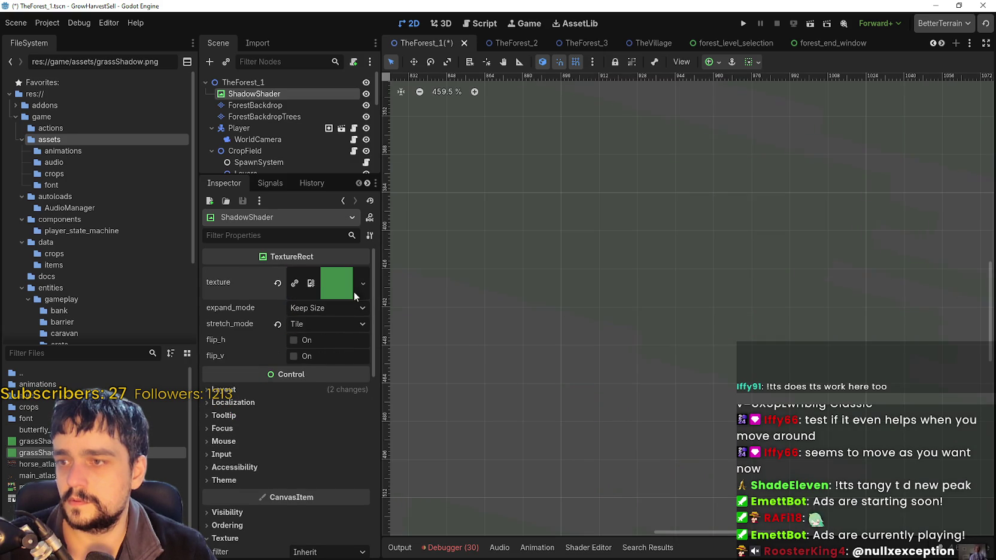
left_click(278, 324)
scroll(472, 259, "down", 8)
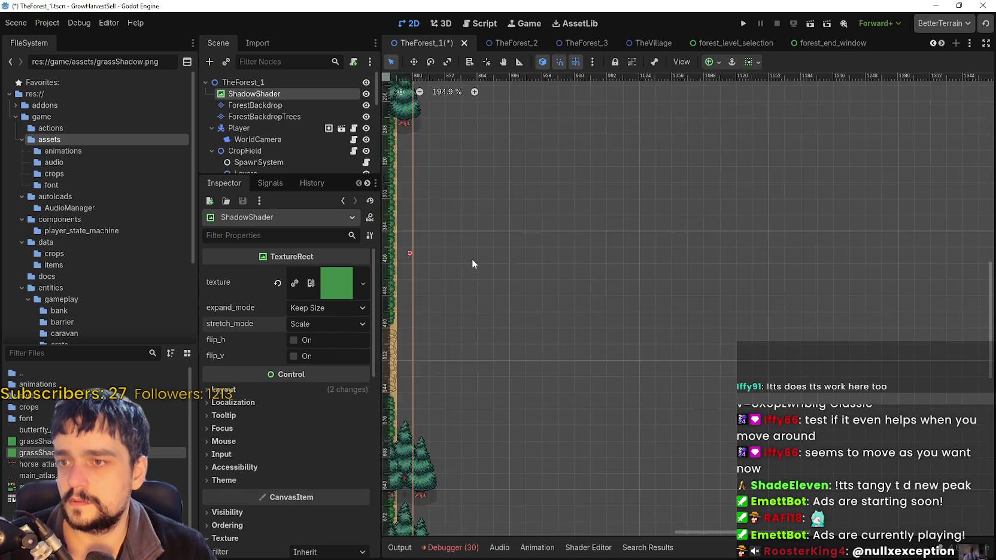
scroll(471, 258, "down", 3)
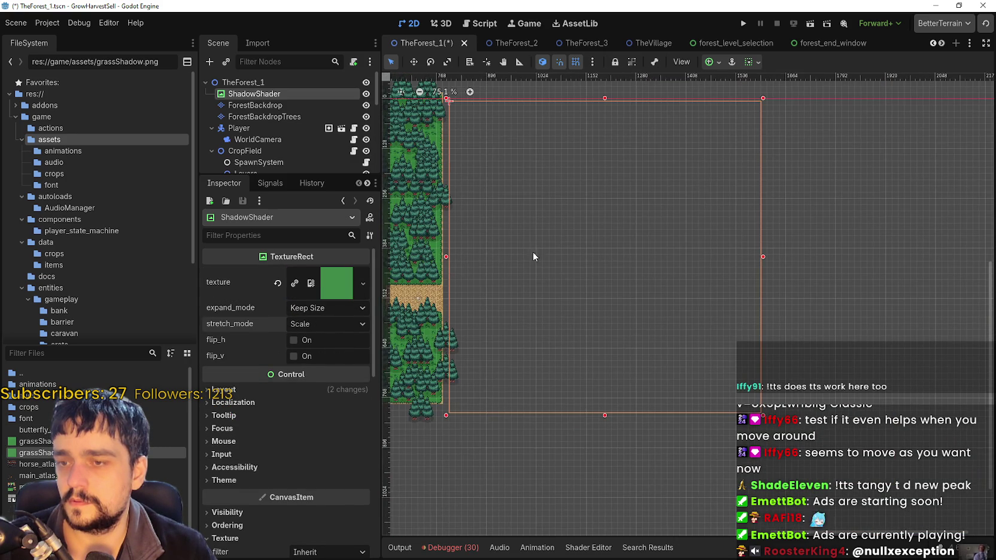
scroll(562, 264, "up", 4)
scroll(586, 283, "down", 3)
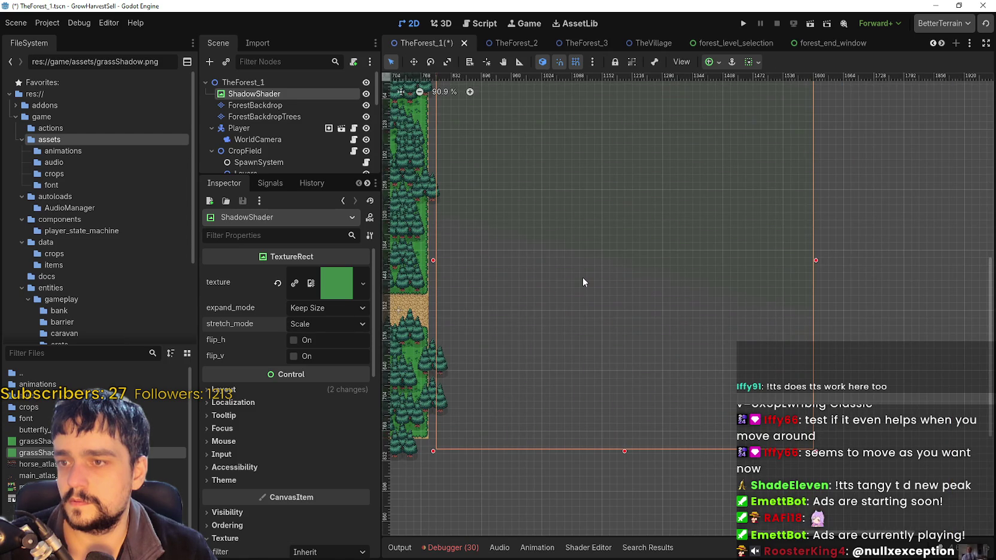
Try Fit Height and Fit Width Proportional expand modes, then keep expand_mode at Keep Size.
left_click(322, 308)
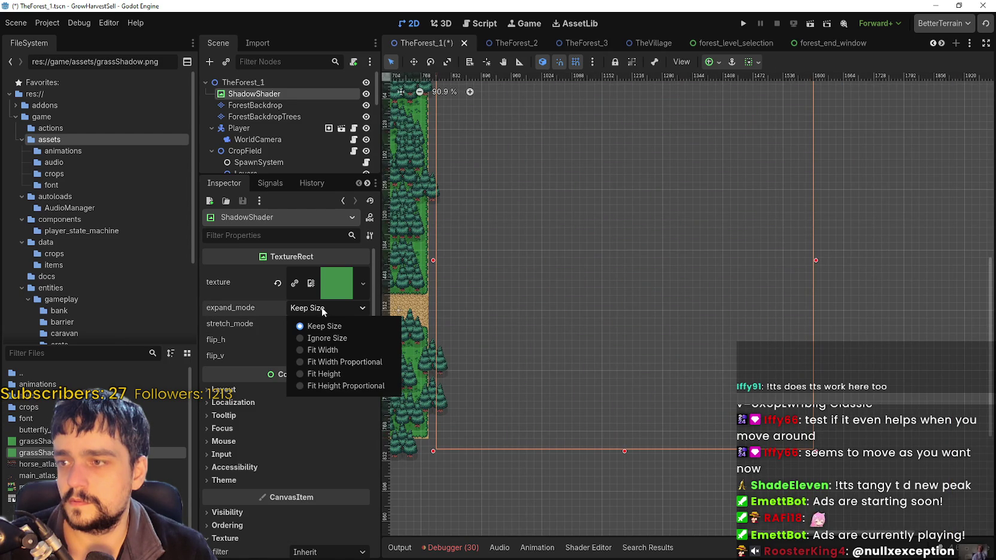
left_click(321, 308)
left_click(315, 311)
left_click(340, 386)
left_click(333, 311)
left_click(335, 362)
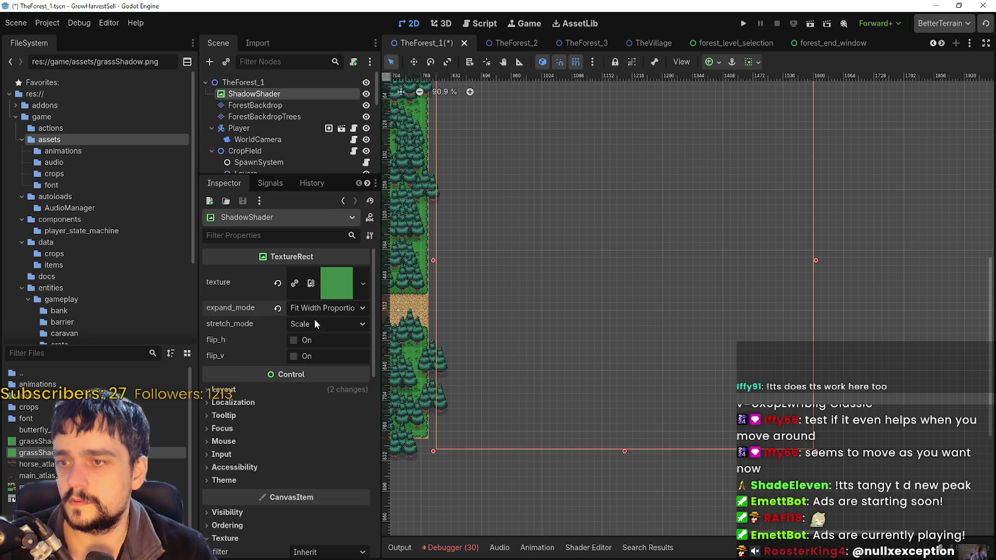
left_click(321, 308)
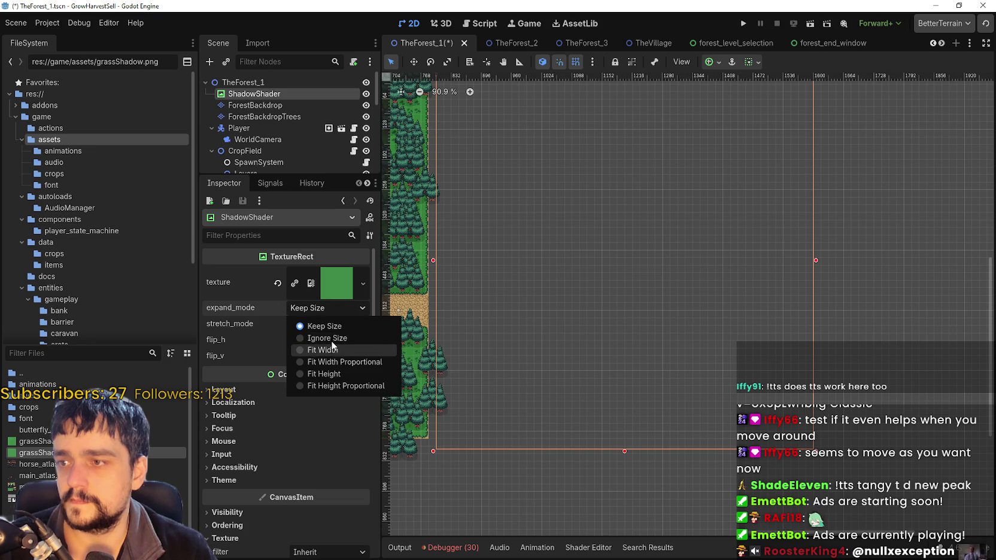
left_click(326, 324)
Try Tile and Keep Centered stretch modes, settling on stretch_mode Tile.
left_click(326, 324)
left_click(326, 355)
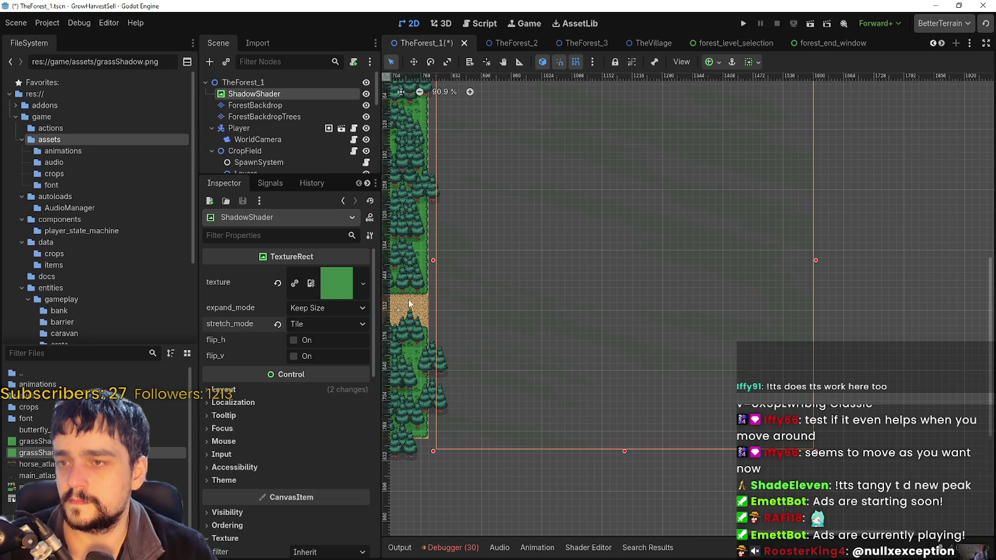
left_click(316, 329)
left_click(322, 366)
left_click(321, 324)
left_click(320, 377)
left_click(287, 323)
left_click(310, 350)
scroll(534, 268, "up", 5)
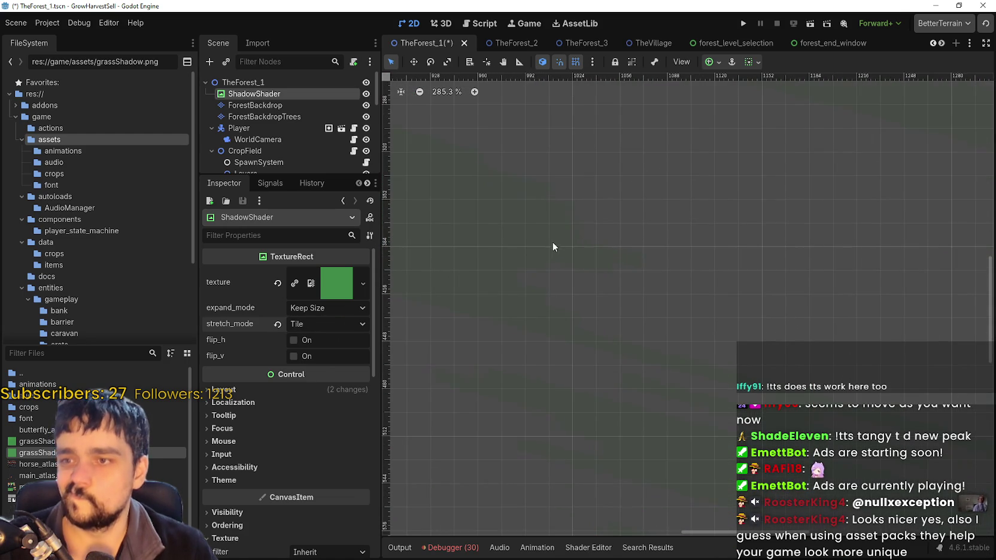
scroll(576, 273, "up", 5)
scroll(604, 276, "down", 5)
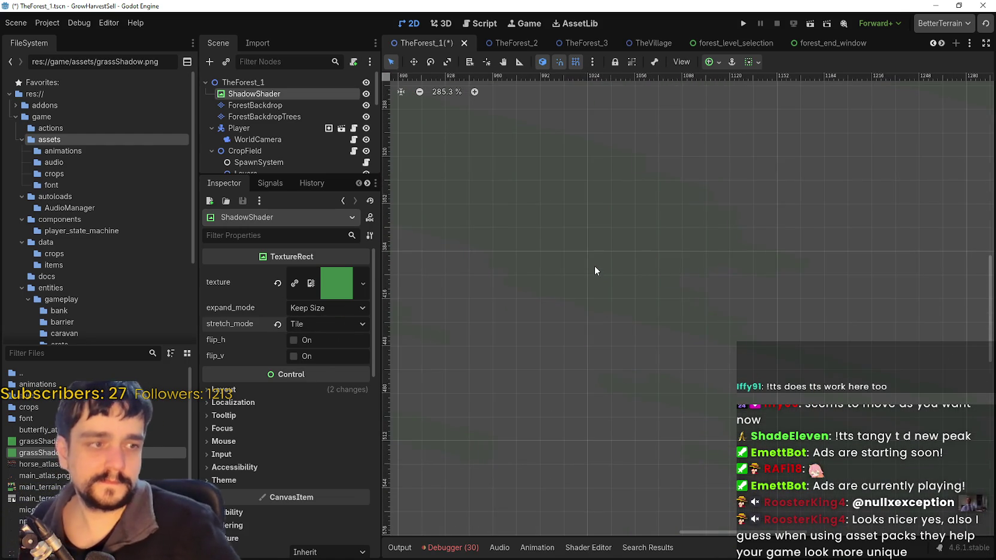
scroll(594, 268, "down", 1)
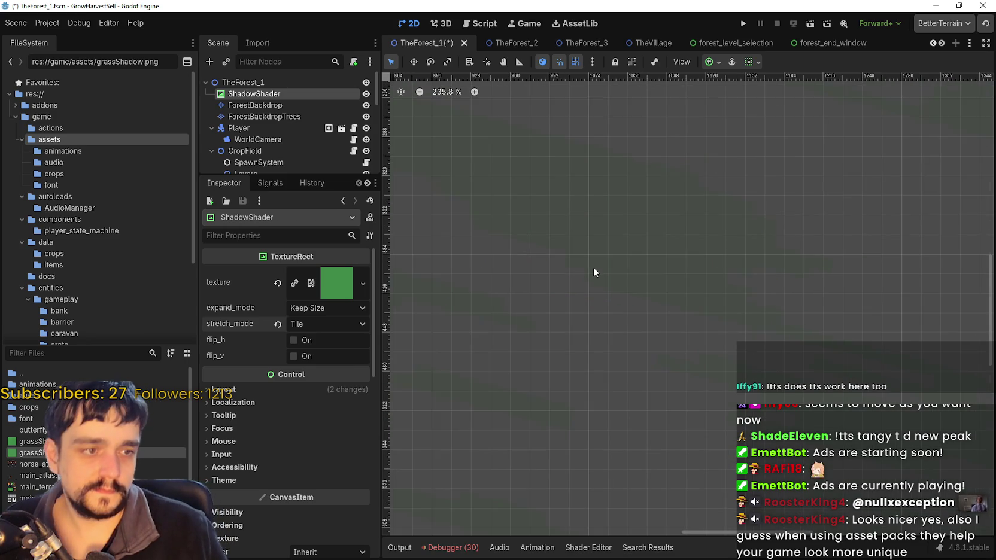
scroll(594, 272, "down", 4)
scroll(593, 267, "down", 1)
scroll(630, 263, "left", 3)
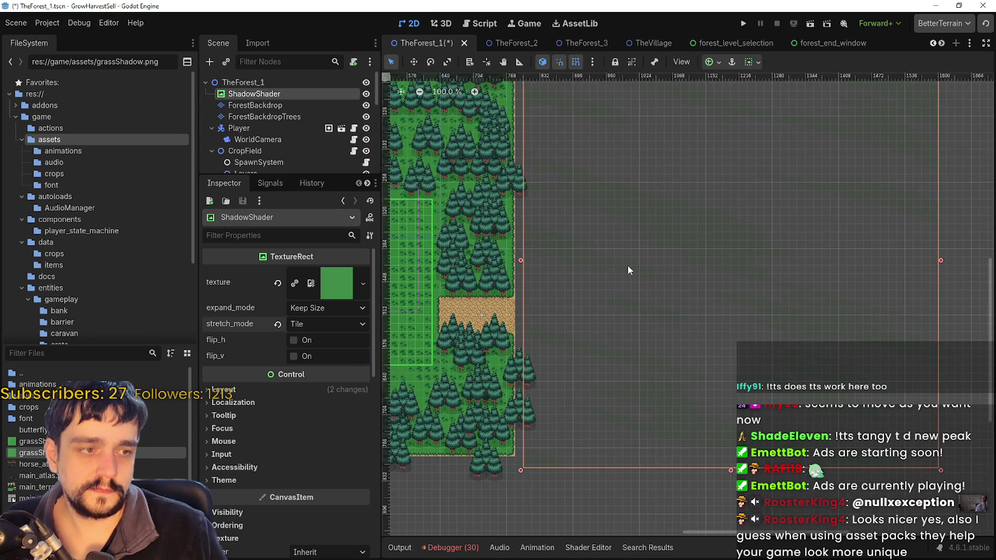
scroll(627, 264, "up", 3)
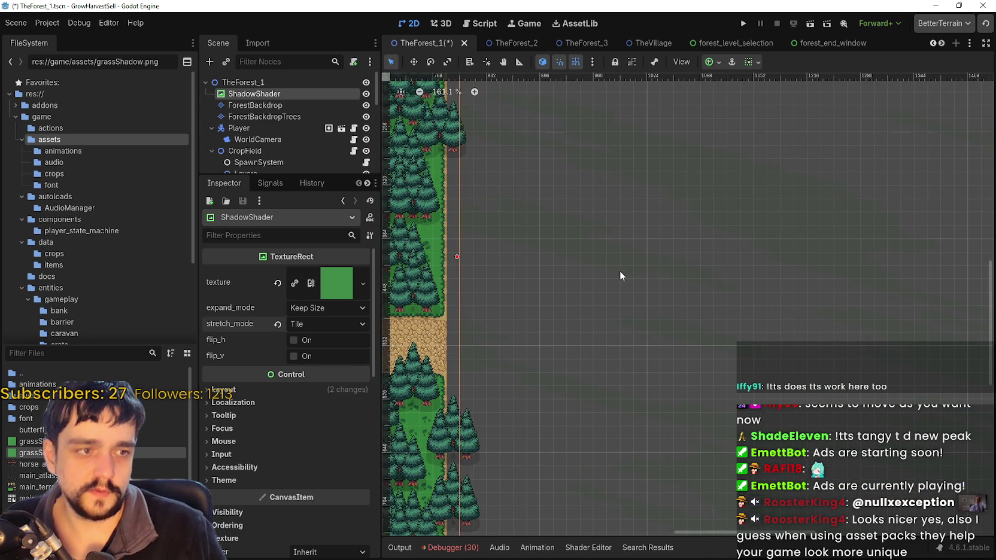
scroll(517, 282, "down", 3)
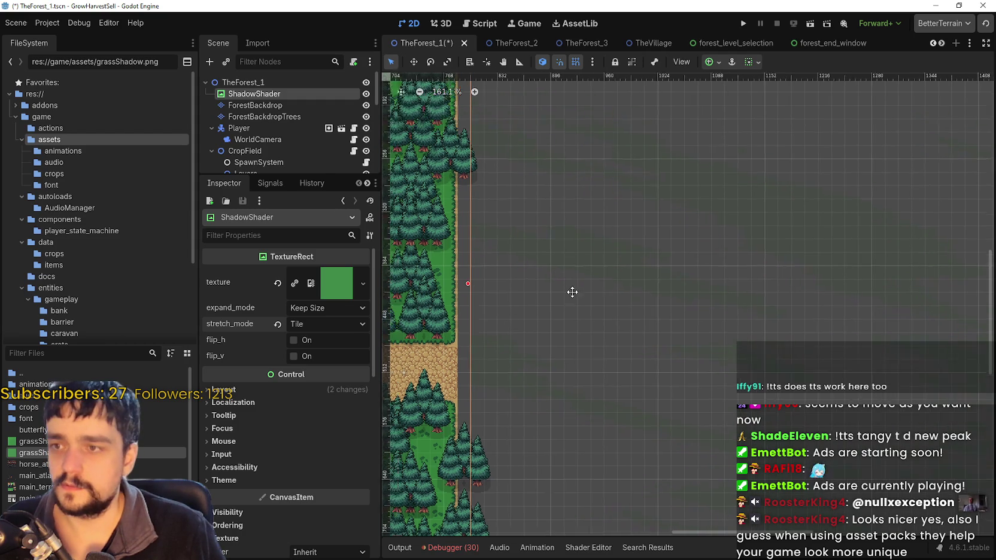
scroll(551, 235, "down", 2)
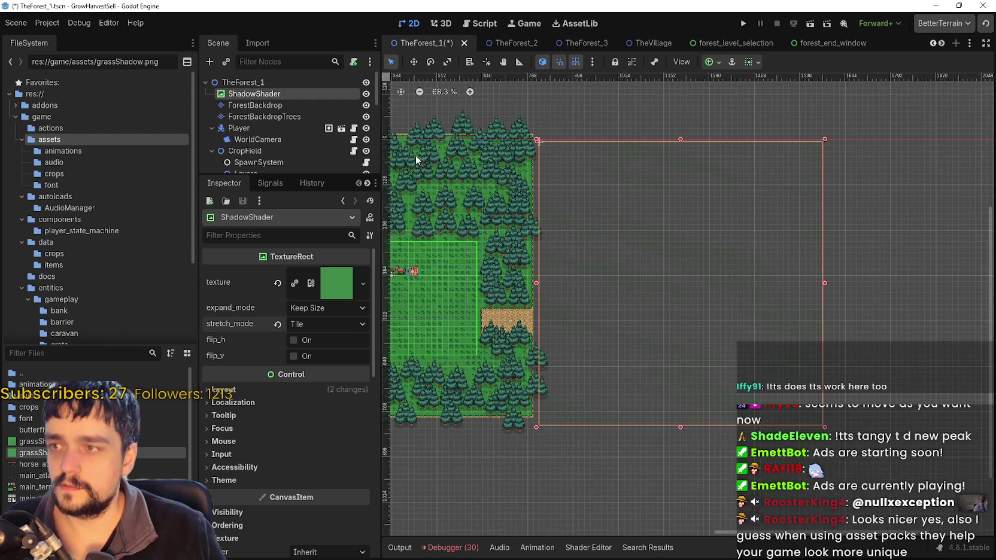
left_click(413, 62)
left_click_drag(518, 233, 511, 233)
scroll(613, 314, "up", 6)
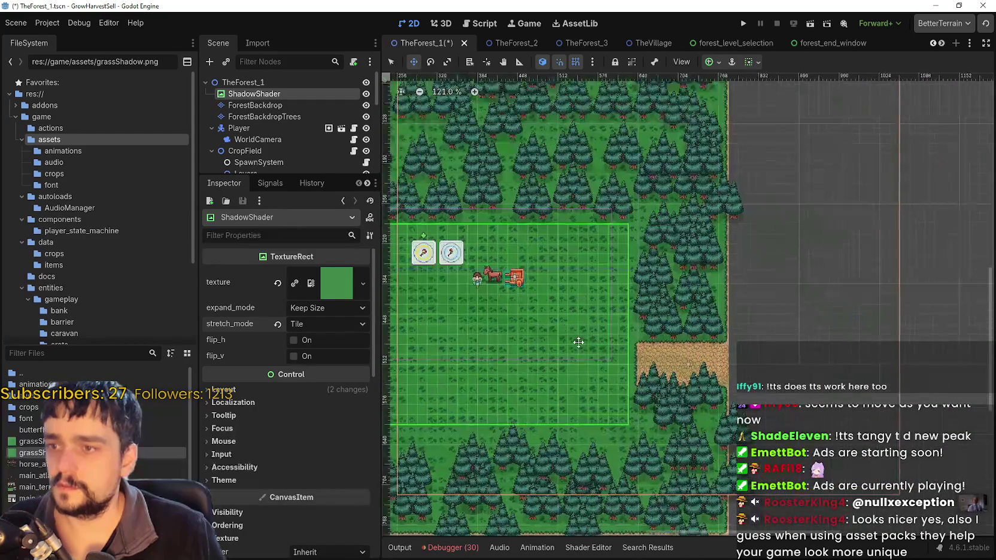
scroll(588, 389, "up", 6)
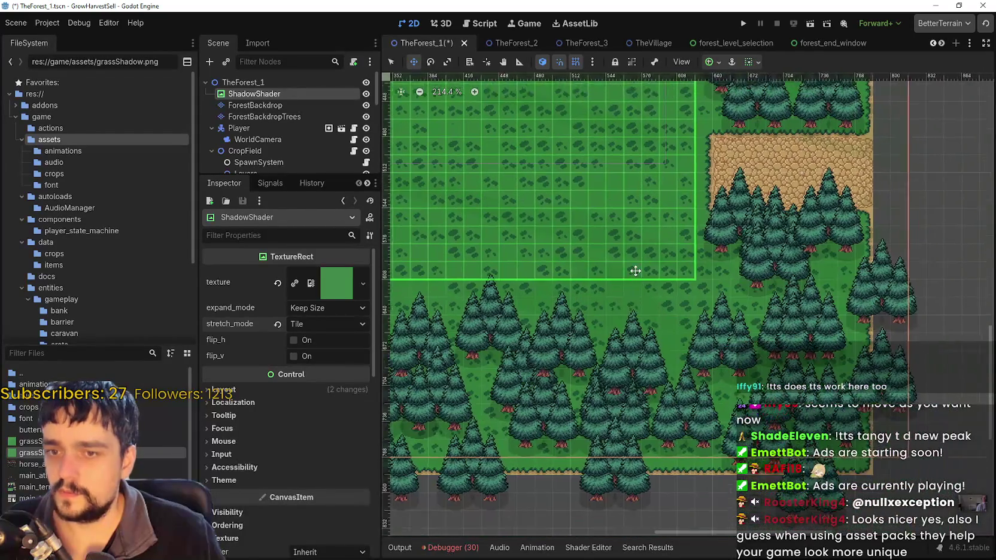
left_click_drag(636, 271, 615, 319)
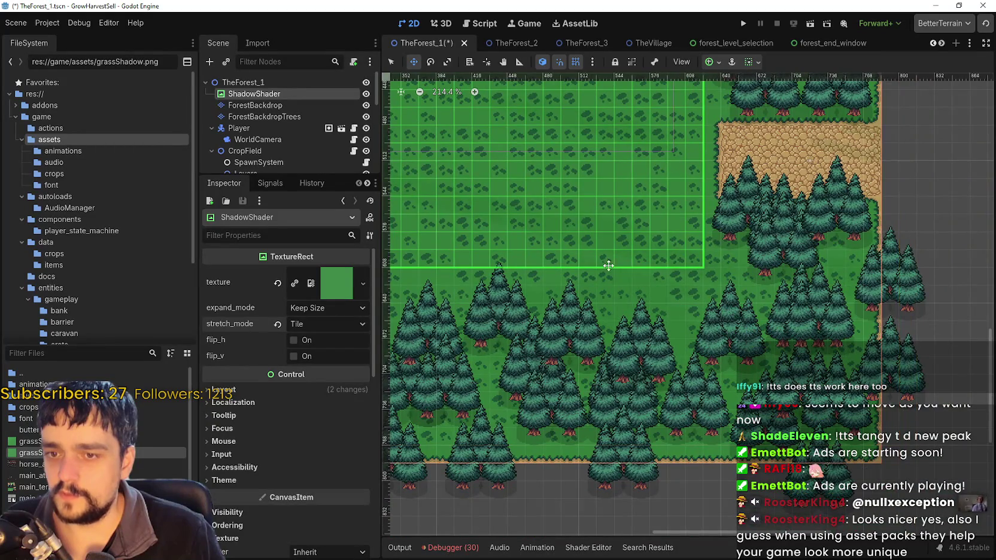
scroll(604, 267, "up", 12)
scroll(584, 195, "down", 3)
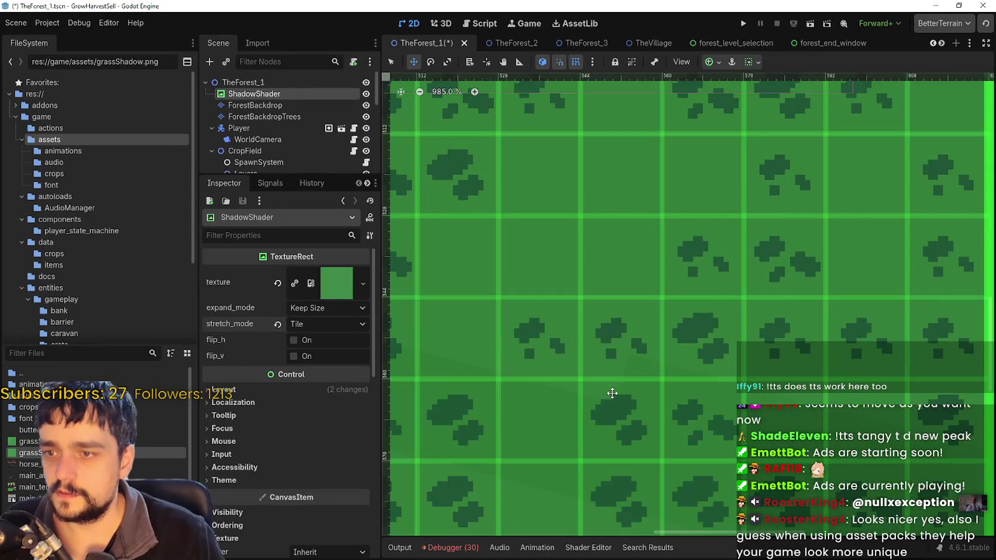
scroll(667, 286, "down", 2)
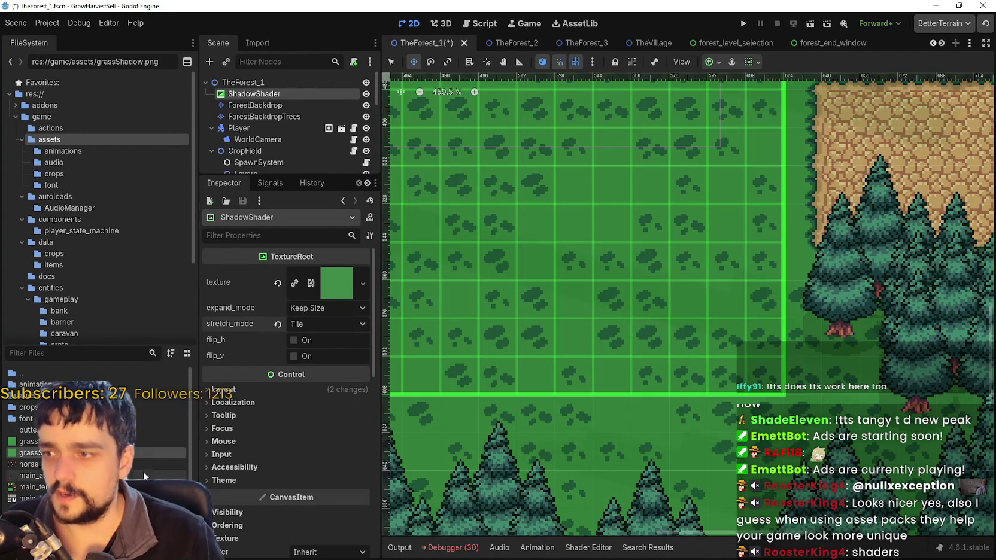
scroll(240, 512, "down", 10)
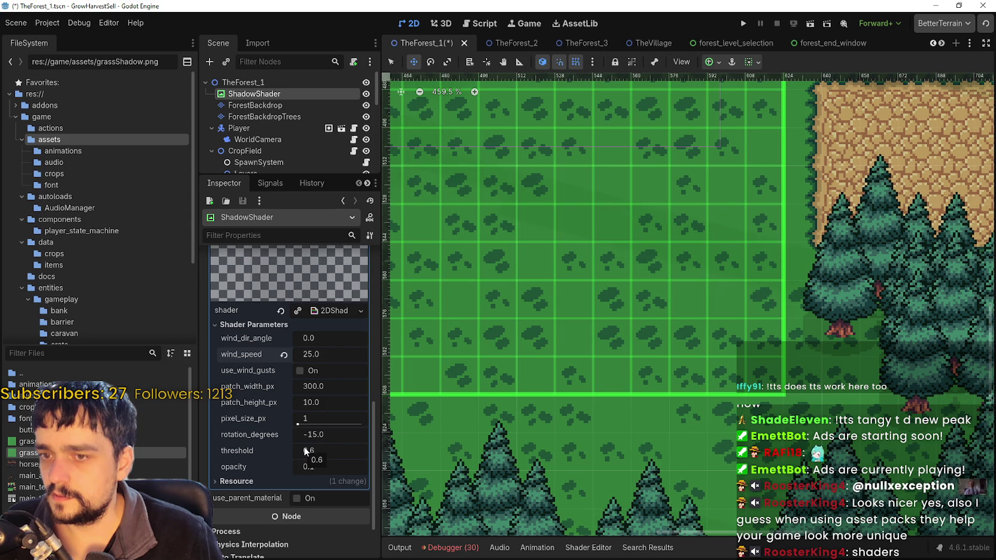
Review Shader Parameters like wind_speed 25, threshold 0.8 and opacity 0.1, then switch to Aseprite.
scroll(587, 197, "up", 2)
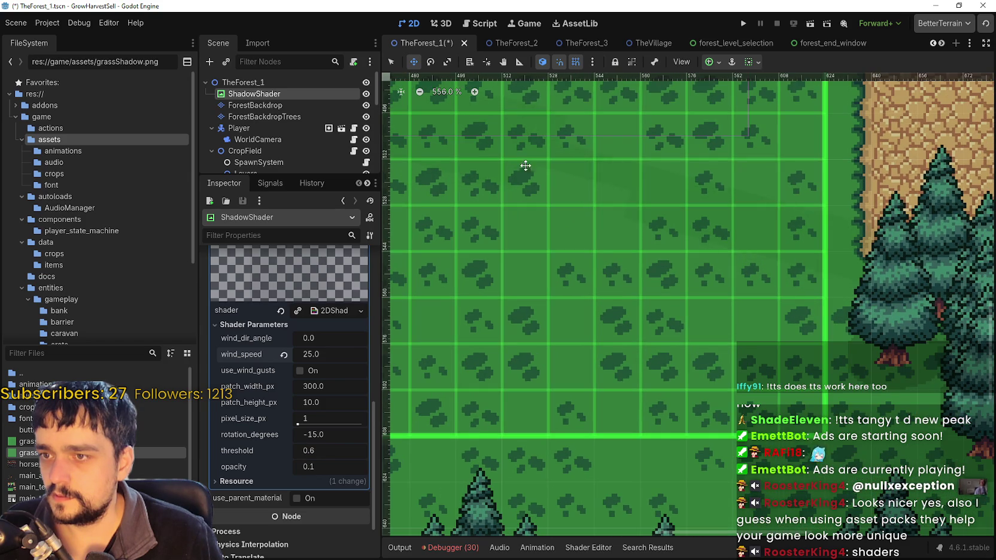
scroll(664, 250, "down", 2)
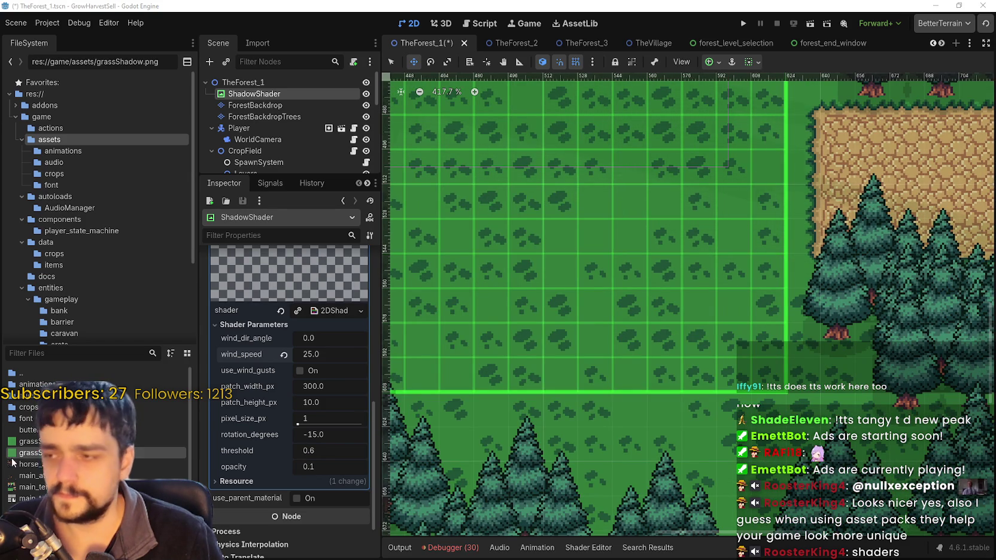
key("alt+Tab")
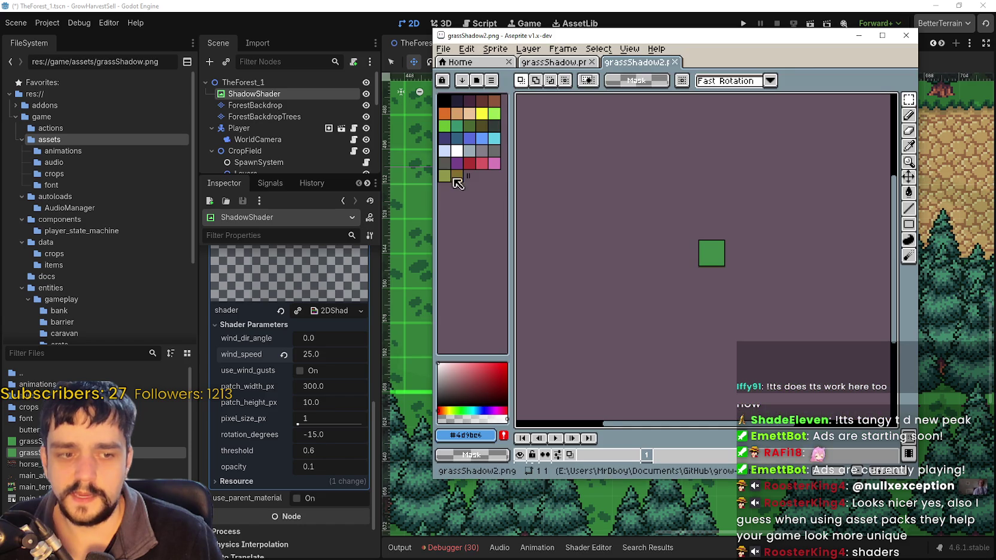
In grassShadow.png, select the whole 16×16 grass tile.
left_click(550, 62)
scroll(660, 244, "down", 3)
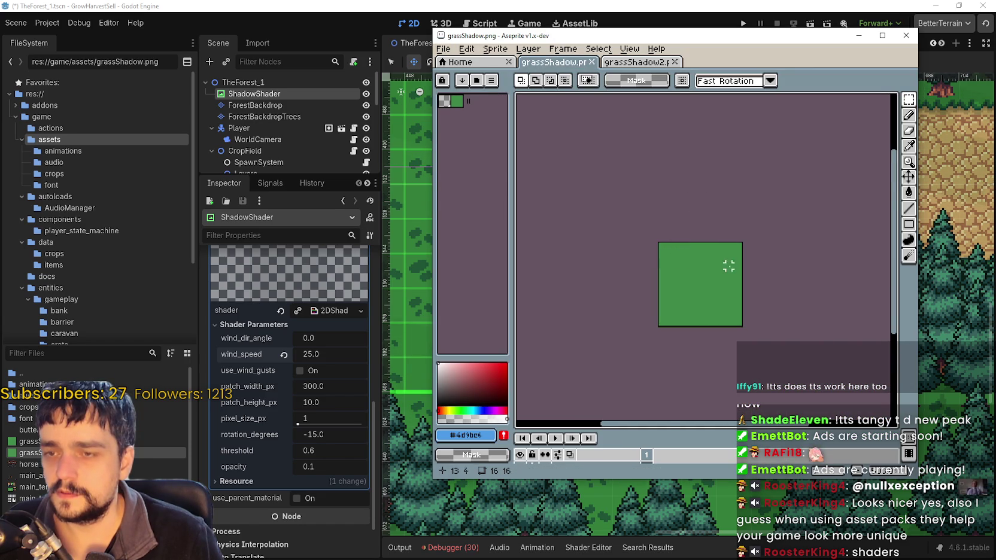
left_click_drag(727, 267, 606, 186)
scroll(606, 186, "down", 1)
key("ctrl+a")
scroll(727, 284, "down", 2)
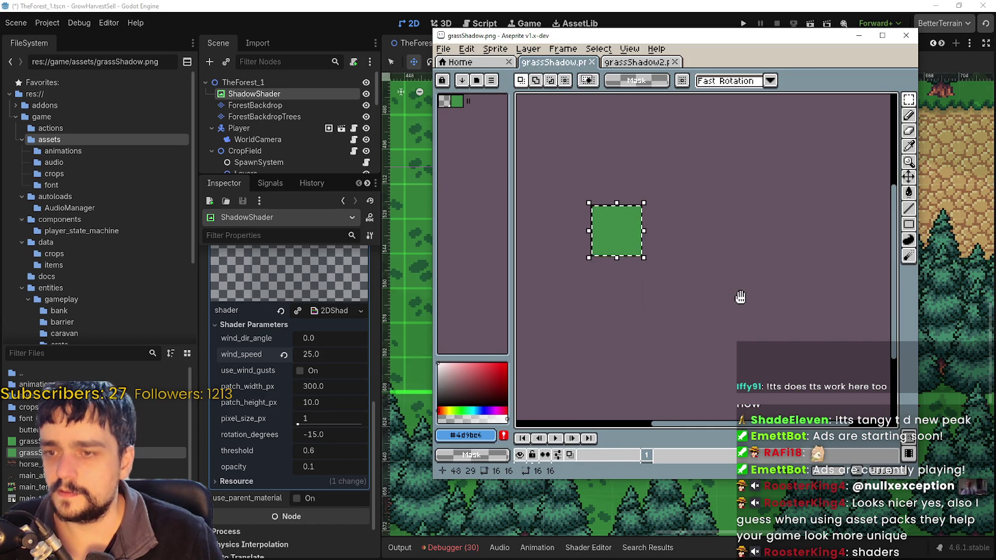
scroll(721, 291, "up", 1)
scroll(725, 290, "down", 1)
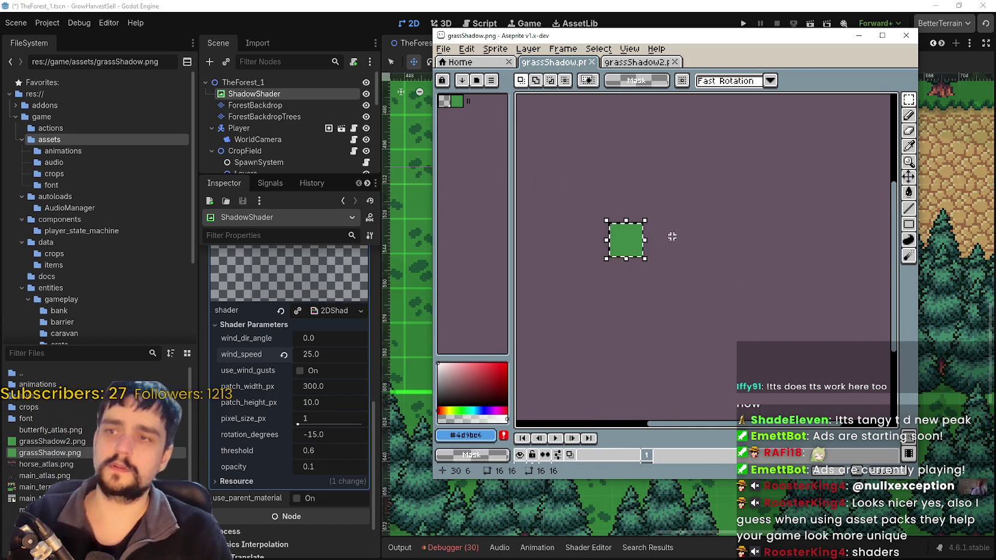
Switch back to the grassShadow2.png sprite and bring up its File menu.
left_click(443, 48)
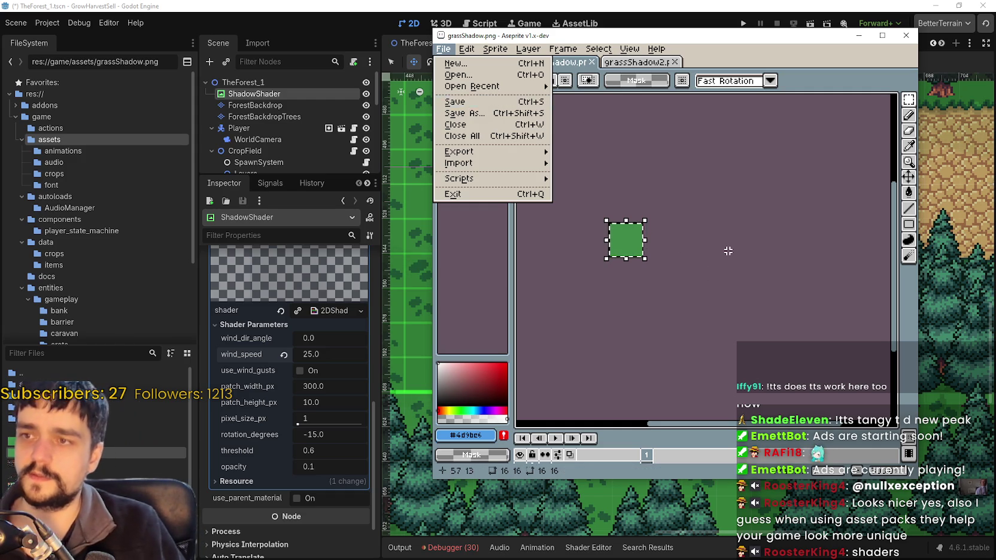
key("Escape")
left_click(643, 62)
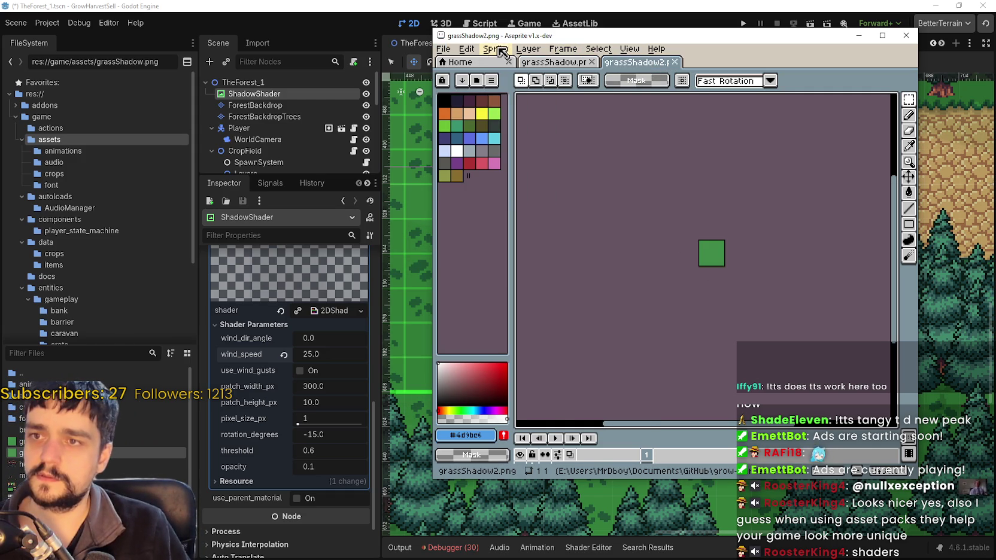
left_click(444, 50)
Create a new 32×32 sprite.
left_click(457, 66)
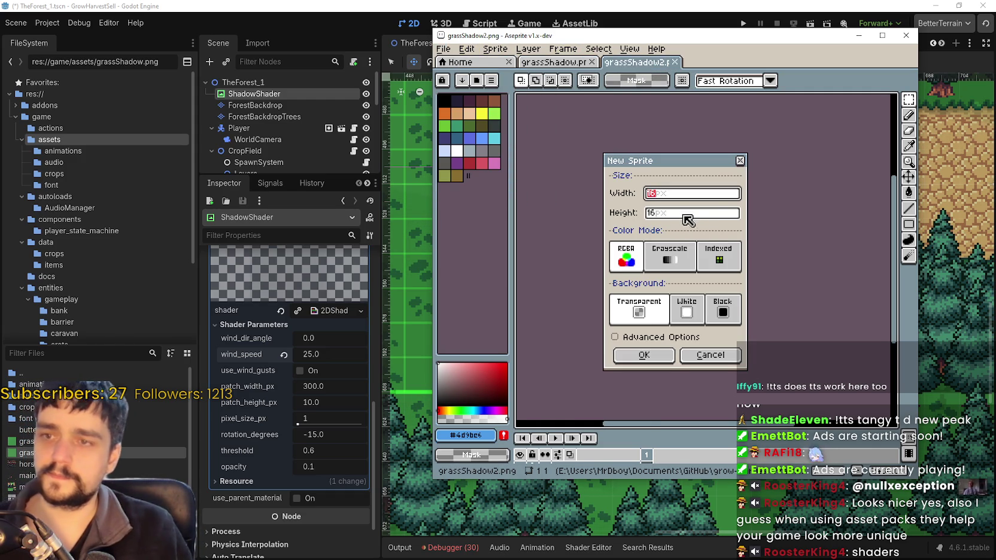
type("32")
key("Tab")
type("32")
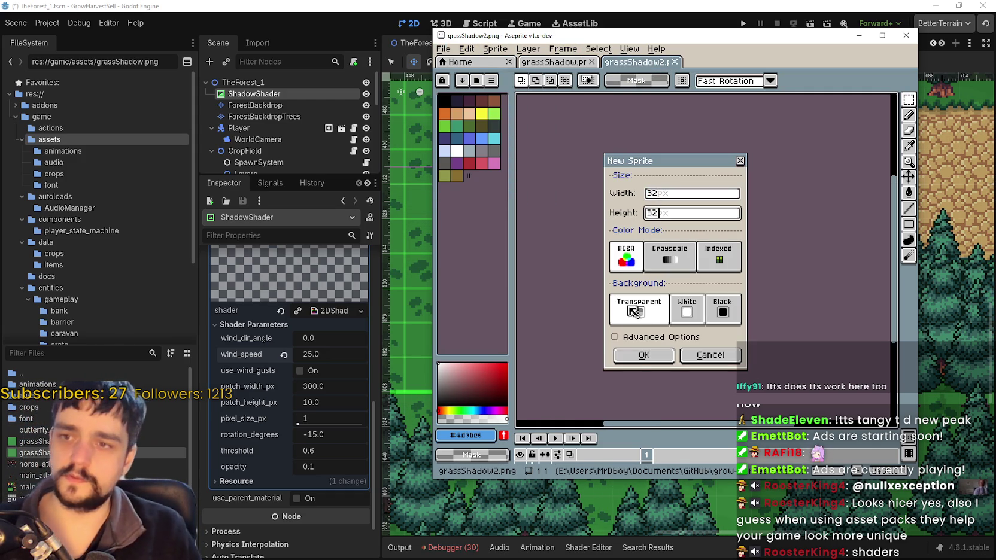
left_click(631, 356)
Paste the grass tile four times, filling each quadrant of the 2×2 grid.
scroll(633, 269, "up", 2)
key("ctrl+v")
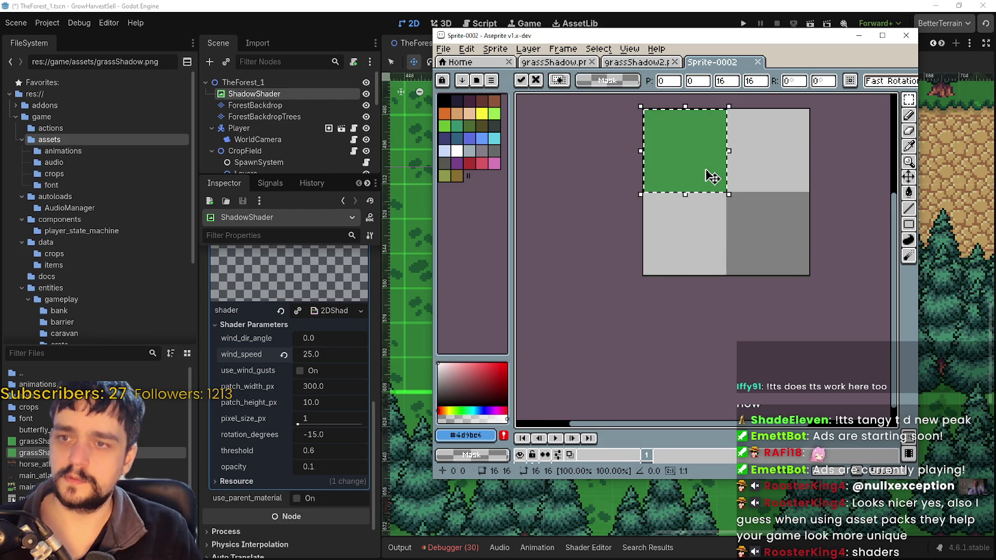
mouse_move(709, 176)
left_mouse_down()
mouse_move(711, 215)
mouse_move(696, 255)
mouse_move(710, 227)
left_mouse_up()
key("Return")
key("ctrl+v")
left_click_drag(685, 149, 772, 189)
key("Return")
key("ctrl+v")
left_click_drag(691, 167, 775, 252)
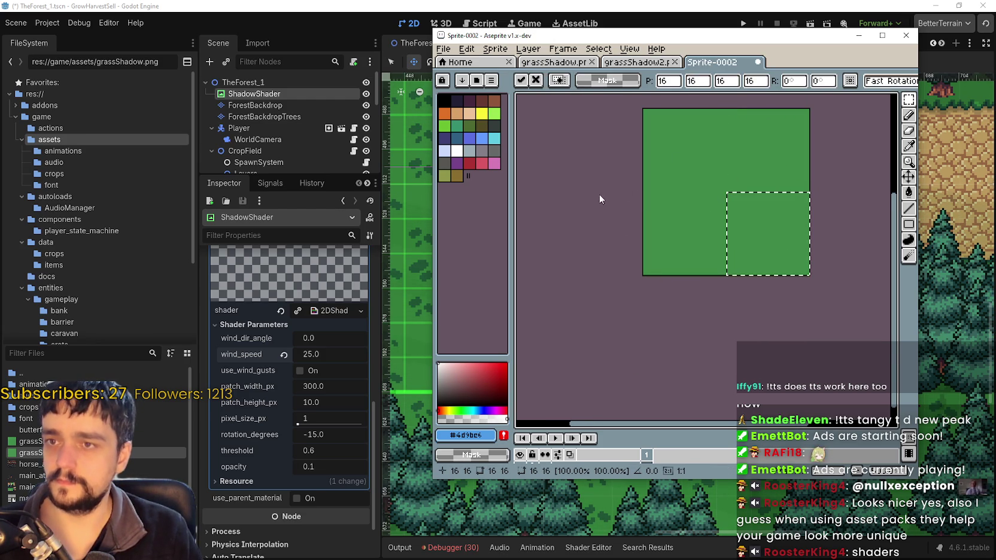
Save the four-tile sprite as grassShadow3 and return to Godot.
key("ctrl+s")
left_click(776, 137)
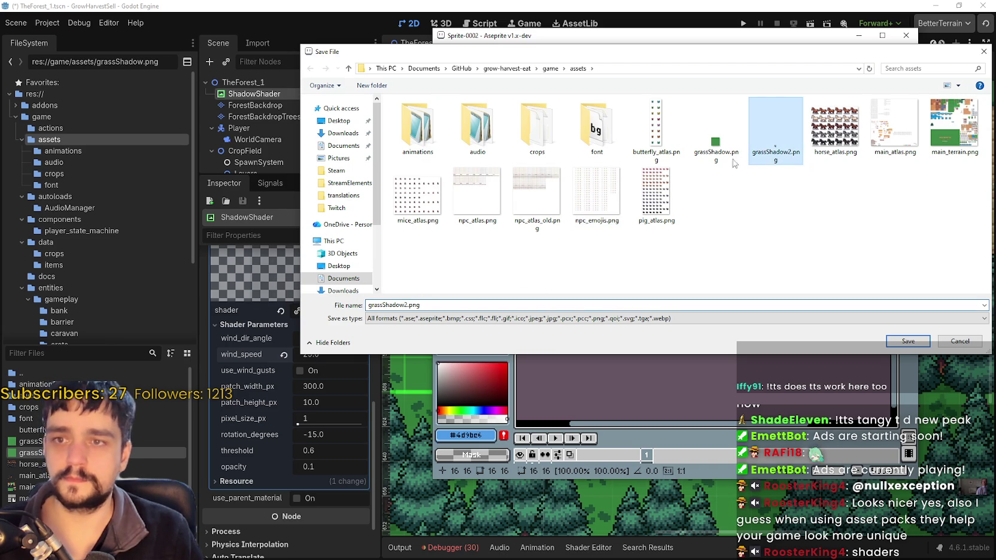
left_click(414, 305)
type("3")
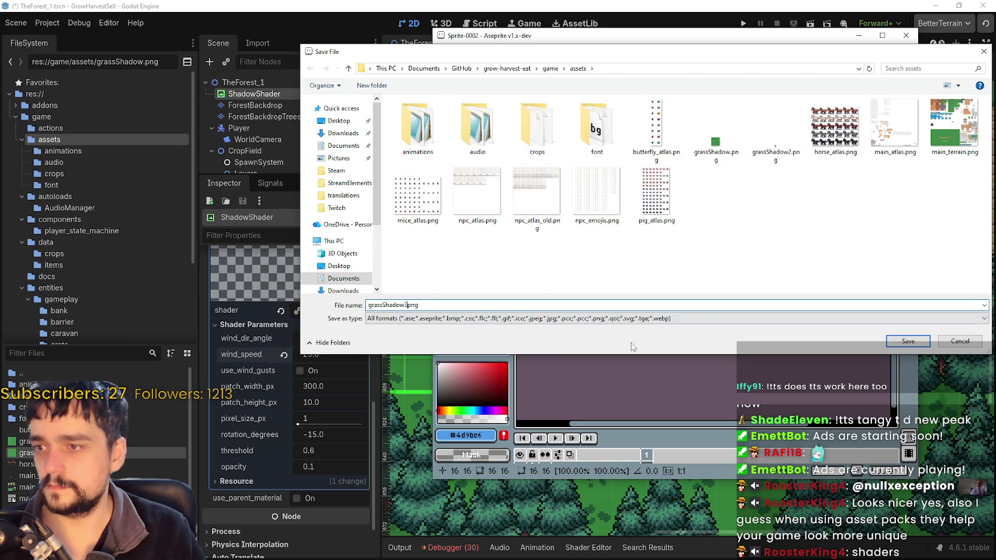
left_click(925, 343)
key("Return")
key("alt+Tab")
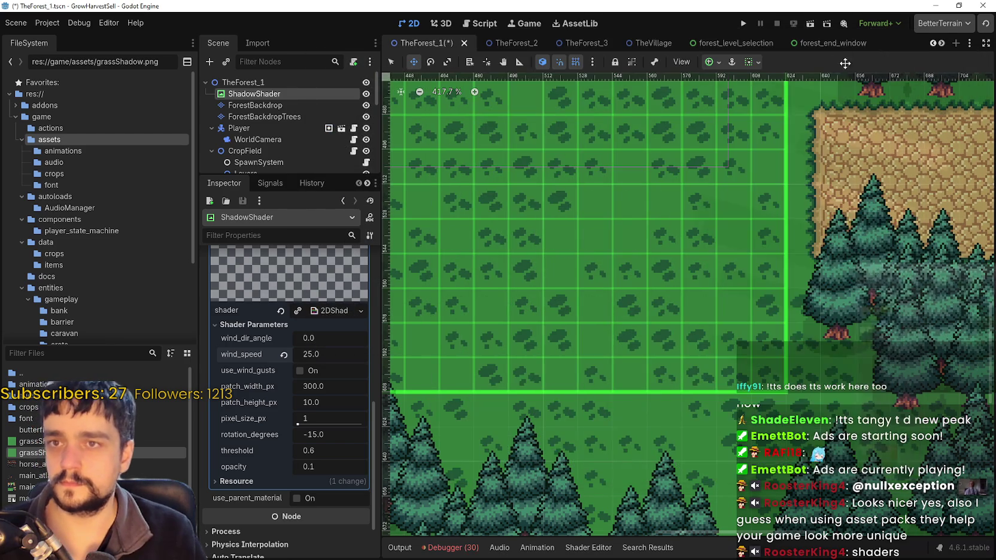
scroll(569, 238, "up", 1)
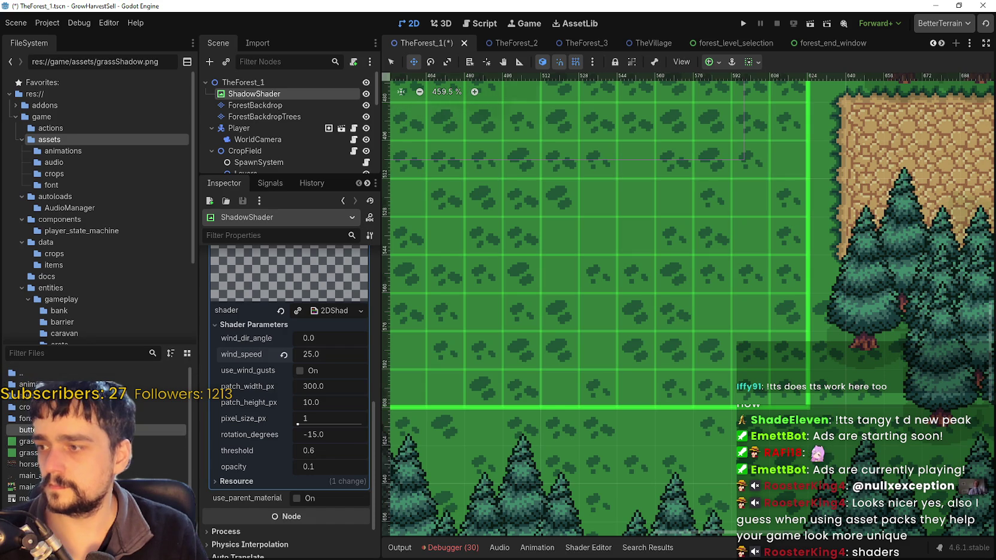
Save the Aseprite grass sprite as grassShadow3png.png in the assets folder, with PNG as the file type.
key("alt+Tab")
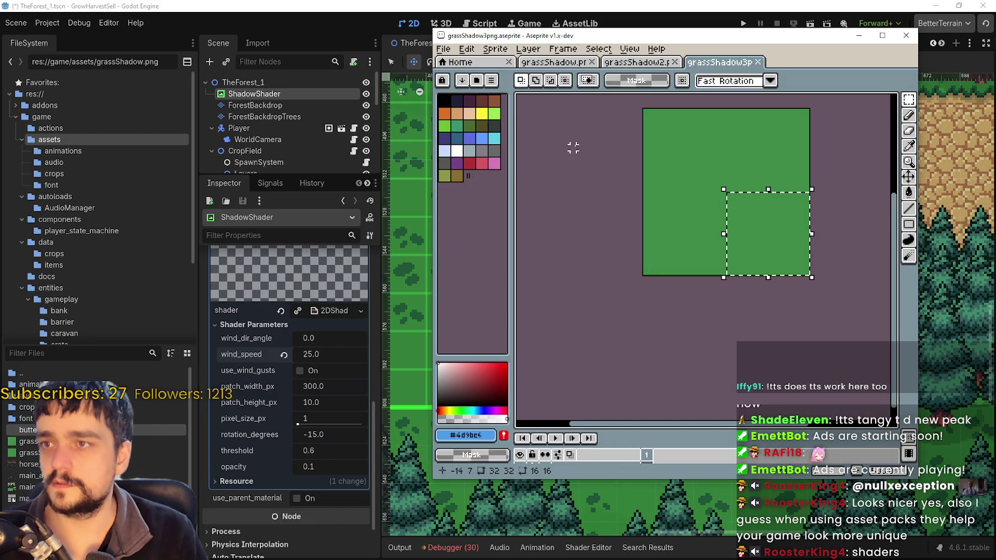
left_click(464, 53)
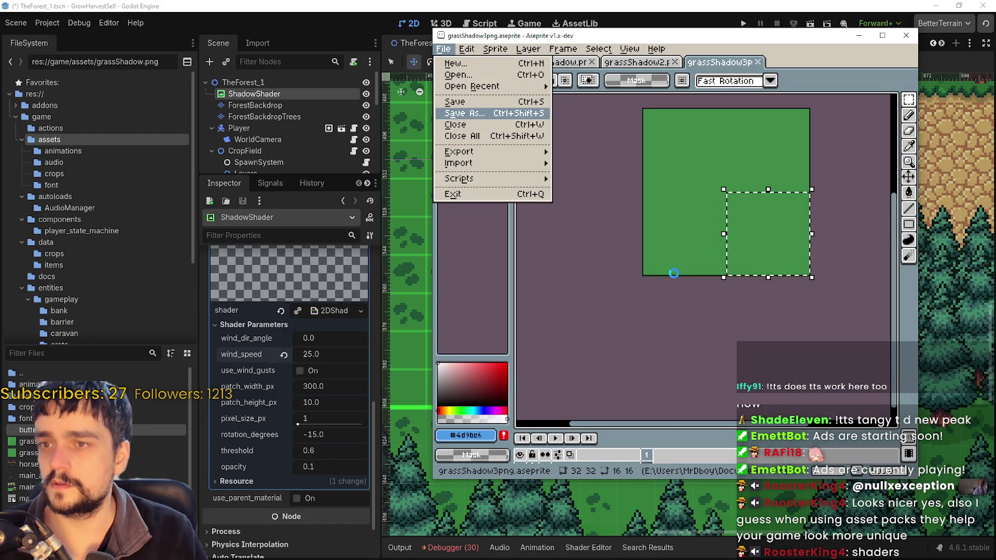
left_click(464, 113)
left_click(407, 318)
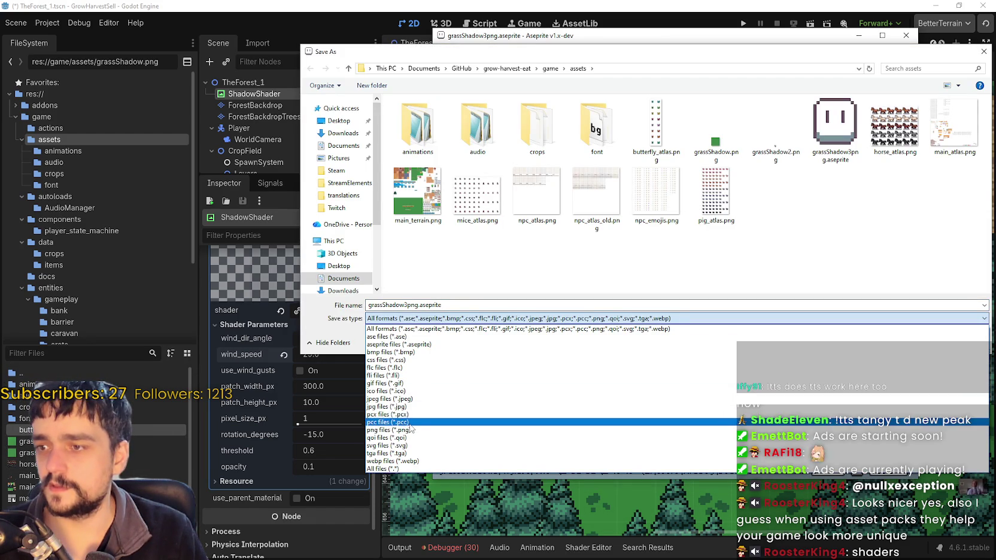
left_click(407, 431)
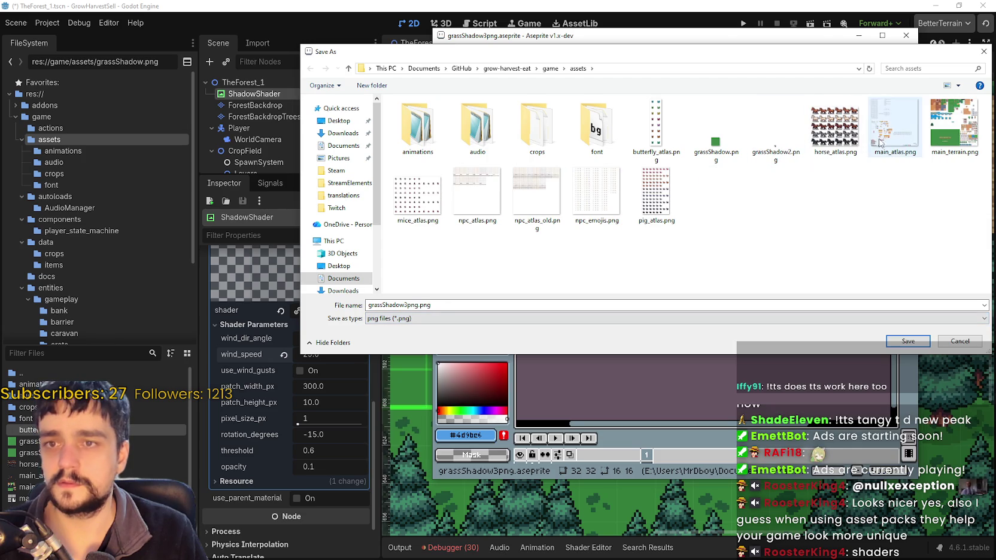
double_click(412, 305)
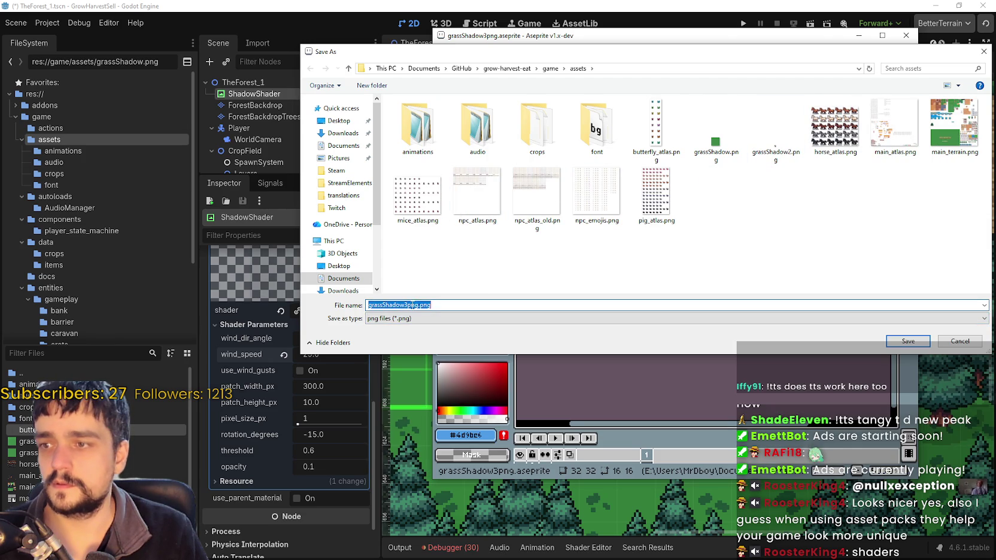
left_click(908, 340)
key("alt+Tab")
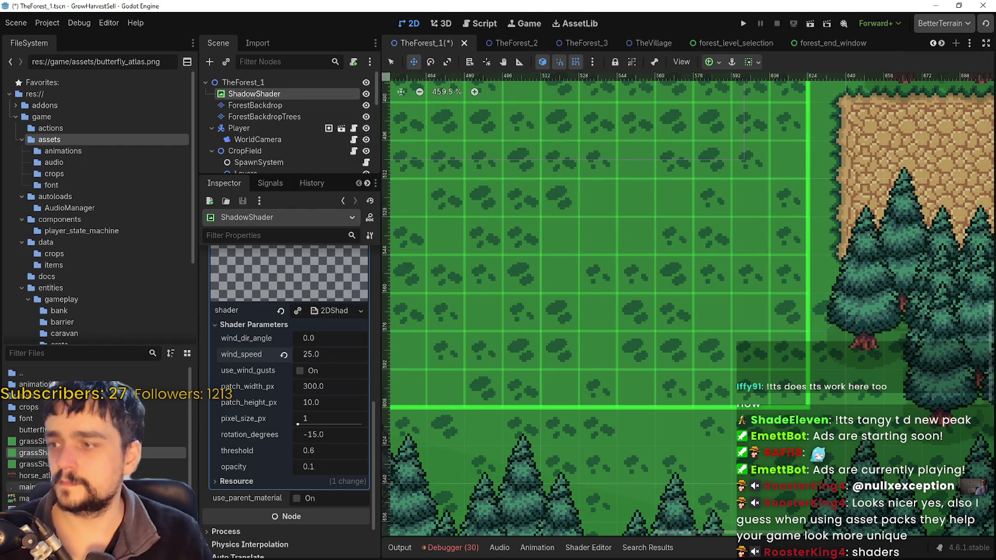
Zoom and pan the 2D viewport over the tiled grass field and the player with the horse.
scroll(356, 394, "up", 10)
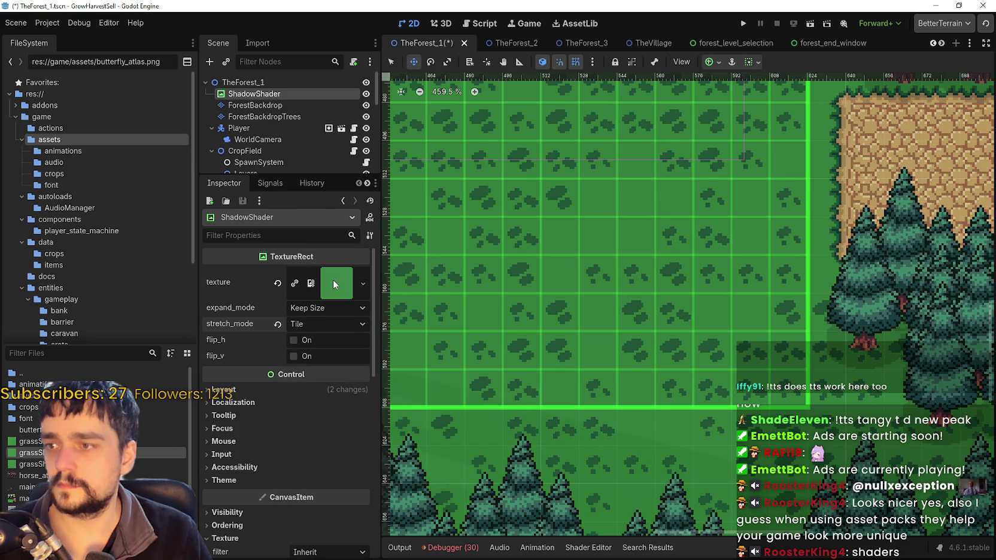
scroll(593, 262, "down", 5)
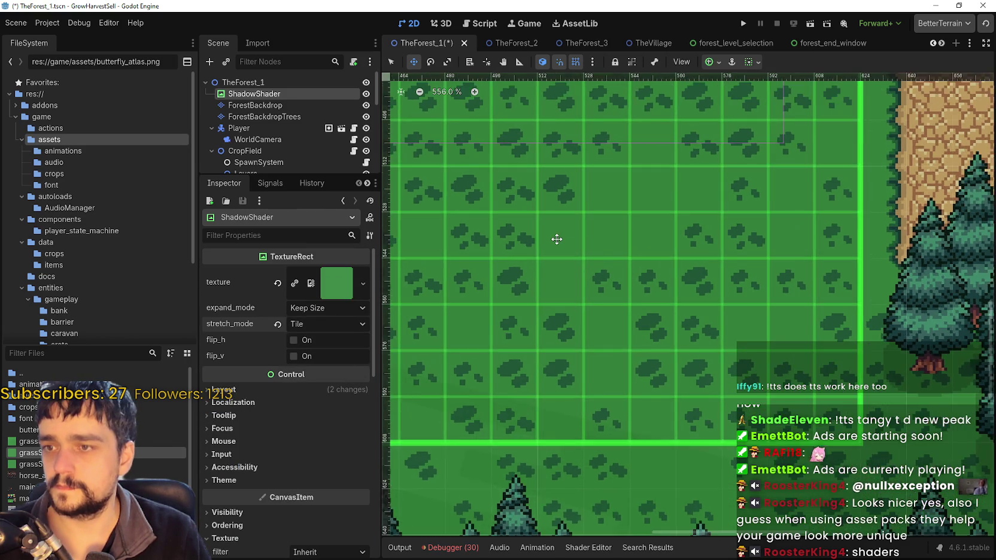
scroll(527, 288, "up", 5)
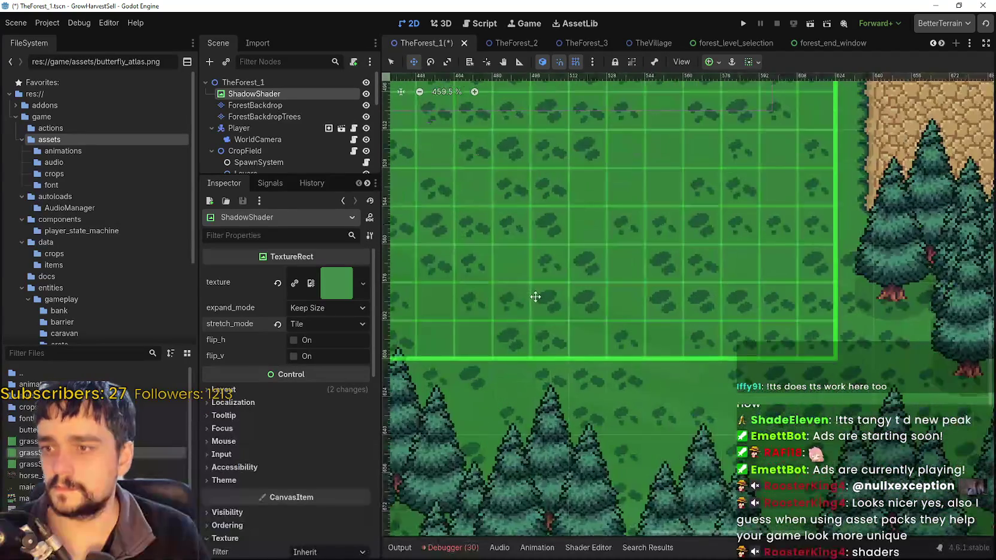
scroll(541, 297, "left", 5)
scroll(598, 296, "up", 2)
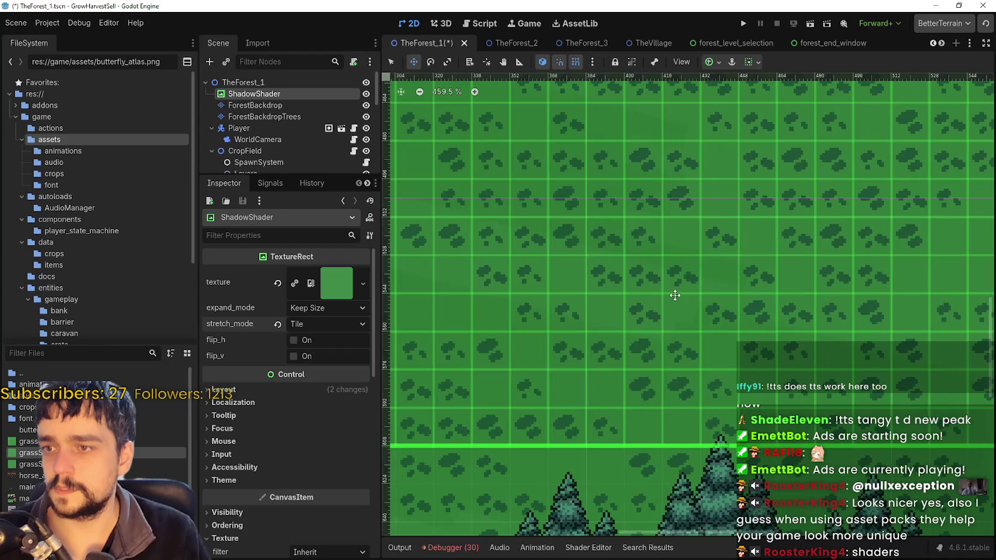
scroll(879, 252, "up", 4)
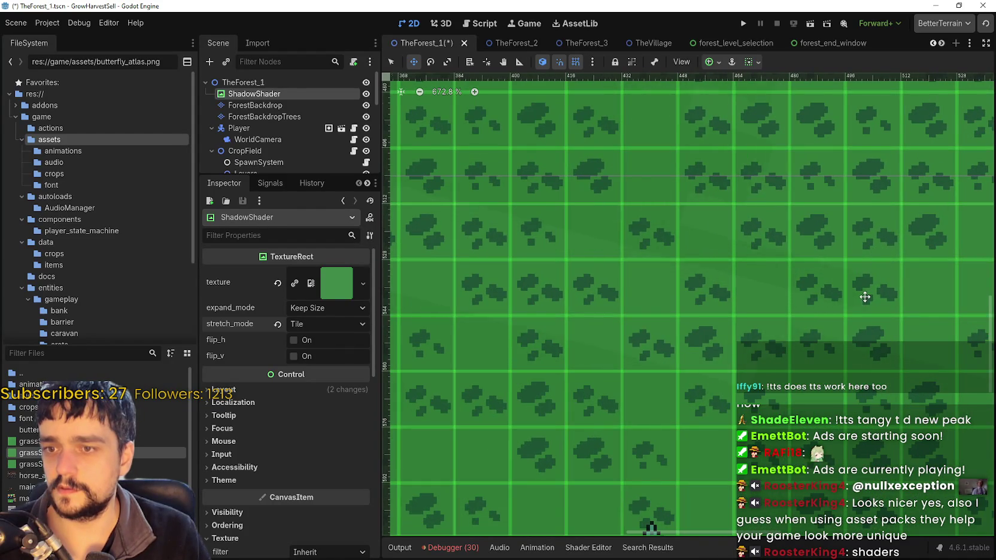
scroll(865, 297, "down", 2)
scroll(589, 218, "down", 2)
scroll(720, 329, "down", 2)
scroll(669, 357, "down", 1)
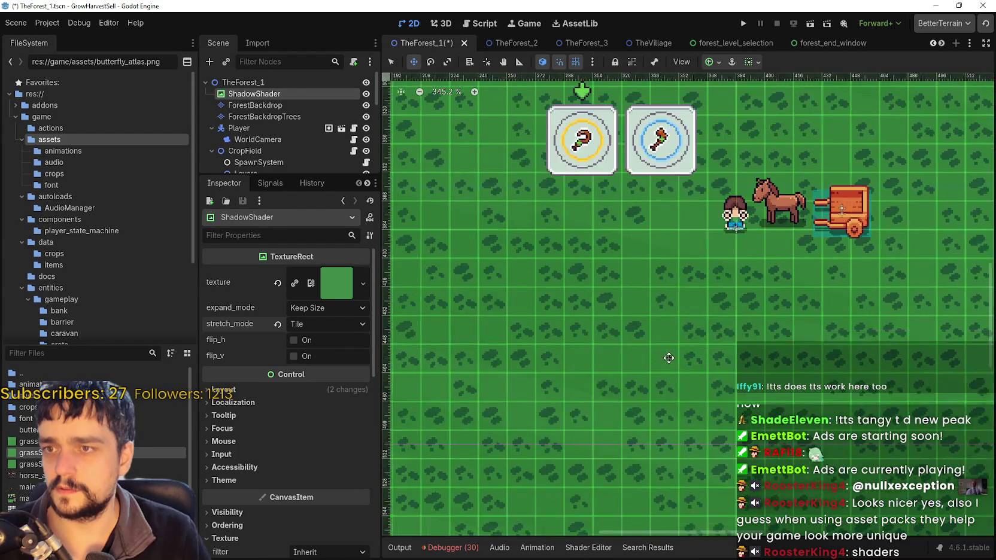
left_click_drag(668, 357, 766, 398)
scroll(704, 270, "up", 3)
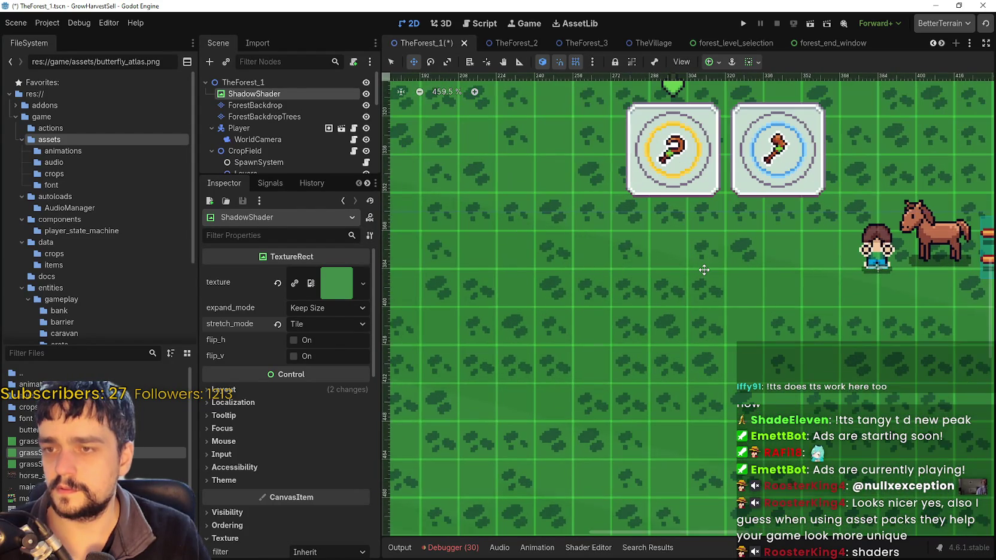
scroll(704, 270, "down", 9)
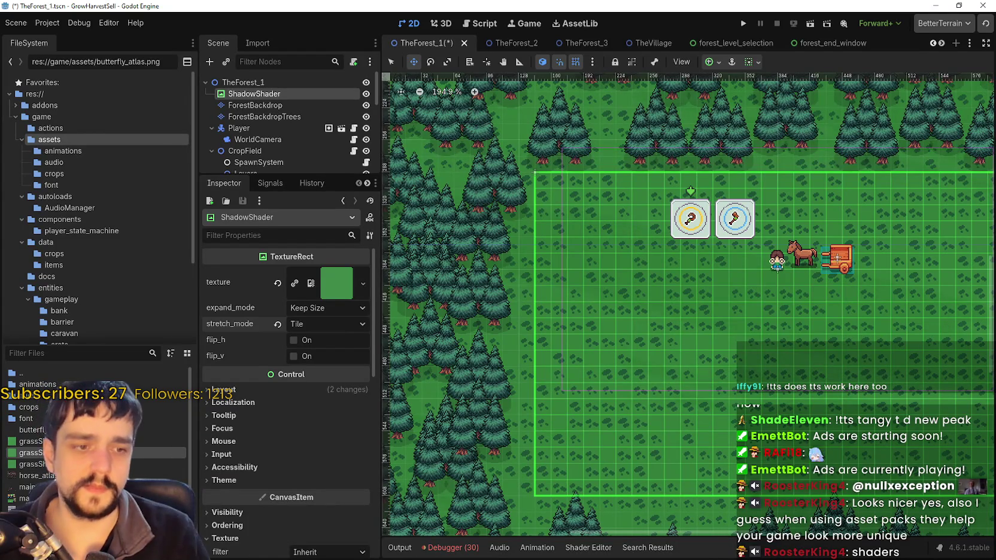
Glance at the grass shadow tile image in Aseprite, then switch to the Animated Grassy Wind shader page.
key("alt+Tab")
scroll(629, 197, "down", 4)
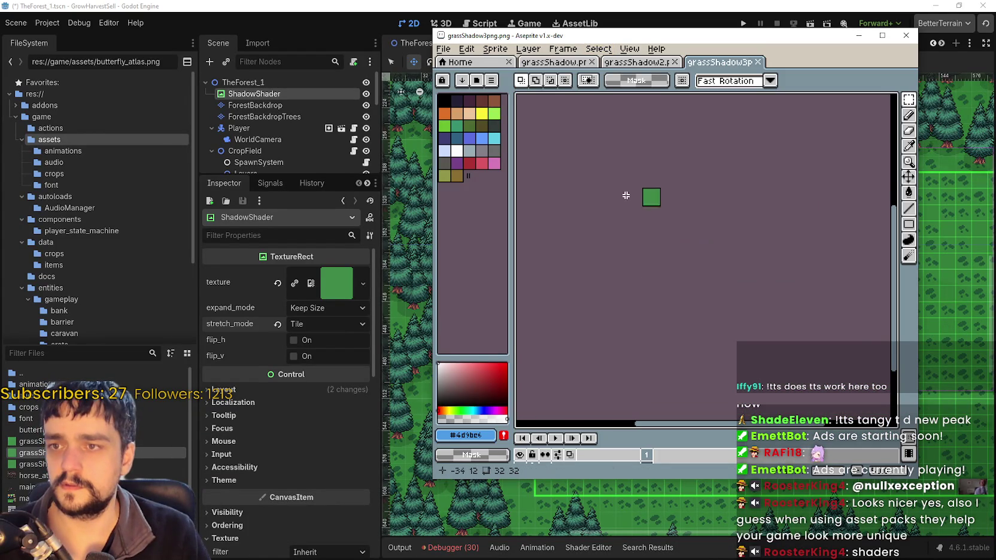
scroll(646, 188, "up", 3)
scroll(635, 195, "down", 2)
scroll(630, 203, "up", 2)
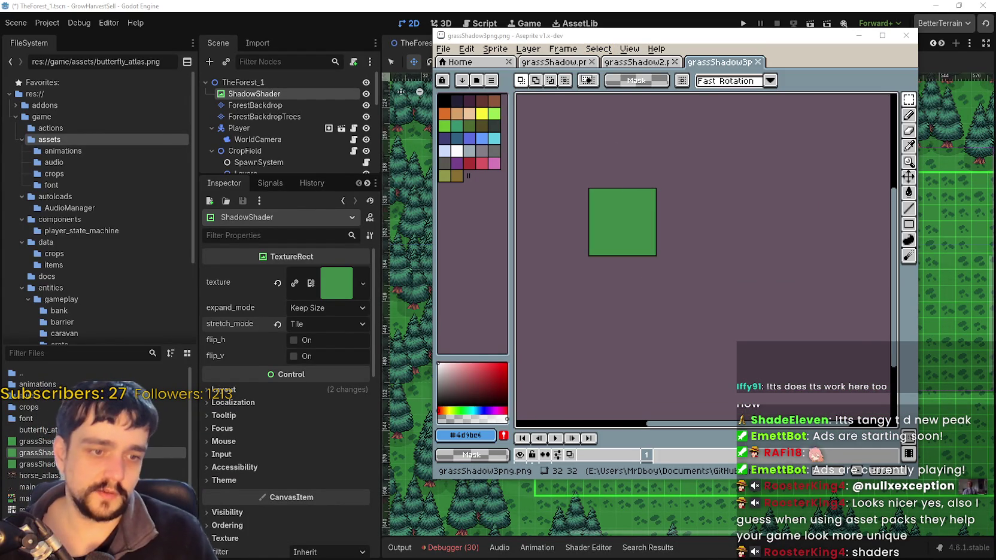
key("alt+Tab")
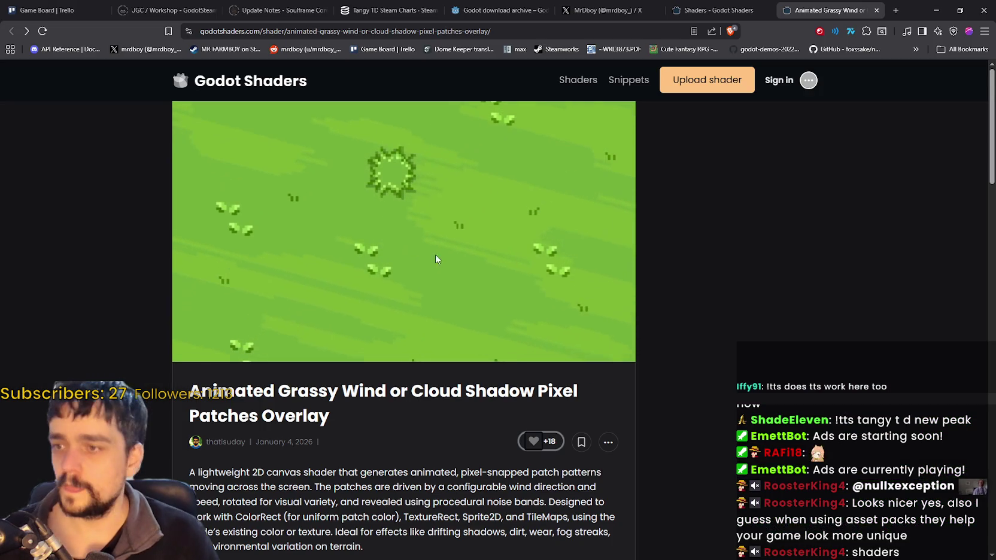
Scroll the Animated Grassy Wind description and enlarge its third example screenshot.
scroll(461, 200, "down", 4)
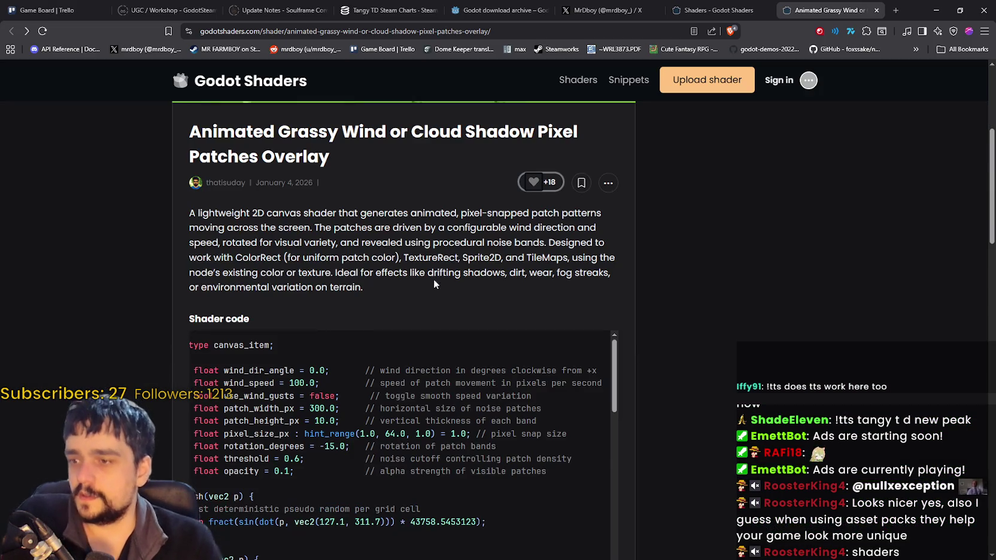
scroll(684, 376, "down", 7)
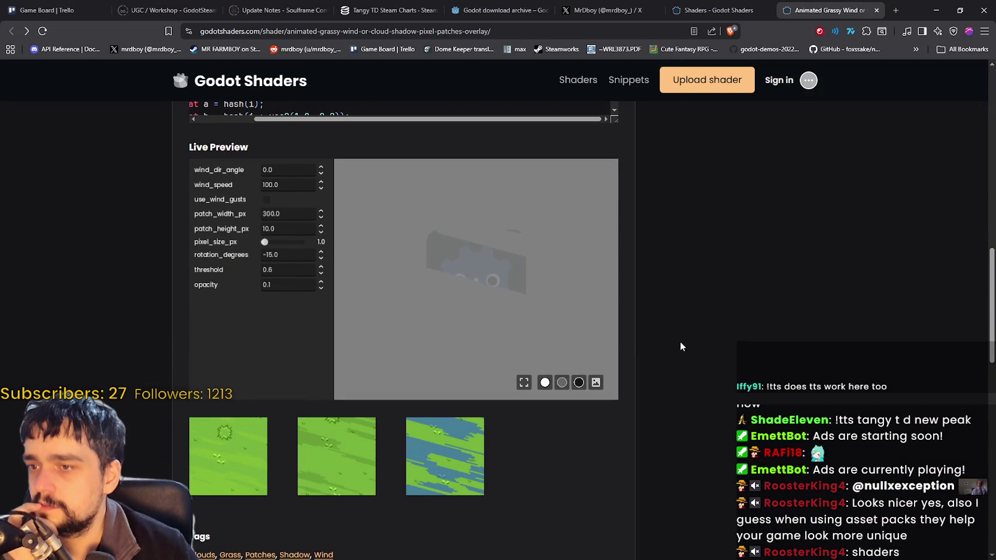
scroll(680, 346, "down", 5)
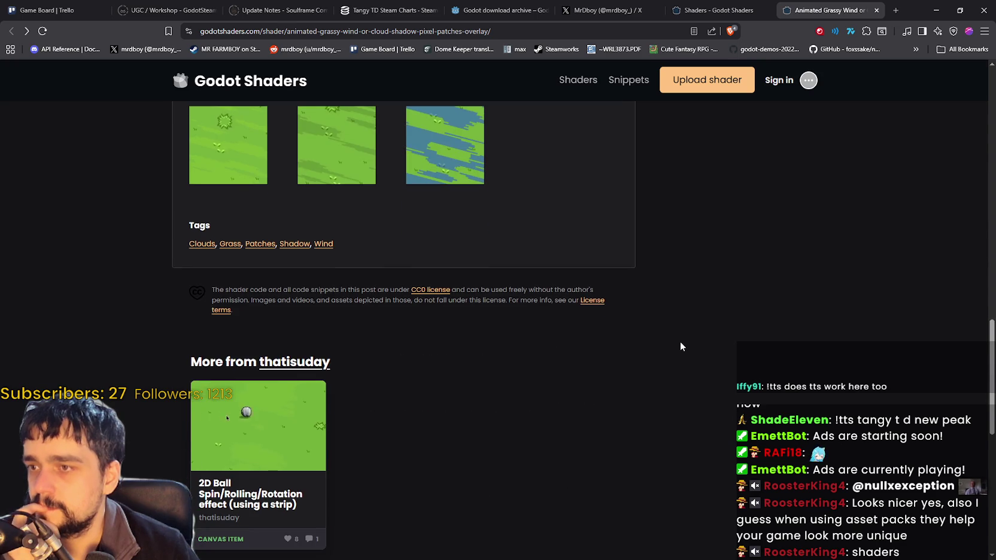
scroll(680, 347, "up", 2)
left_click(464, 217)
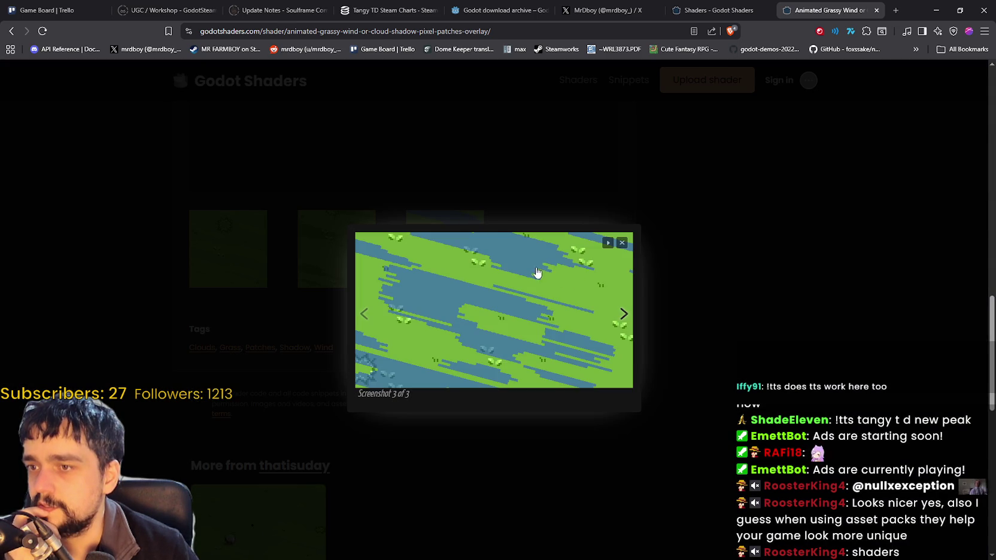
scroll(710, 353, "down", 3)
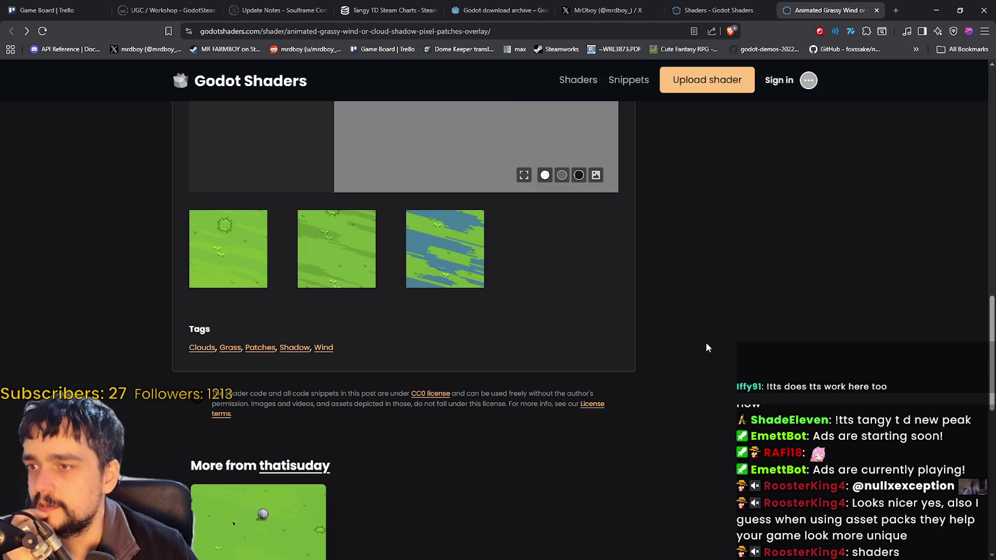
scroll(702, 341, "up", 8)
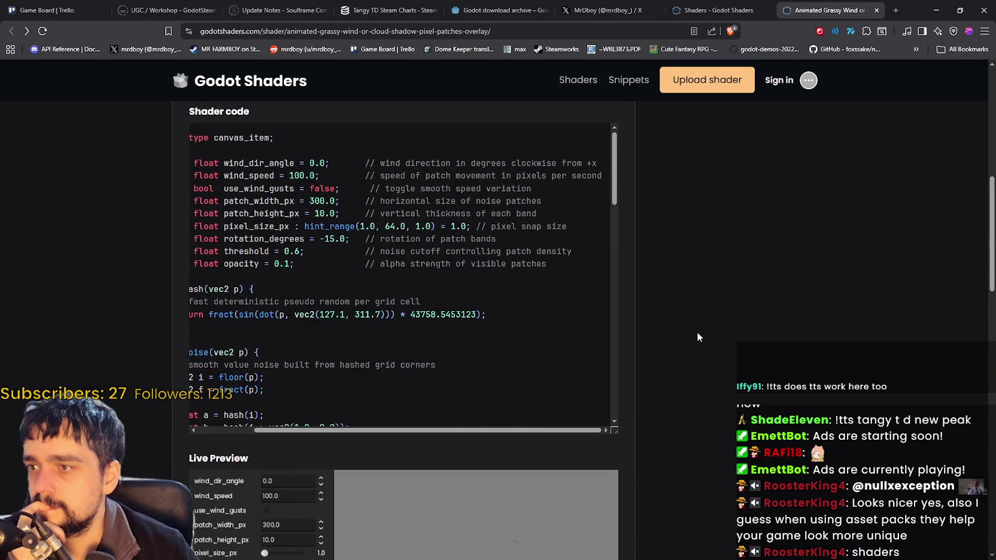
Read through the shader's code on the page, then minimize the browser.
scroll(468, 213, "down", 3)
left_click_drag(504, 239, 186, 206)
left_click(500, 231)
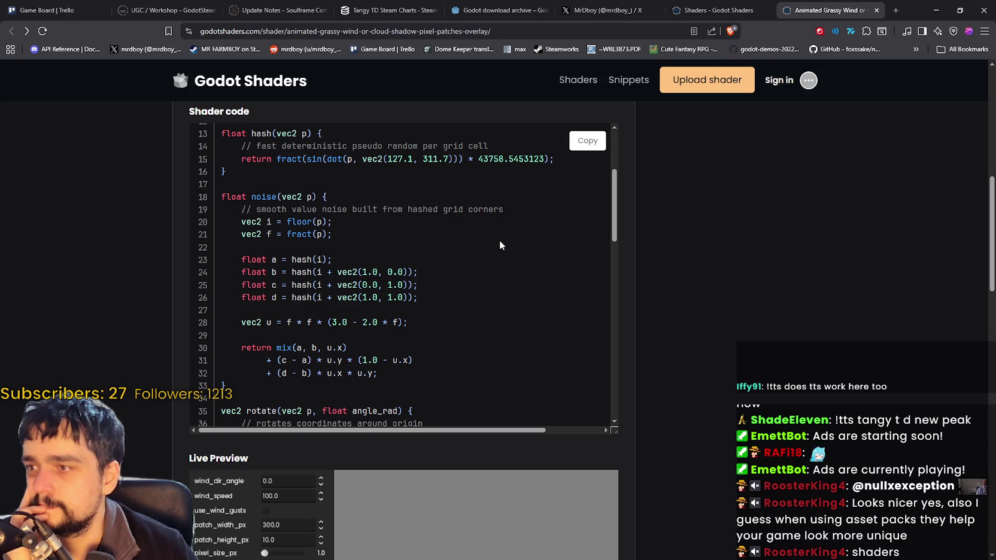
scroll(500, 242, "down", 1)
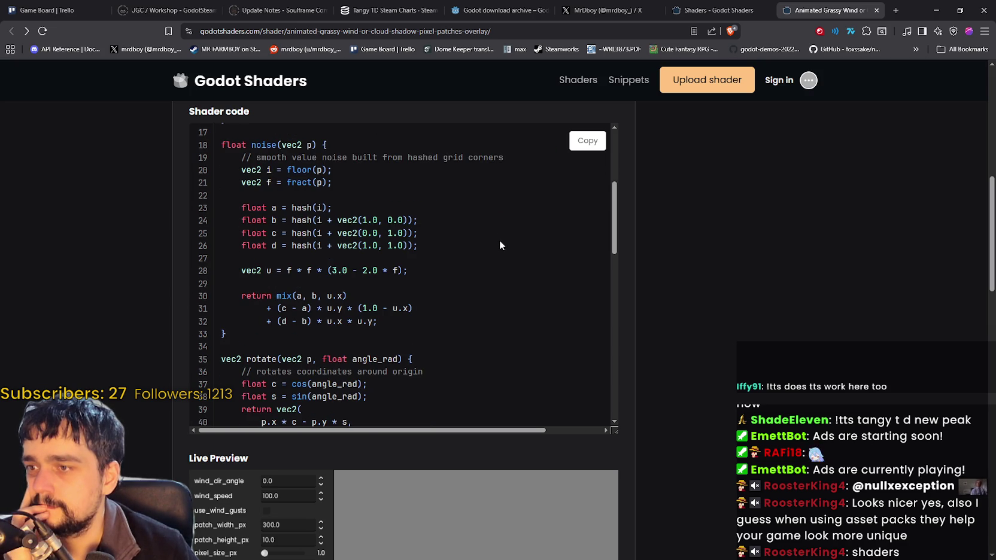
scroll(499, 241, "down", 5)
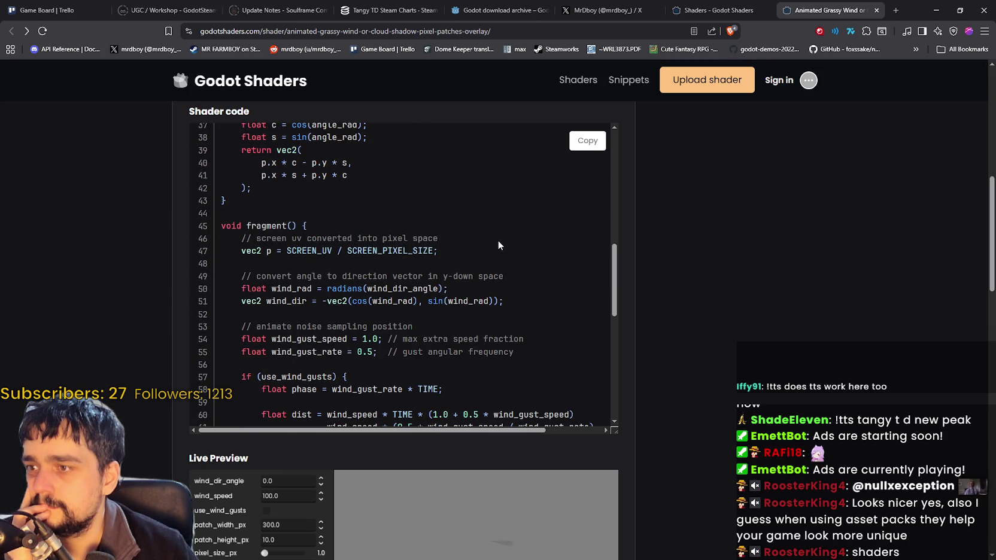
scroll(499, 245, "down", 1)
scroll(498, 245, "down", 5)
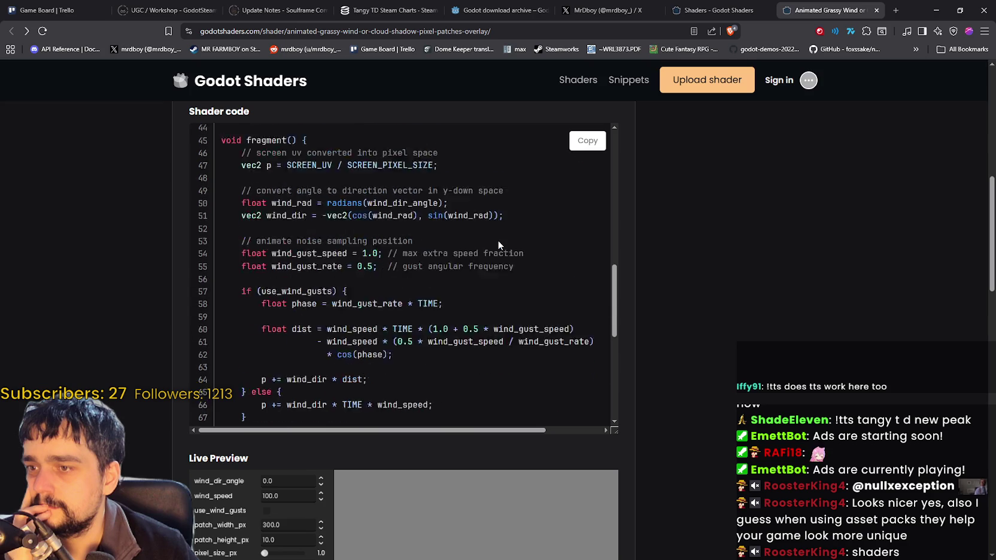
scroll(499, 245, "down", 5)
scroll(756, 352, "down", 4)
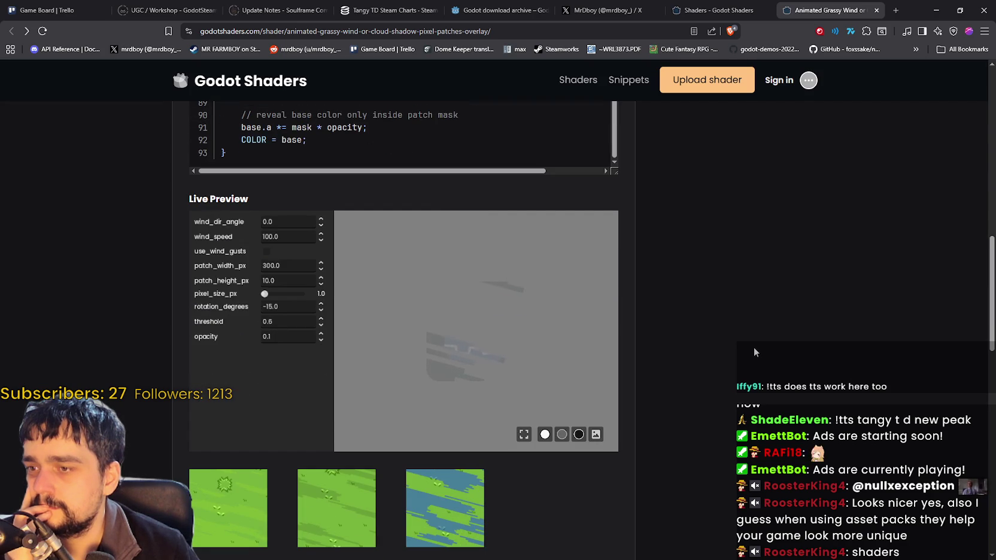
scroll(750, 344, "down", 1)
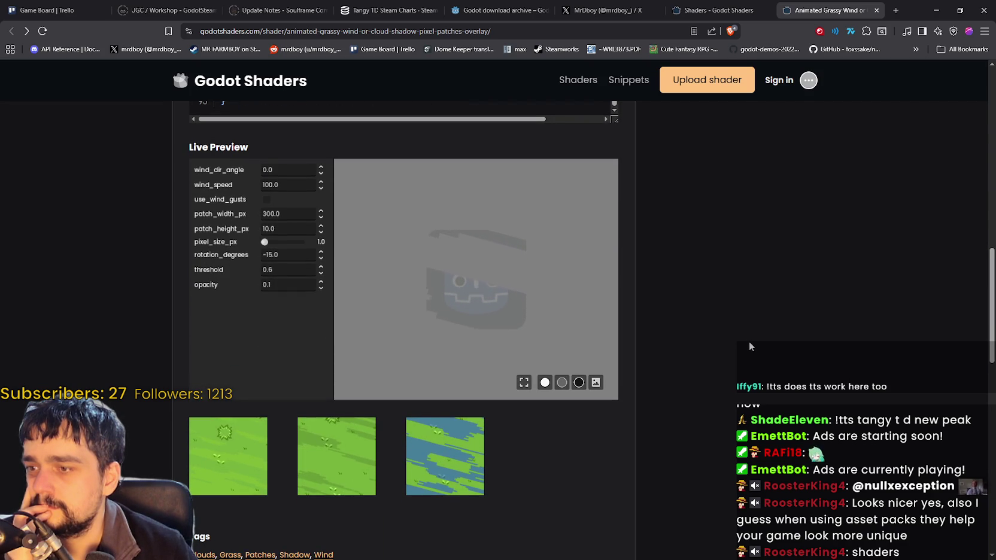
scroll(747, 343, "up", 1)
scroll(747, 343, "up", 5)
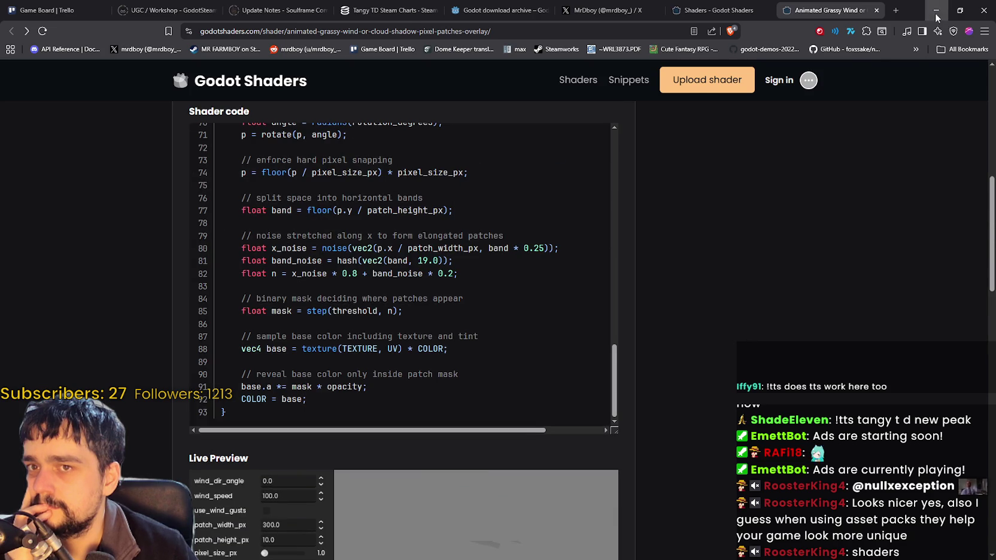
left_click(936, 10)
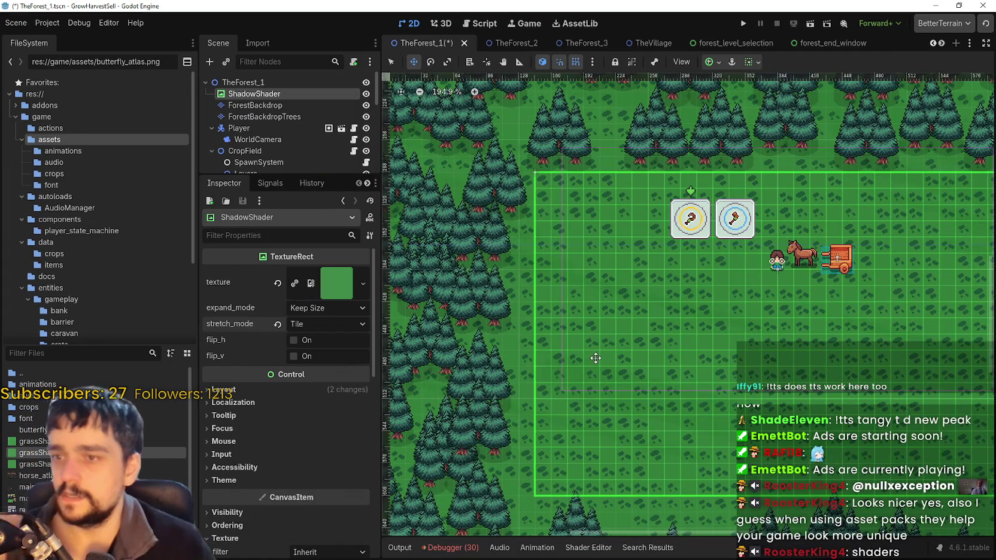
Try grassShadow2.png as the texture, open components/2DShadowShader.gdshader, and save the scene with Ctrl+S.
scroll(674, 438, "up", 4)
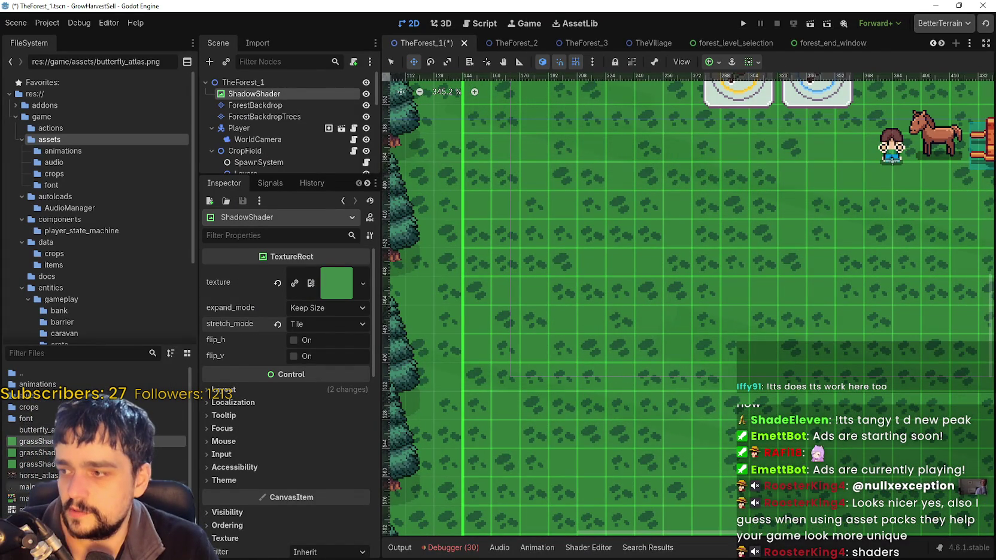
mouse_move(123, 441)
left_mouse_down()
mouse_move(190, 422)
mouse_move(344, 285)
left_mouse_up()
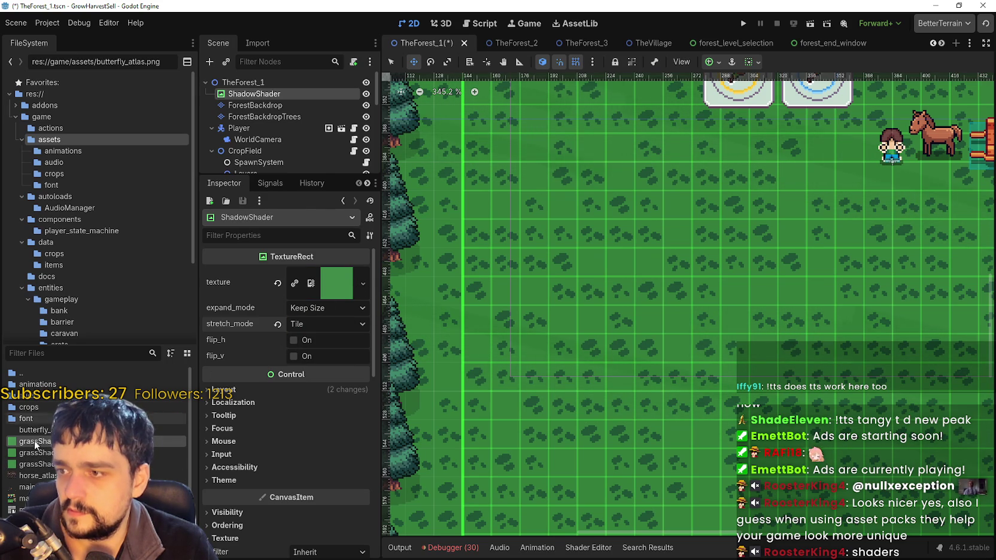
left_click(87, 220)
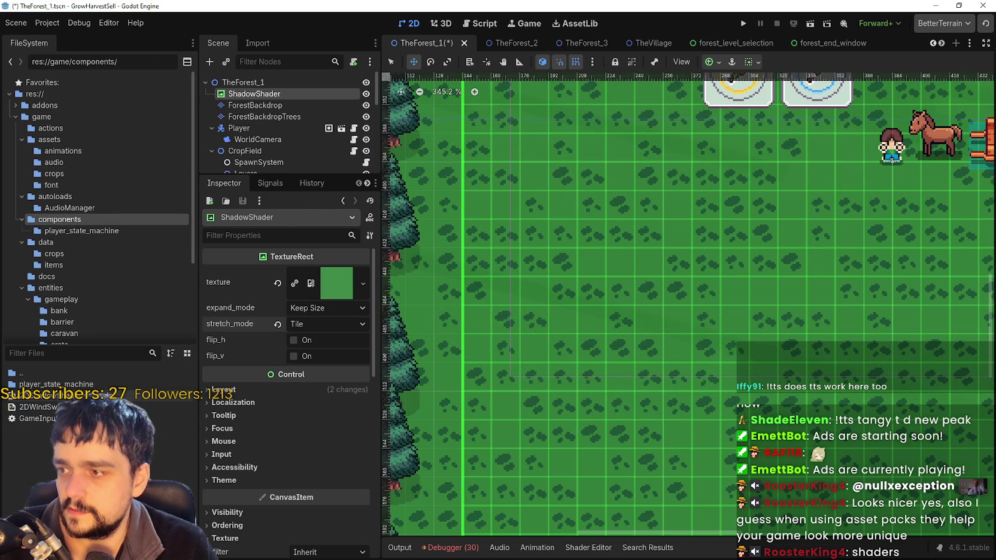
double_click(48, 395)
scroll(834, 496, "down", 1)
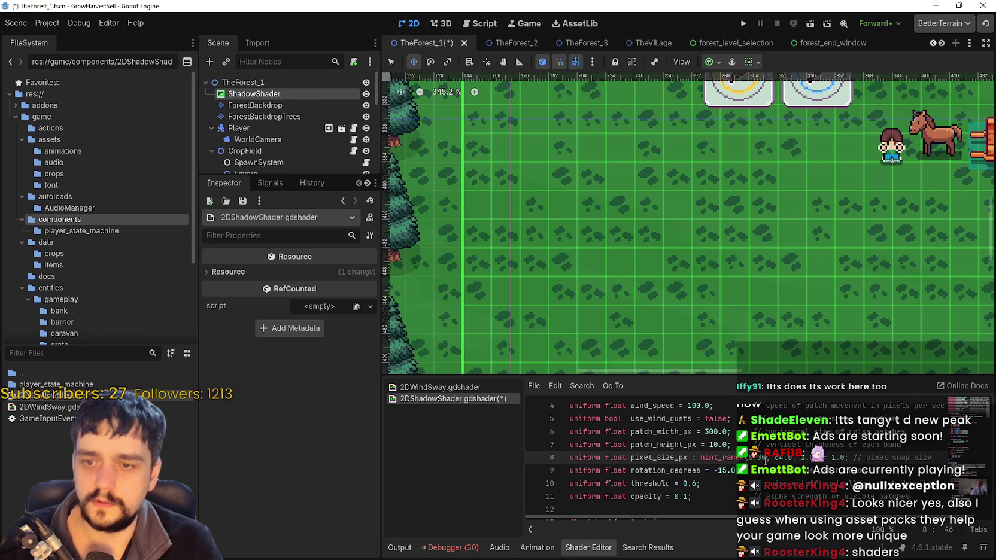
key("ctrl+s")
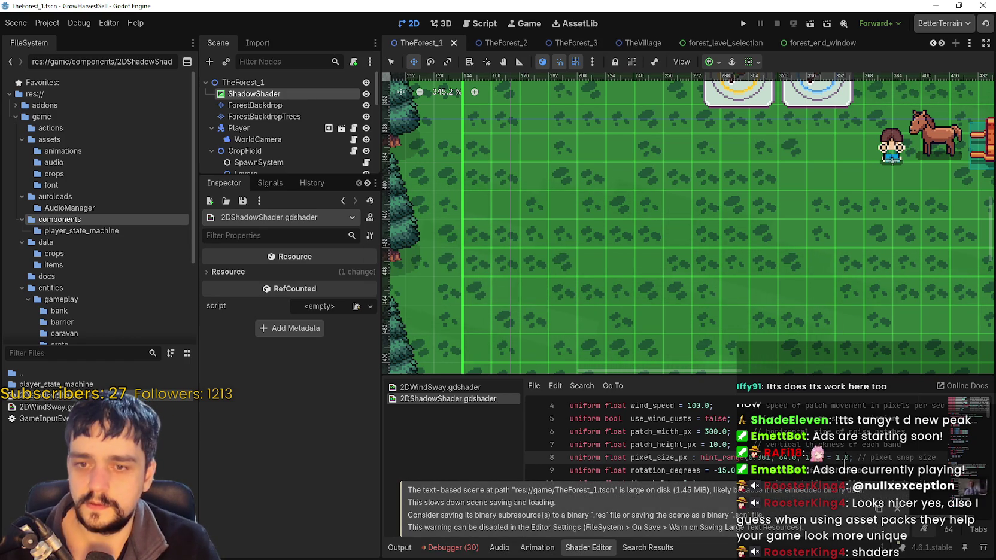
Select the ShadowShader node and expand its Material's shader parameters.
left_click(292, 96)
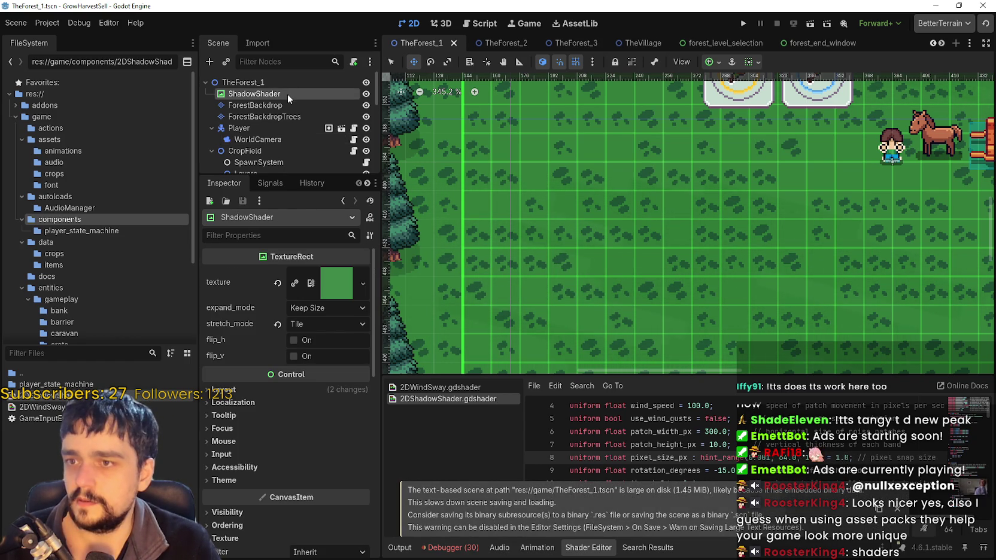
scroll(248, 354, "down", 5)
left_click(279, 399)
scroll(282, 400, "down", 5)
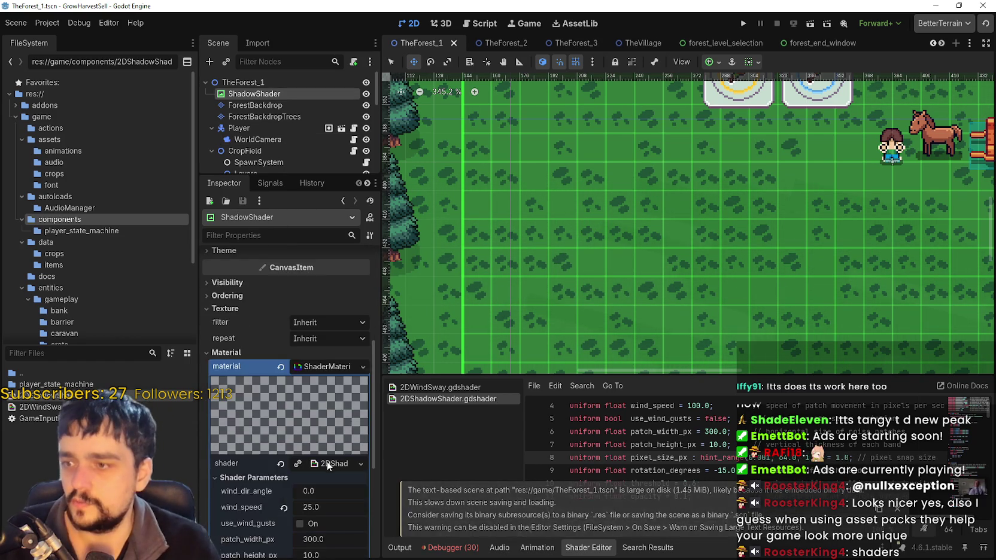
Lower pixel_size_px from 1 to 0. Then enter .2, which leaves it at 0.
left_click(299, 463)
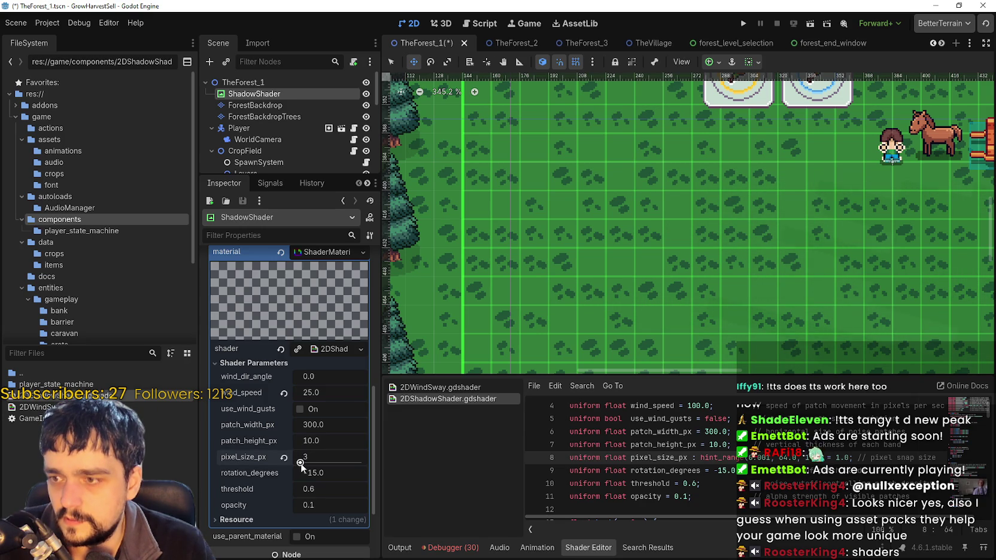
scroll(688, 340, "up", 4)
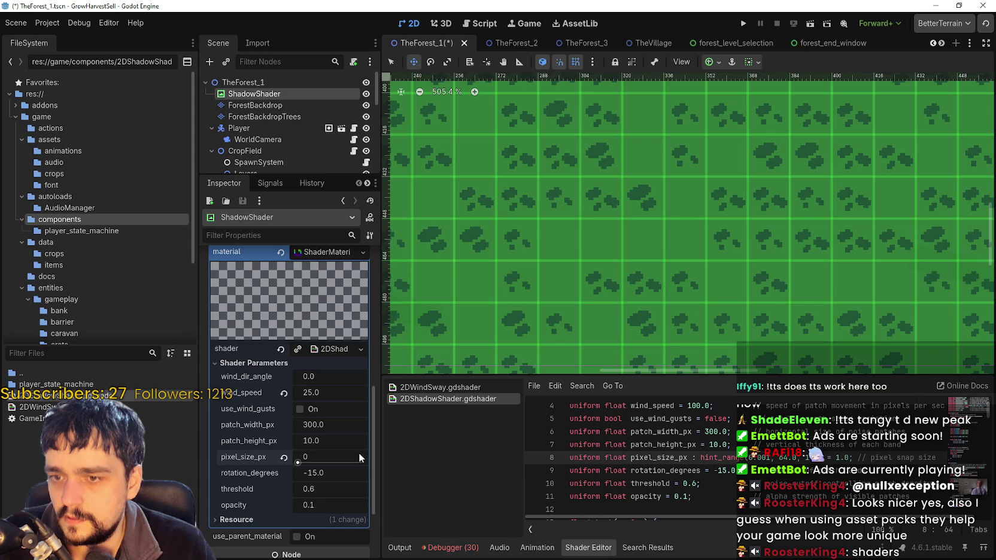
left_click_drag(728, 517, 742, 518)
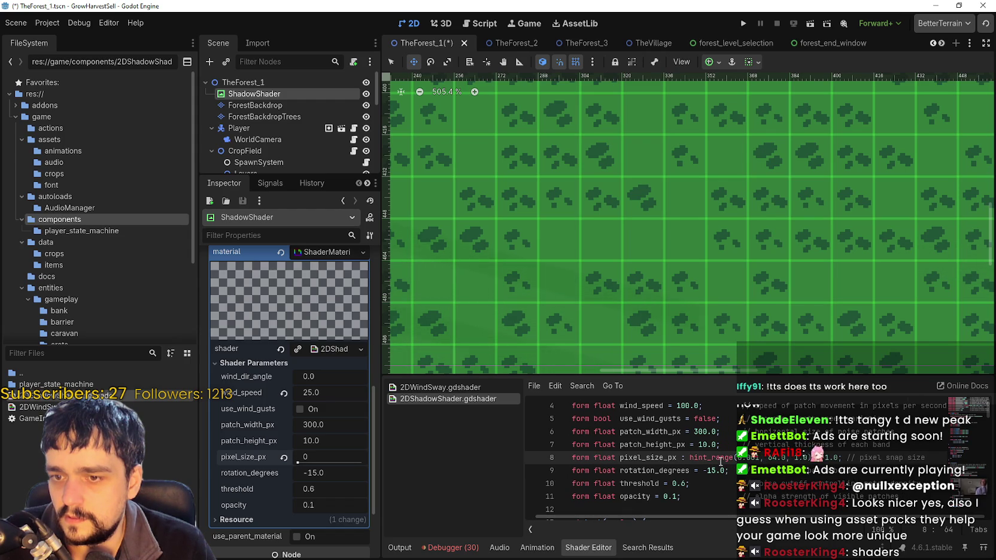
left_click(827, 457)
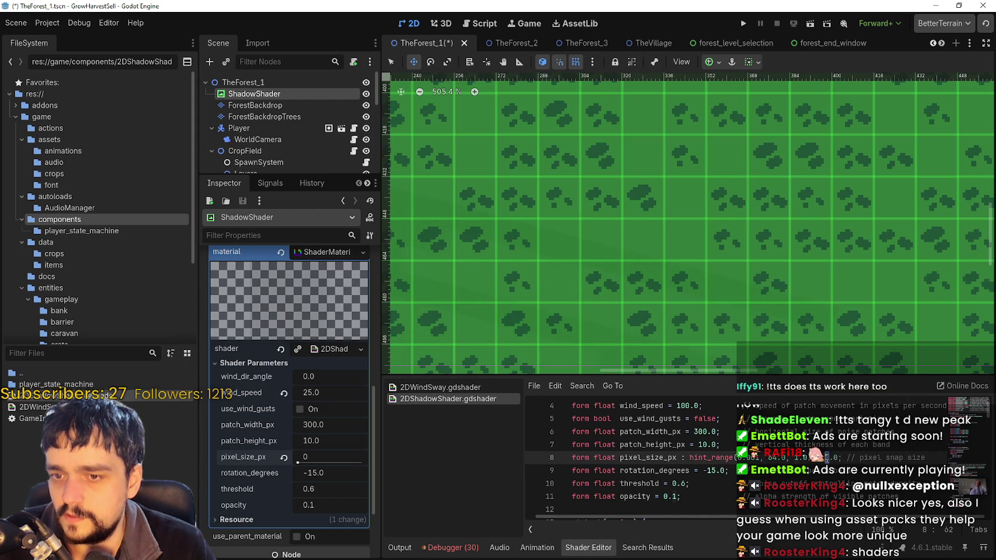
left_click(324, 457)
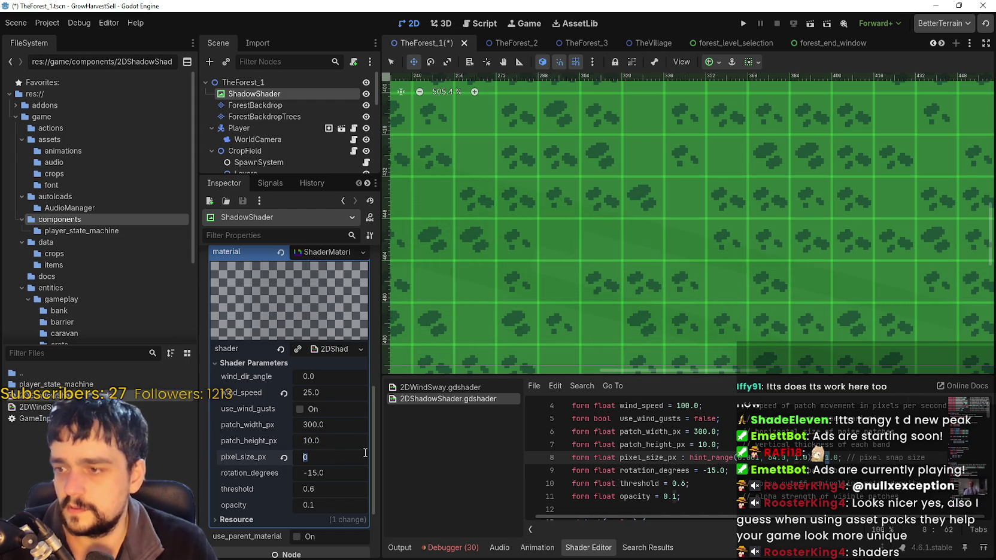
type(".2")
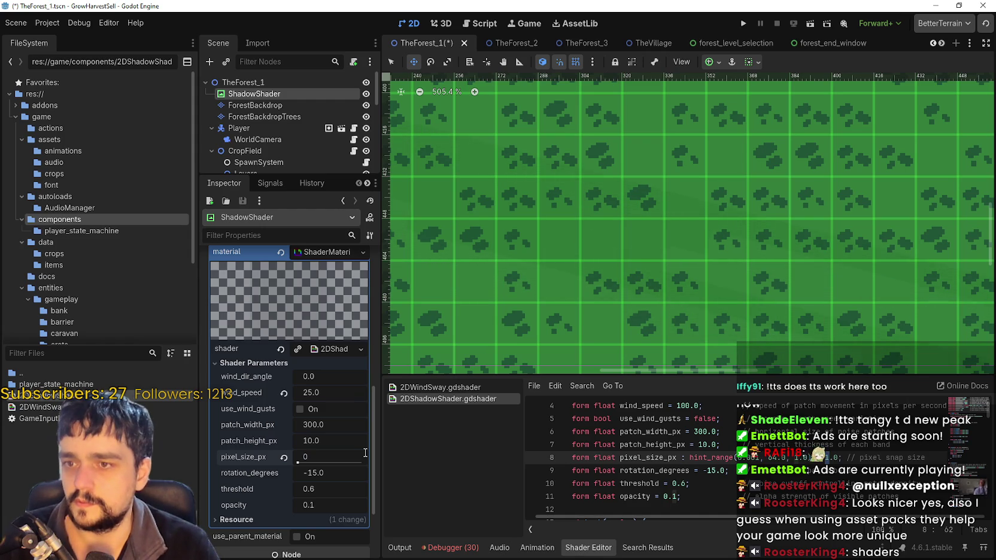
key("Return")
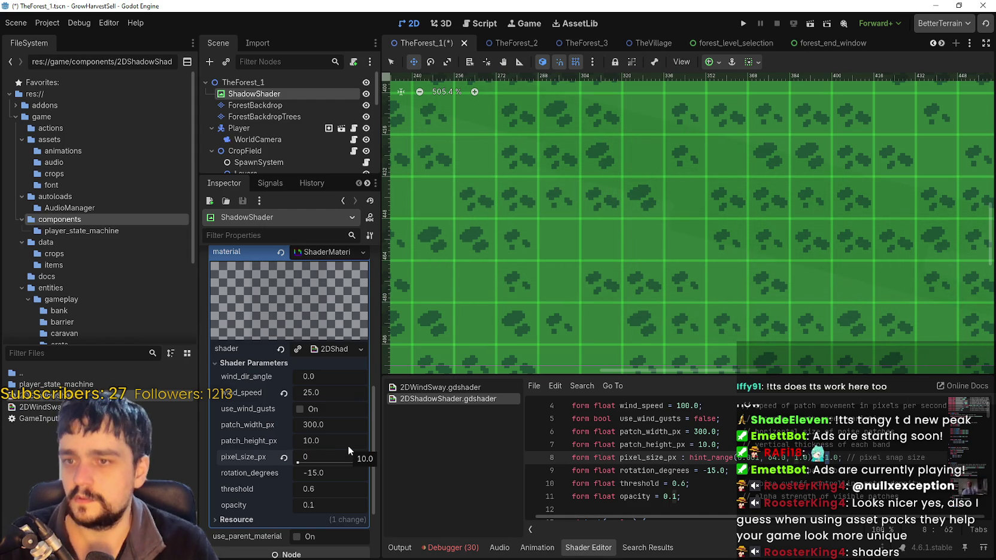
scroll(667, 239, "down", 3)
scroll(667, 245, "down", 1)
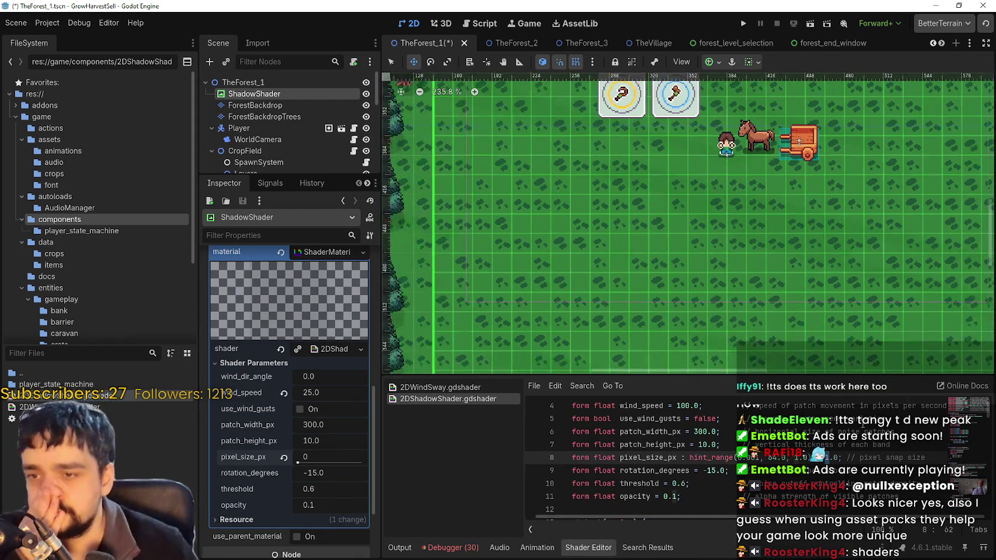
scroll(718, 263, "up", 5)
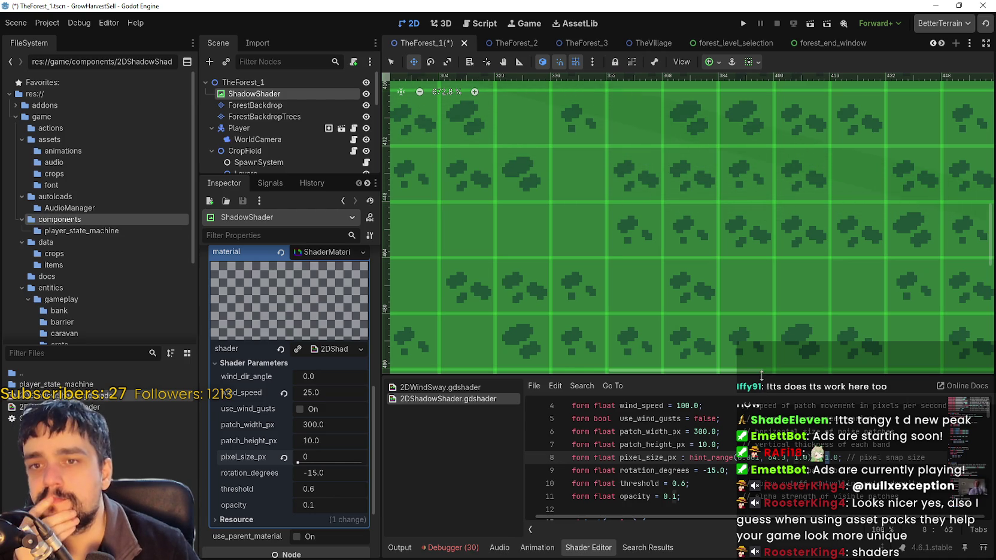
Make the Shader Editor taller and wider, then review the rotation_degrees and remaining uniform declarations.
mouse_move(764, 376)
left_mouse_down()
mouse_move(769, 182)
mouse_move(772, 256)
mouse_move(817, 372)
left_mouse_up()
left_click(776, 350)
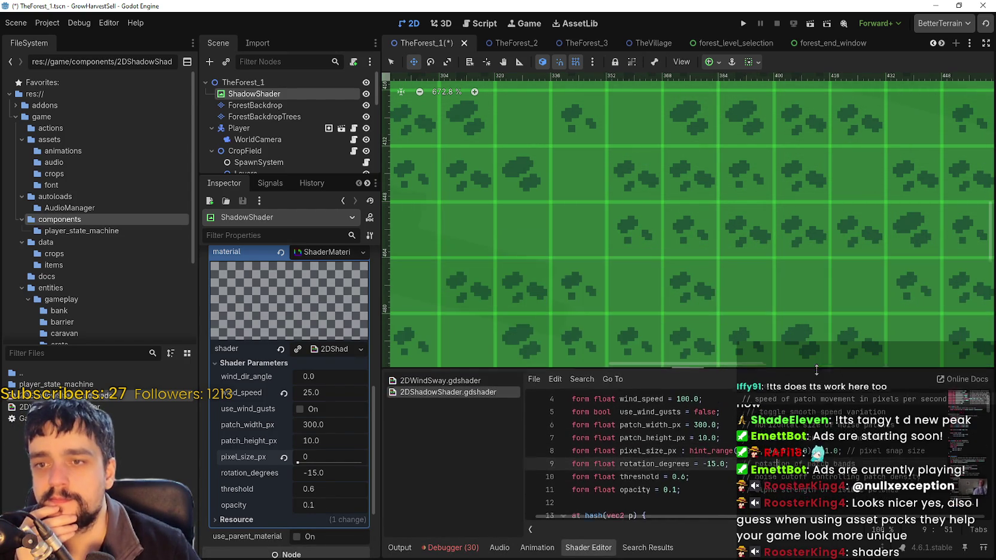
scroll(803, 458, "down", 3)
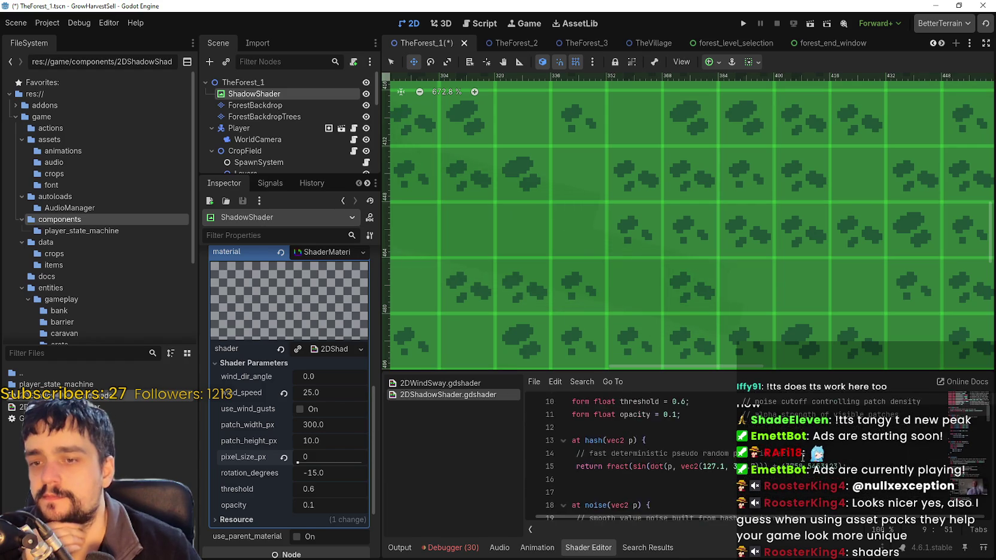
scroll(712, 513, "up", 3)
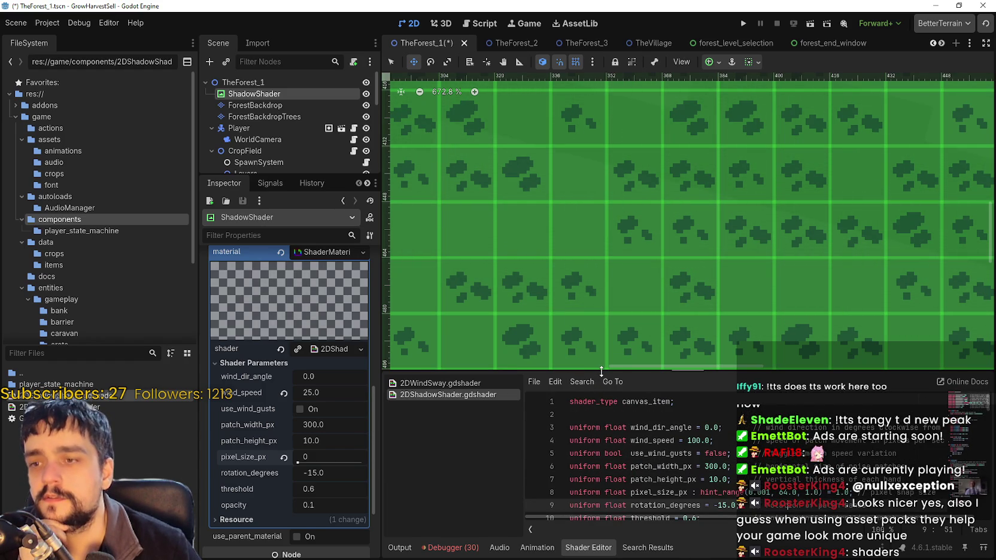
left_click_drag(601, 371, 569, 282)
left_click(676, 454)
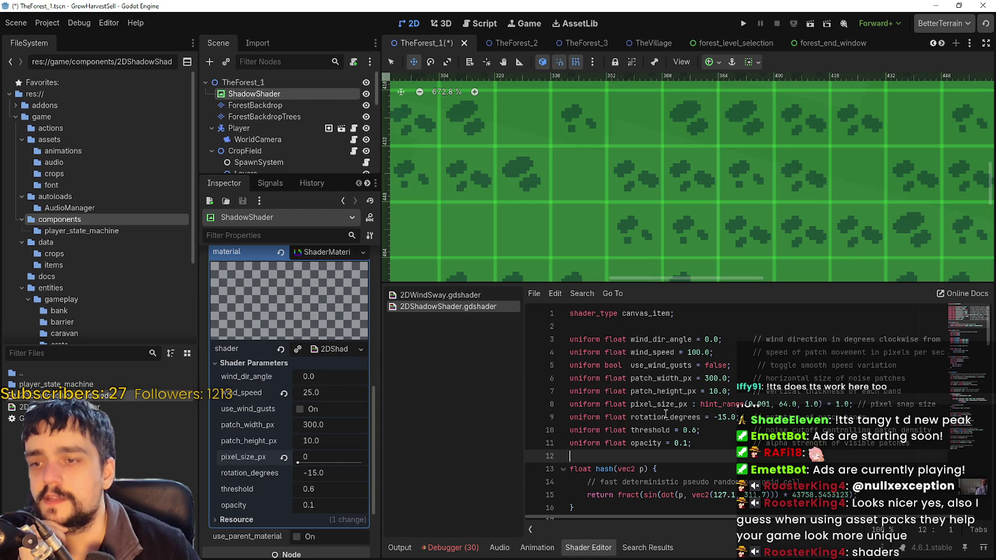
mouse_move(706, 438)
left_mouse_down()
mouse_move(670, 443)
mouse_move(586, 413)
left_mouse_up()
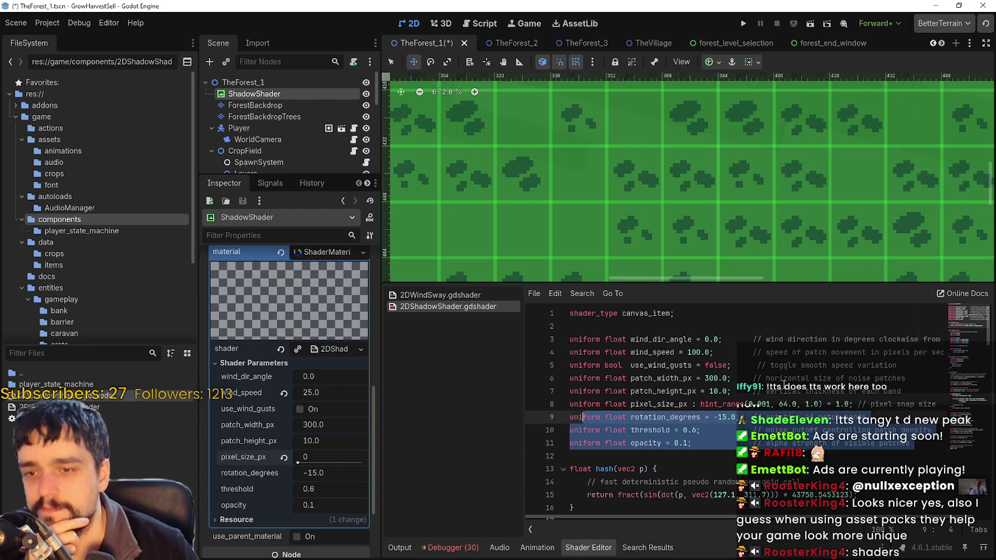
left_click(784, 378)
left_click_drag(525, 383, 448, 383)
scroll(557, 163, "down", 1)
scroll(557, 163, "down", 3)
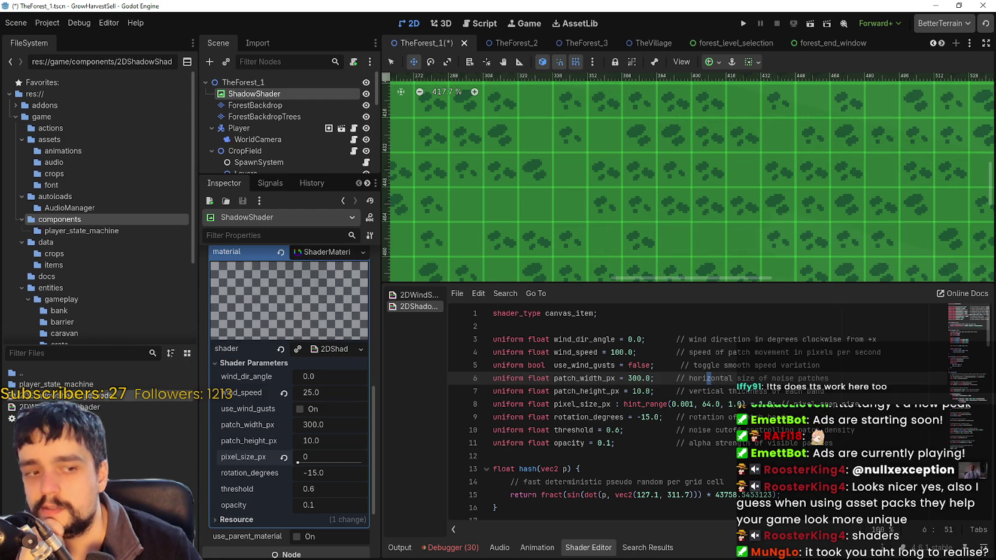
In Aseprite, switch between the grassShadow2 and grassShadow3png sprites and pan their canvases.
key("alt+Tab")
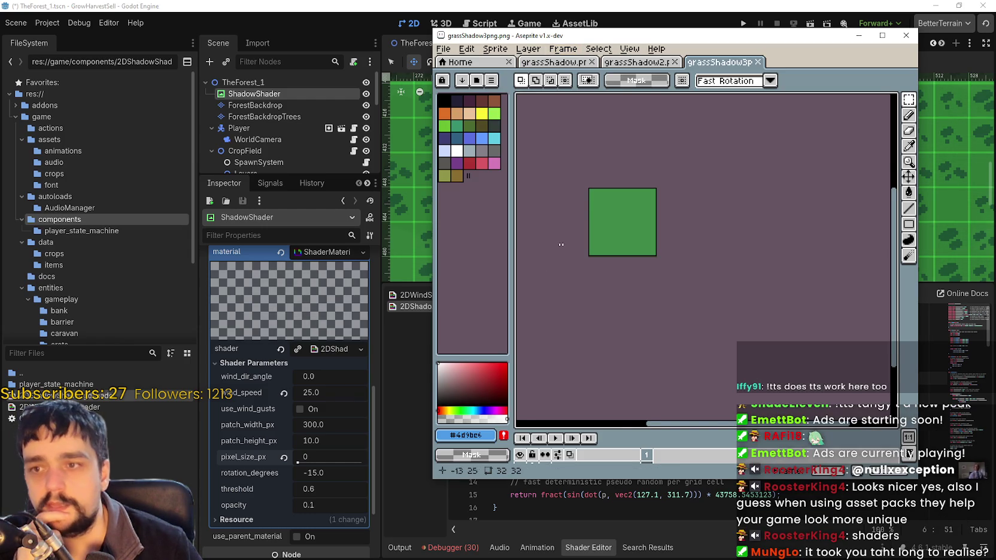
scroll(578, 194, "up", 3)
left_click(636, 62)
scroll(704, 251, "up", 2)
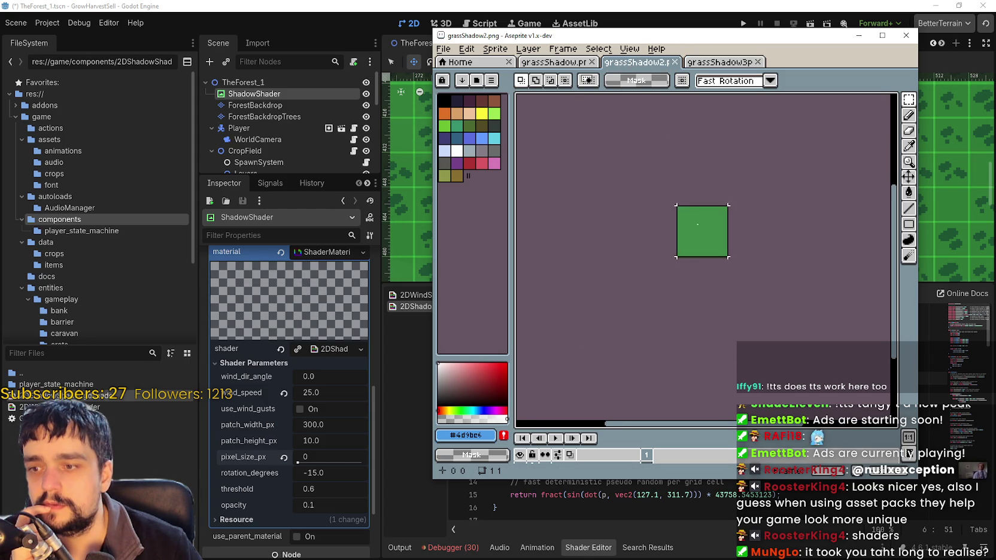
left_click(645, 63)
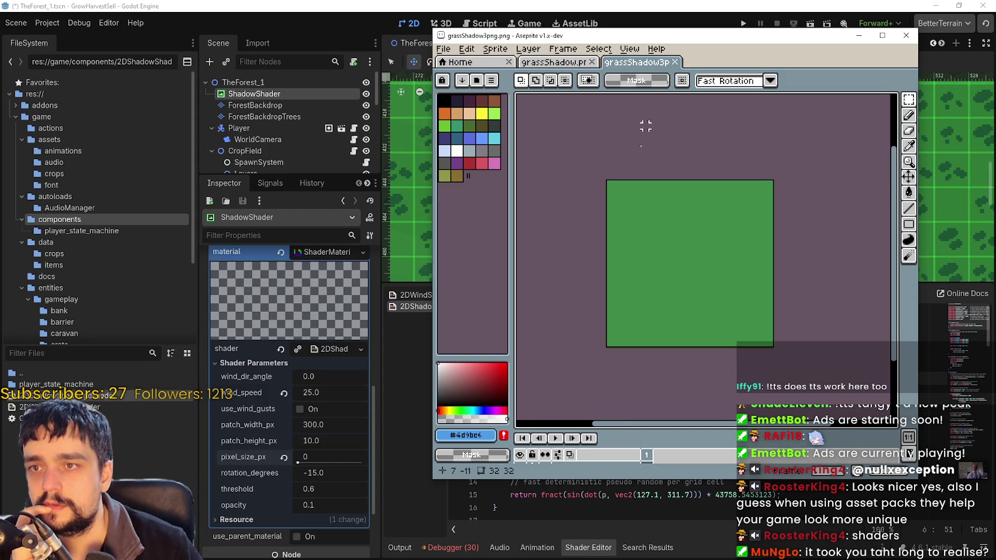
scroll(666, 273, "up", 1)
mouse_move(642, 224)
left_mouse_down()
mouse_move(691, 225)
mouse_move(665, 217)
left_mouse_up()
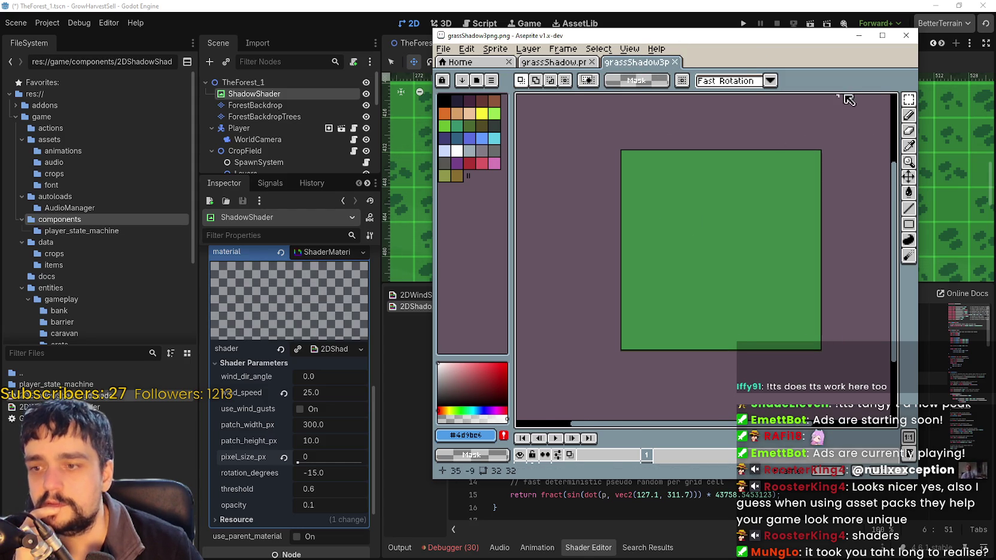
left_click_drag(724, 171, 755, 176)
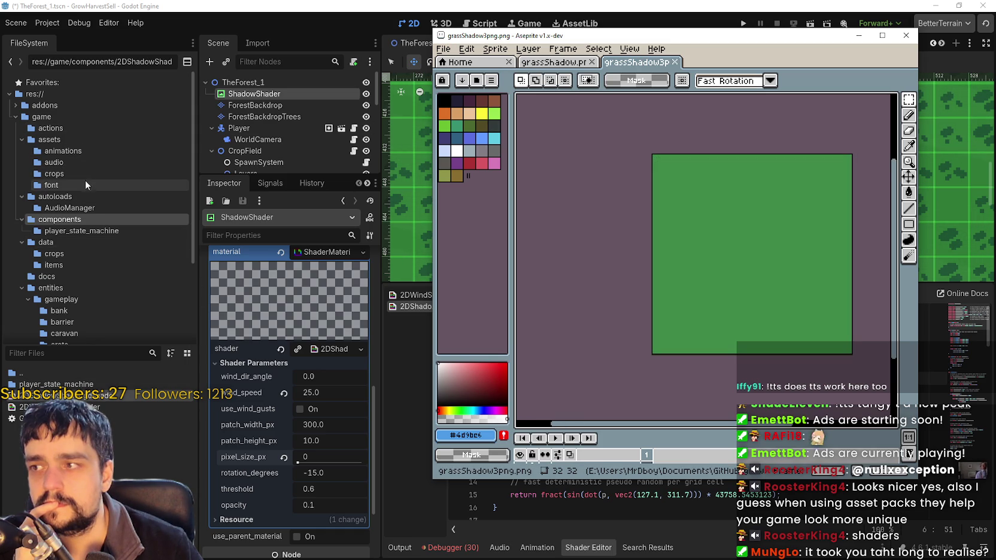
Open grassShadow2.png from Godot's assets folder in the external editor, close Aseprite, and select another grass shadow file.
left_click(76, 139)
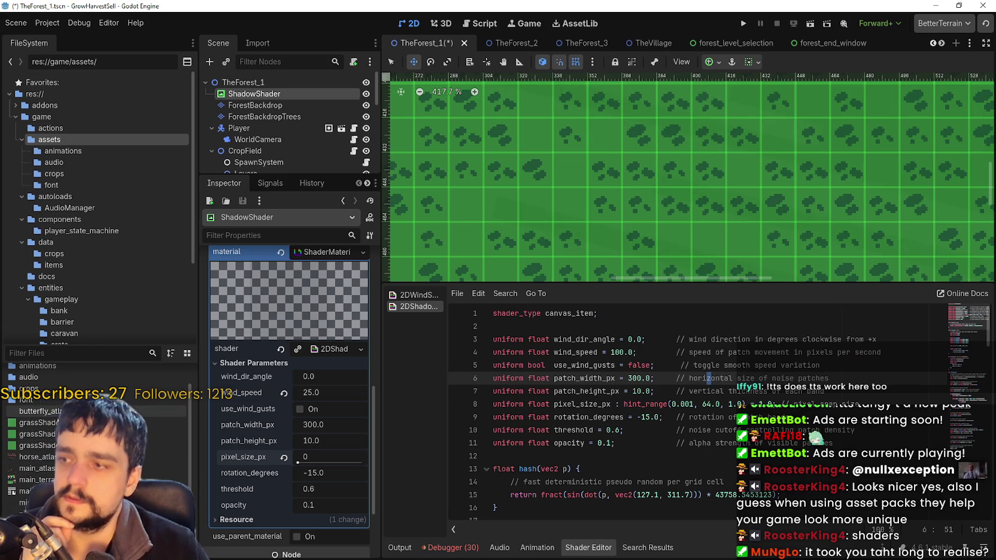
right_click(58, 423)
left_click(84, 347)
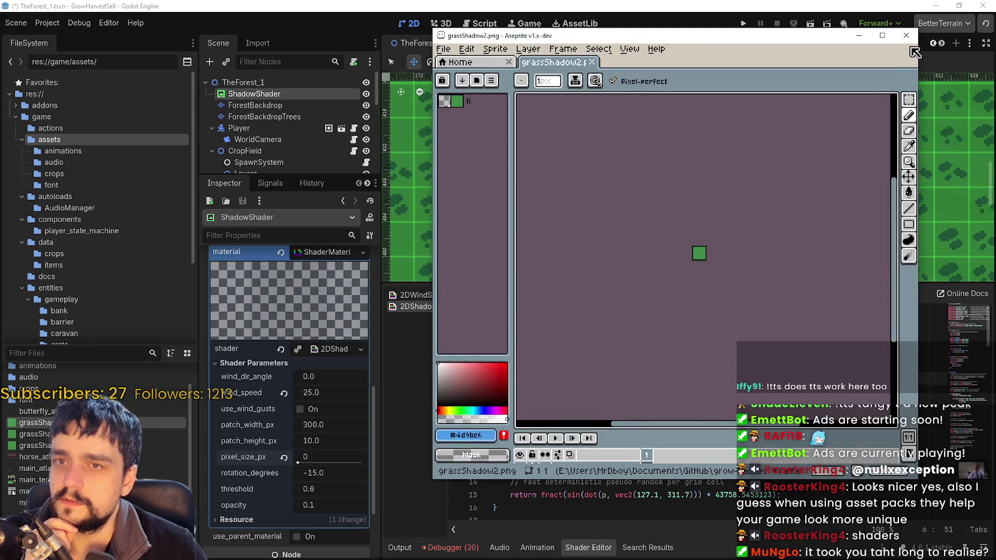
key("alt+F4")
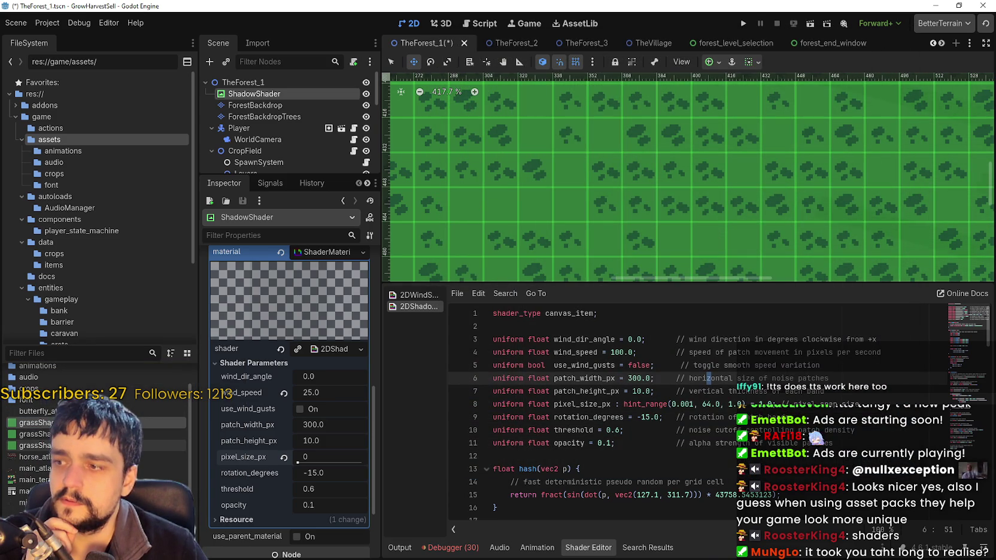
left_click(36, 445)
Assign the selected grass shadow image as the TextureRect's texture and inspect the texture resource.
mouse_move(36, 445)
left_mouse_down()
mouse_move(179, 389)
mouse_move(334, 285)
mouse_move(345, 307)
mouse_move(334, 292)
left_mouse_up()
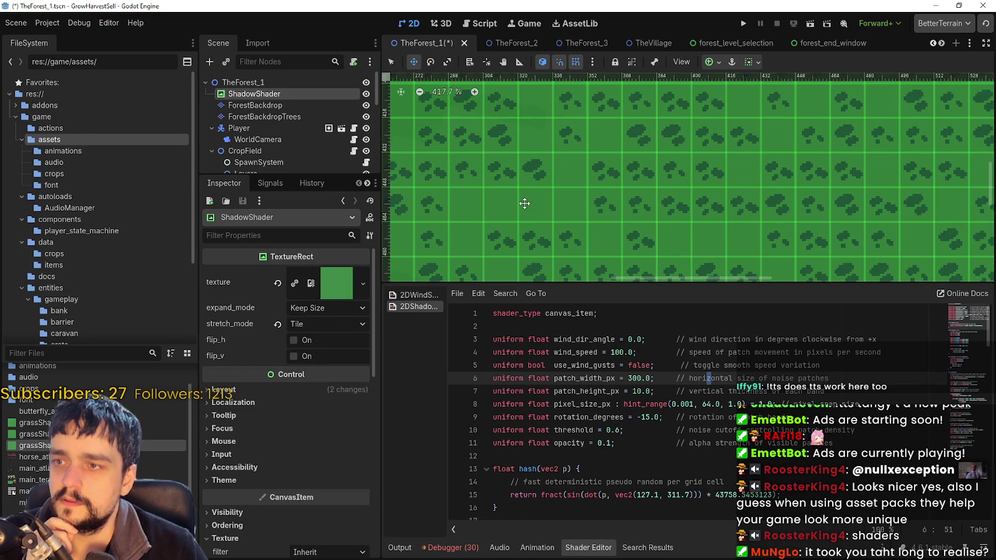
scroll(524, 204, "down", 1)
left_click(340, 290)
left_click(340, 288)
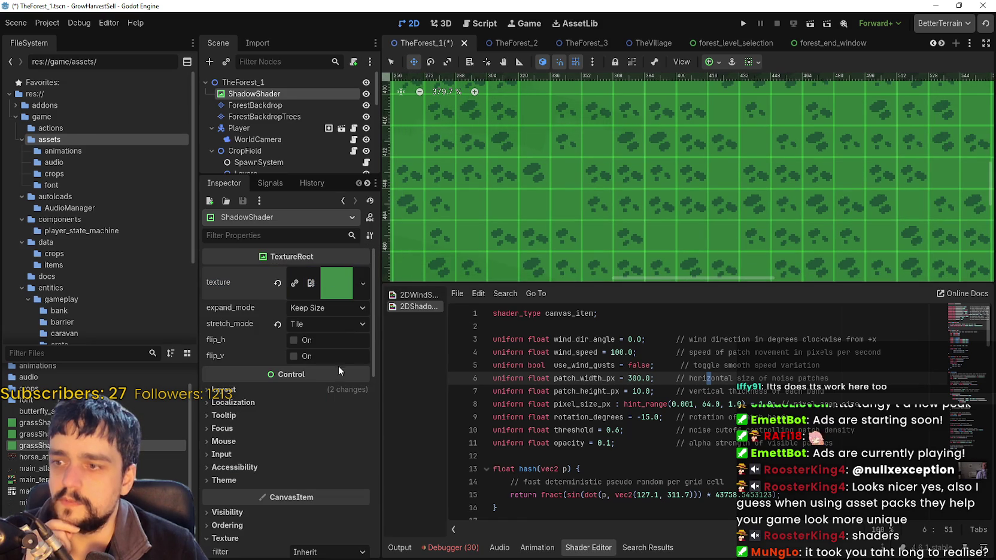
scroll(287, 422, "down", 6)
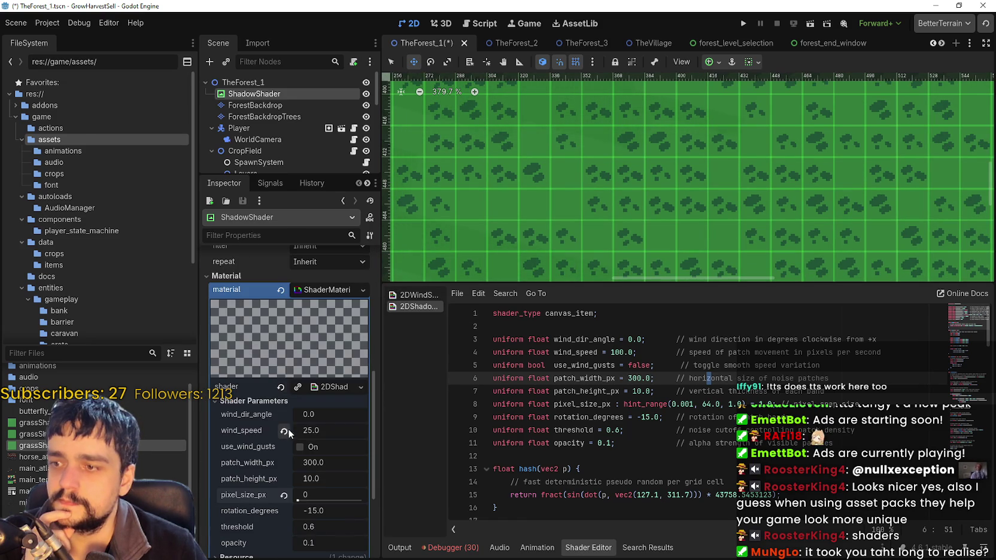
Check pixel_size_px's hint_range declaration on line 8 of the shader code.
left_click(312, 494)
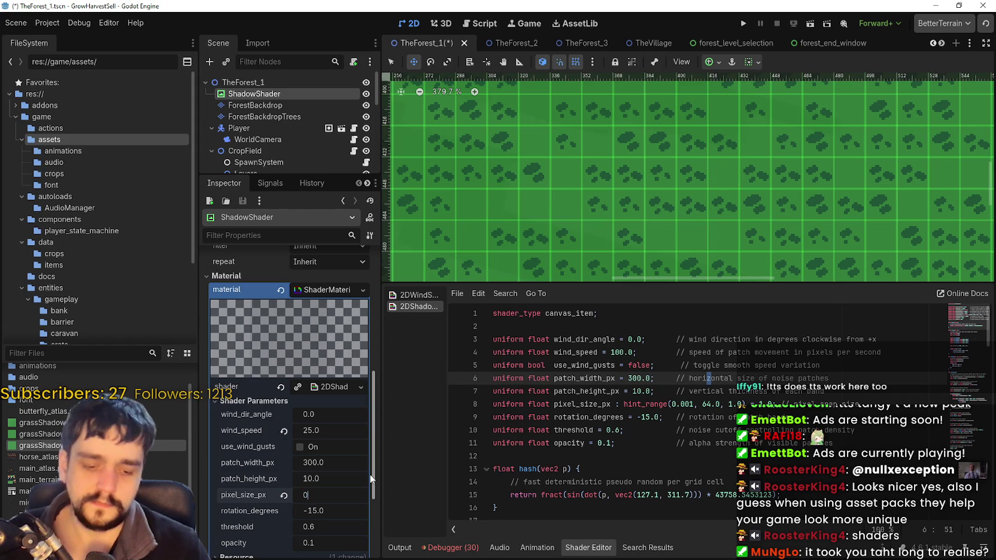
scroll(631, 181, "down", 1)
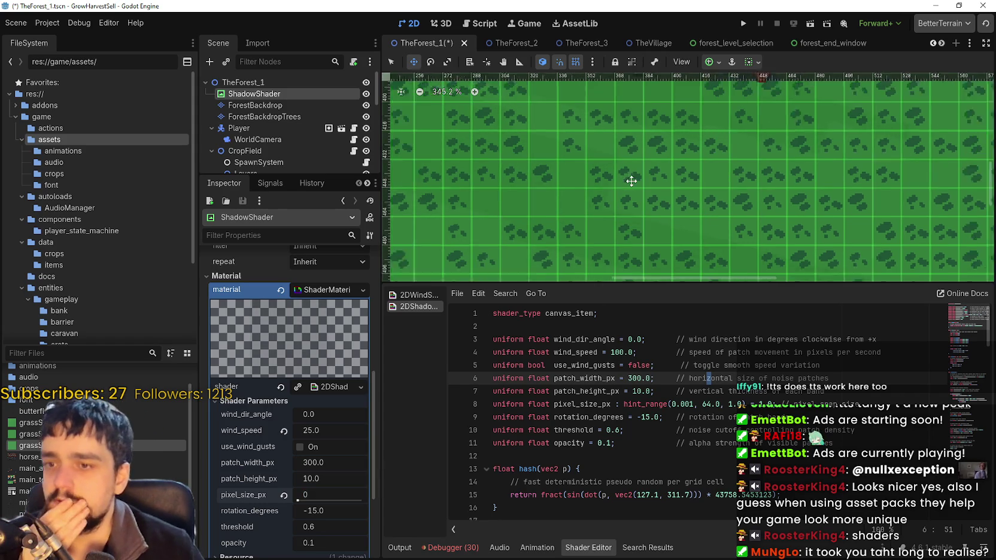
scroll(630, 181, "down", 2)
left_click(696, 407)
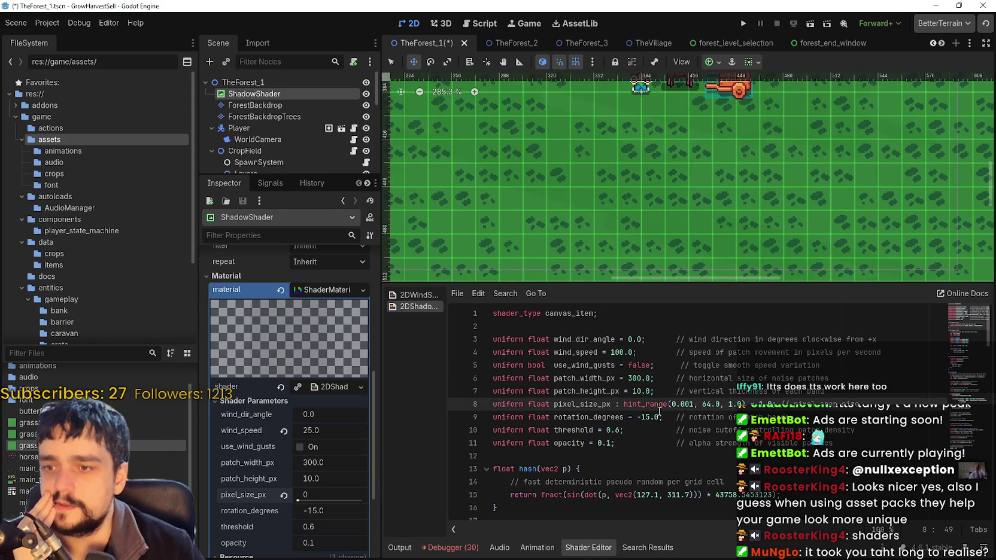
right_click(659, 408)
left_click(634, 453)
double_click(643, 404)
right_click(631, 405)
left_click(652, 442)
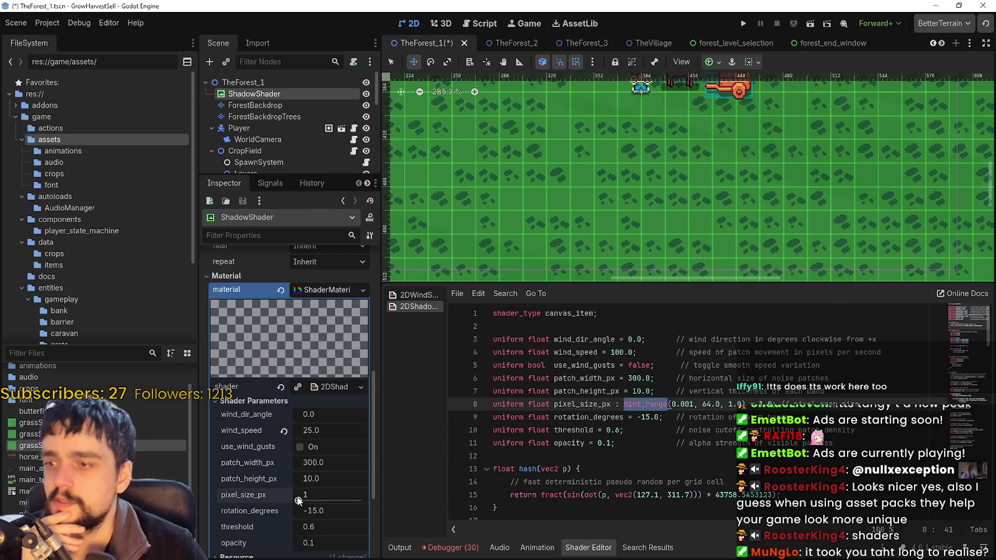
Set the pixel_size_px shader parameter to 1 in the Inspector.
mouse_move(314, 501)
left_mouse_down()
mouse_move(375, 496)
mouse_move(302, 501)
left_mouse_up()
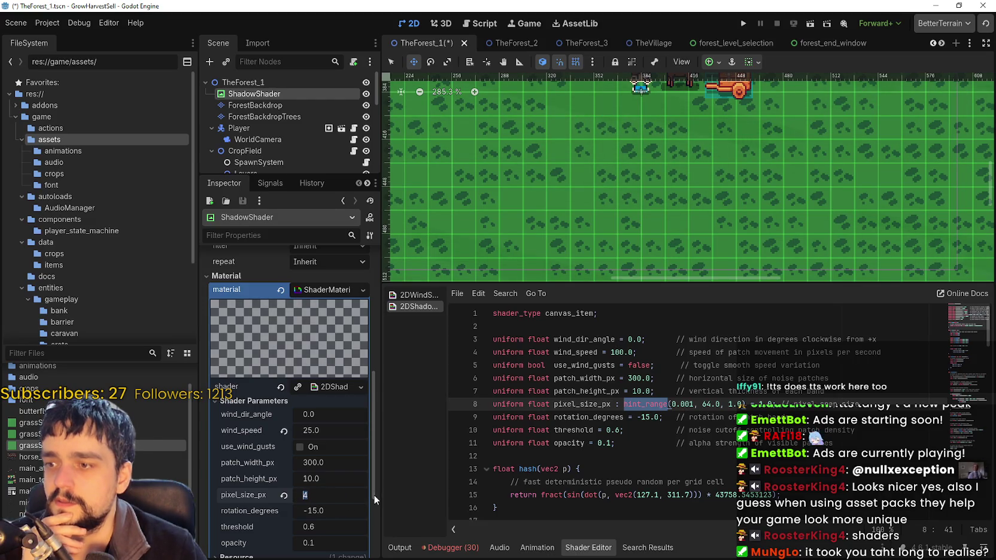
type("1")
scroll(578, 170, "up", 1)
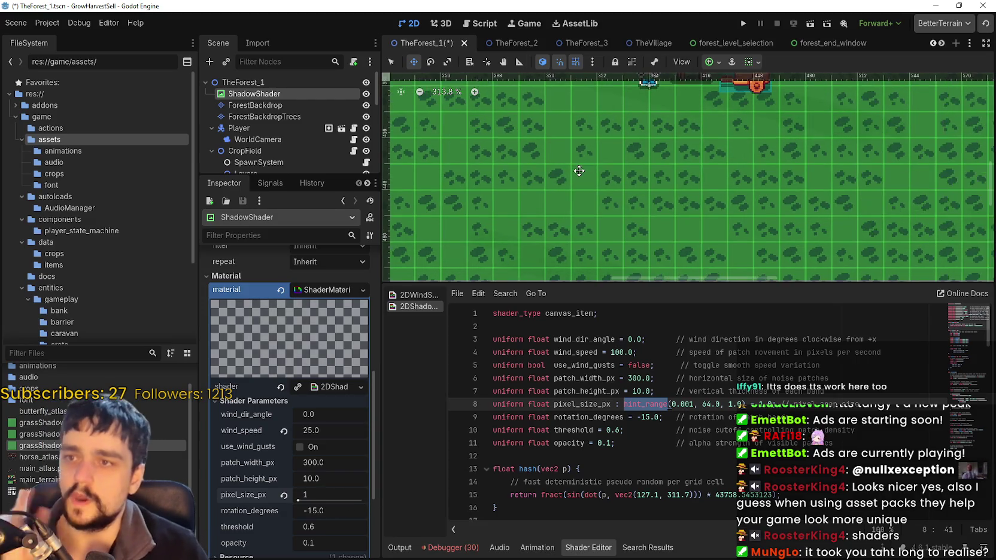
scroll(579, 170, "down", 4)
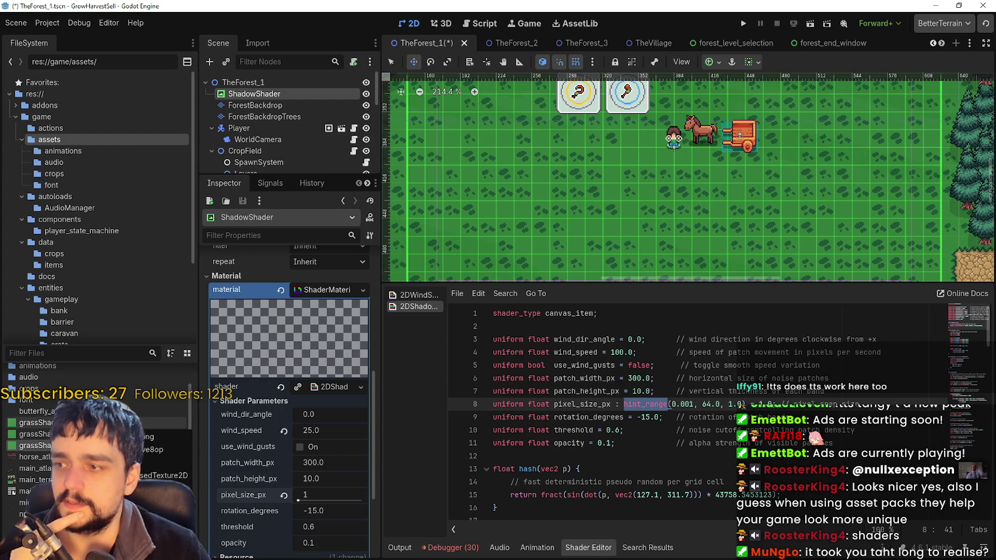
scroll(330, 300, "up", 8)
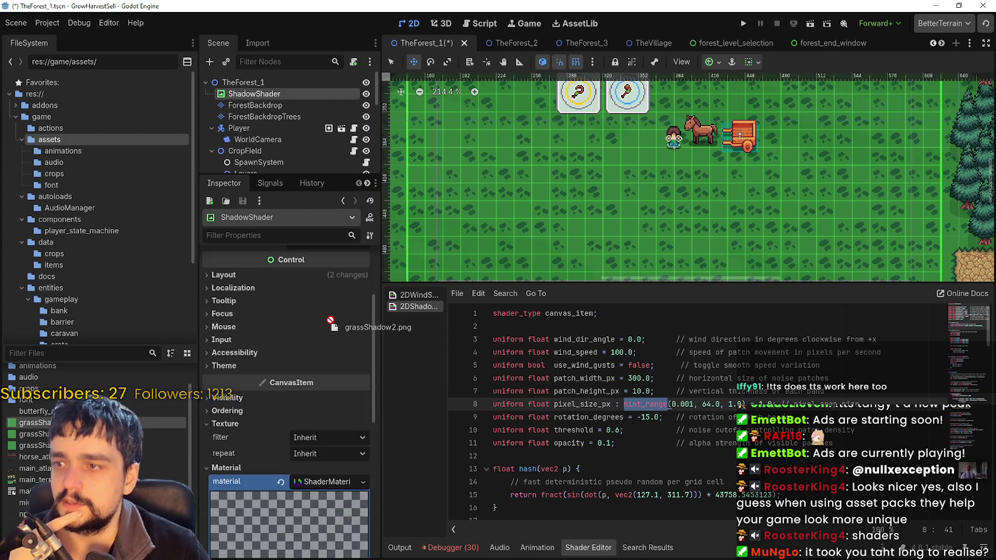
Revert the grass texture's stretch mode from Tile back to Scale.
left_click(278, 323)
scroll(602, 200, "down", 7)
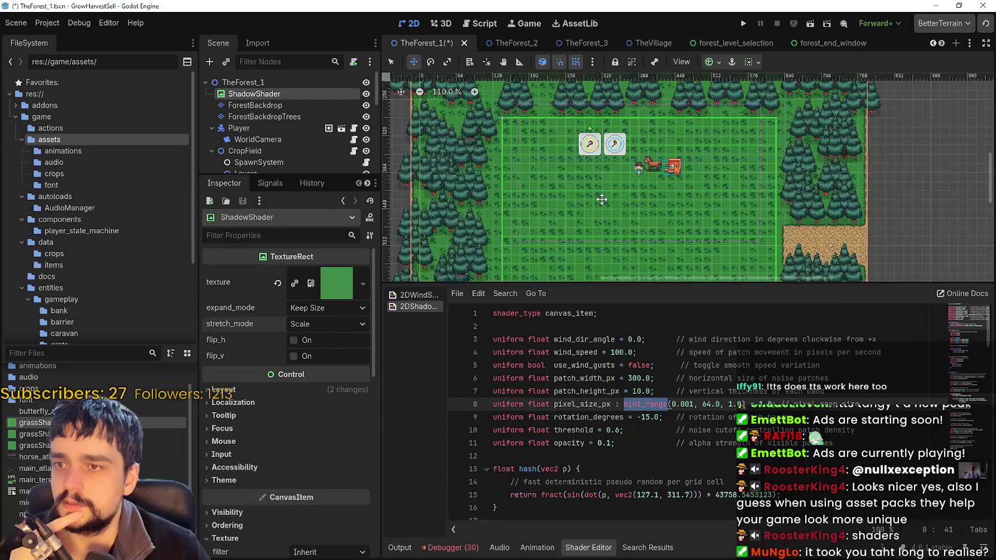
scroll(601, 199, "down", 6)
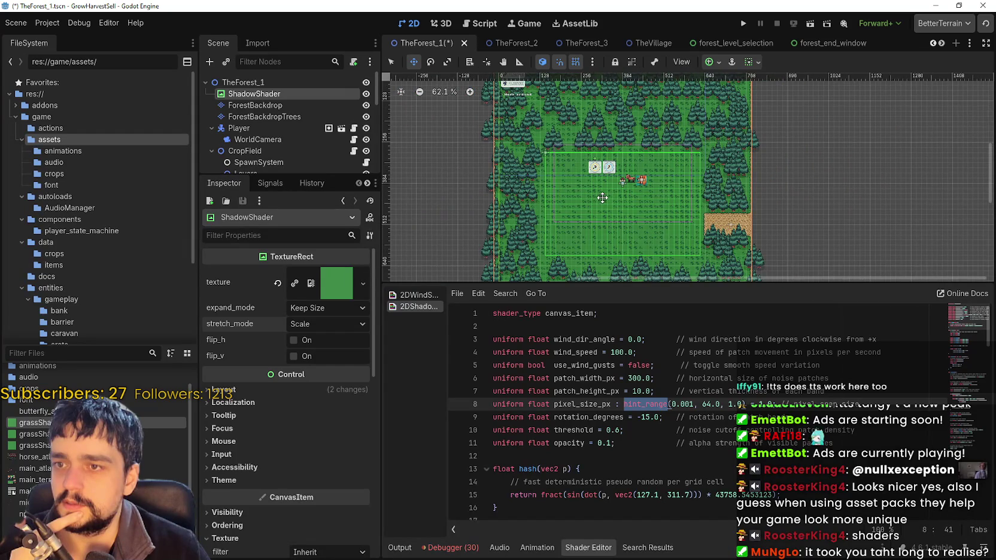
scroll(682, 207, "up", 15)
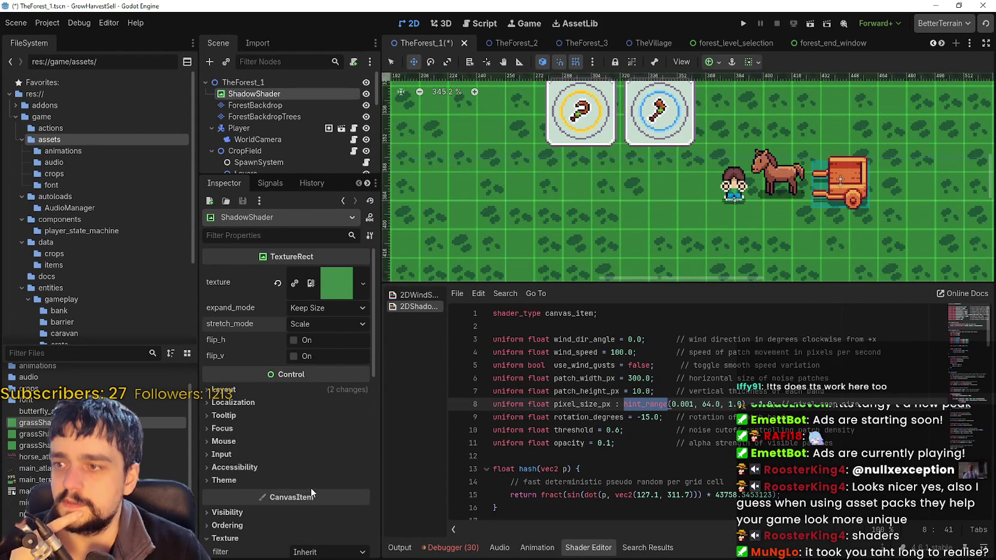
scroll(302, 532, "down", 4)
scroll(305, 509, "up", 4)
scroll(322, 431, "down", 9)
scroll(319, 448, "down", 4)
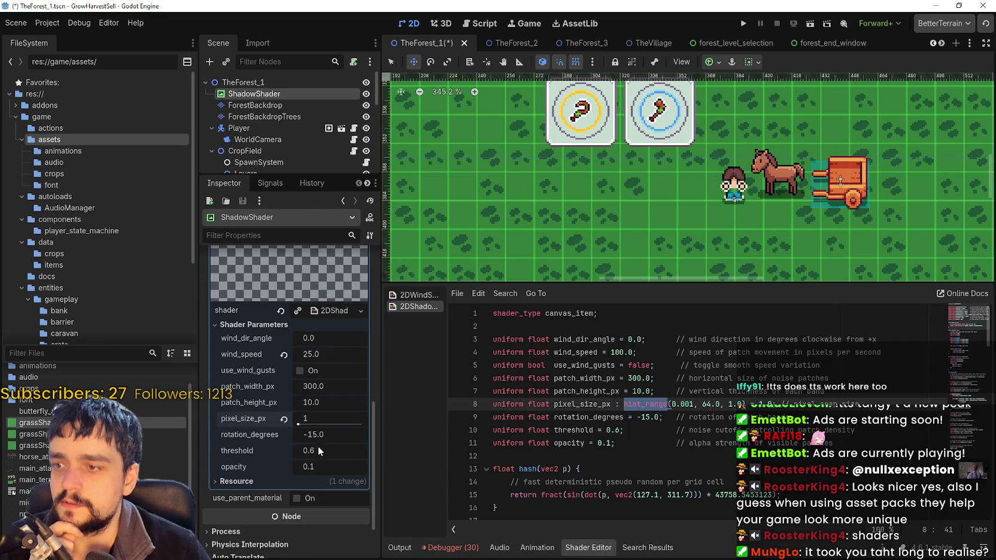
Push pixel_size_px toward its maximum, restore rotation_degrees to -15.0, then bring pixel_size_px back to 1.
mouse_move(299, 425)
left_mouse_down()
mouse_move(373, 423)
mouse_move(344, 428)
left_mouse_up()
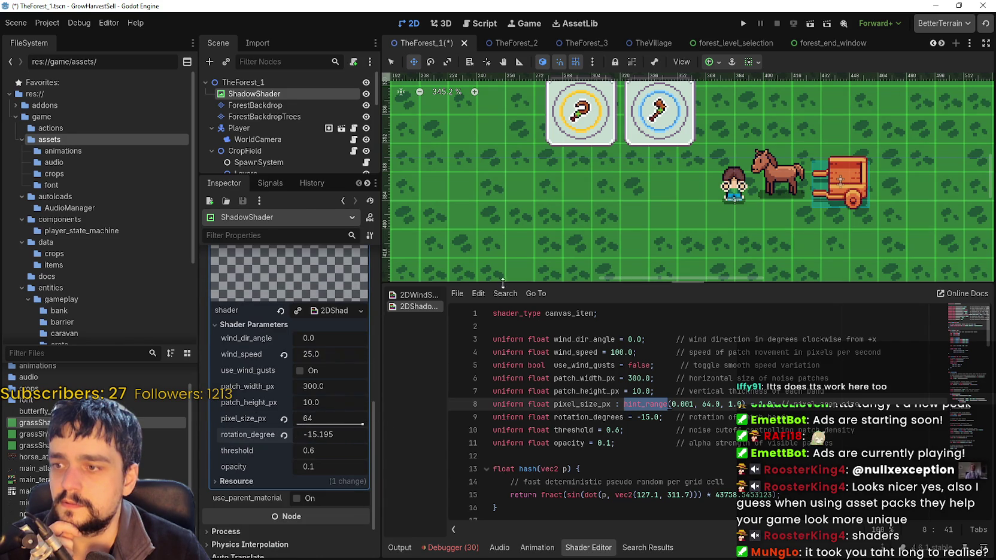
left_click(283, 435)
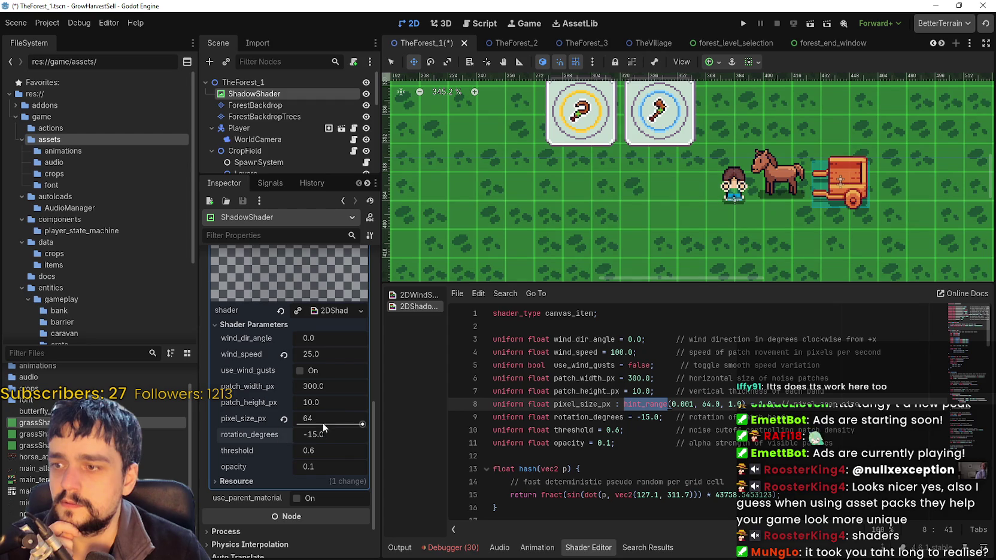
left_click_drag(328, 423, 298, 424)
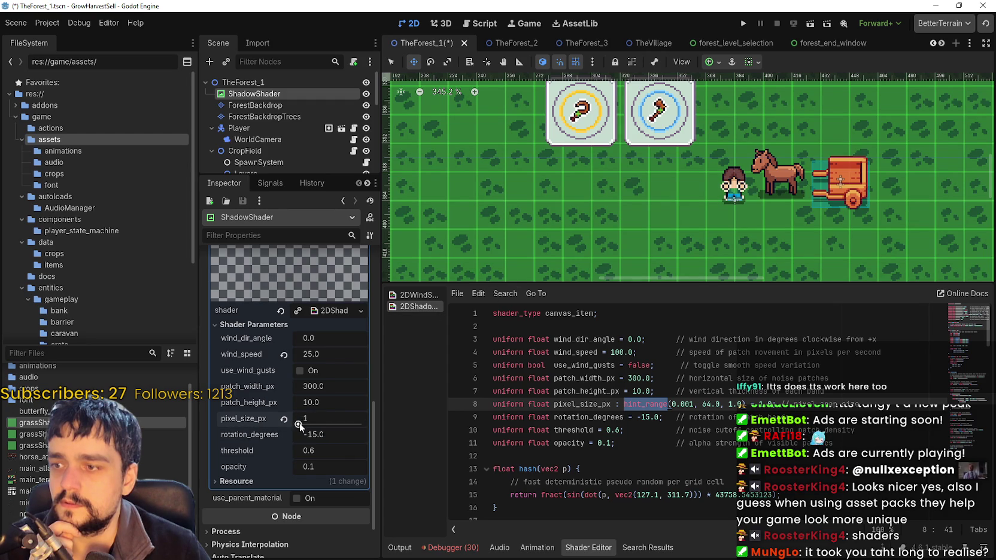
scroll(321, 388, "up", 5)
scroll(318, 384, "up", 5)
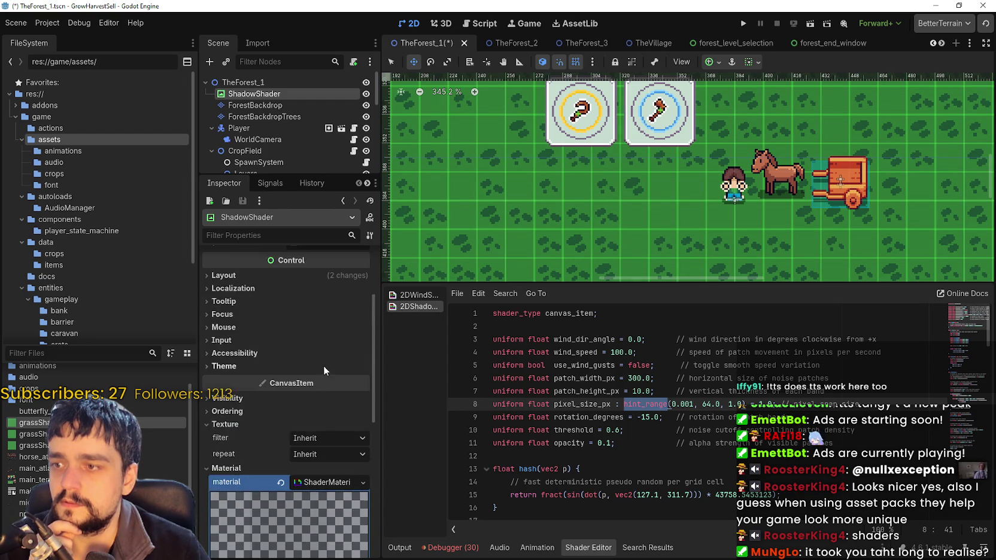
left_click(322, 309)
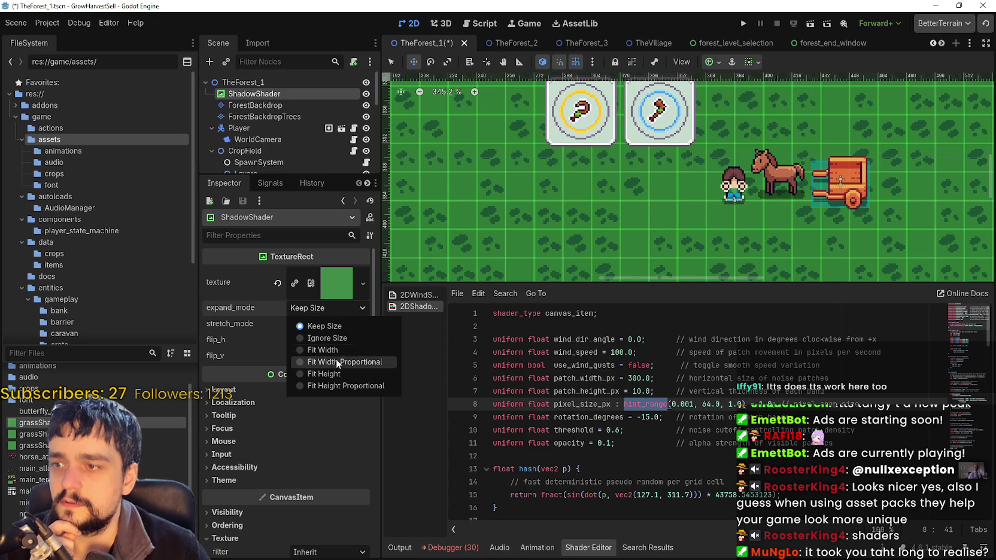
Try expand modes Fit Width, Ignore Size, Fit Width Proportional, Fit Height, then restore Keep Size.
left_click(339, 348)
left_click(335, 309)
left_click(328, 338)
left_click(326, 309)
left_click(327, 363)
left_click(326, 310)
left_click(323, 375)
left_click(320, 308)
left_click(321, 325)
Try stretch modes Keep, Keep Centered, Keep Aspect, Keep Aspect Centered and Keep Aspect Covered.
left_click(321, 324)
left_click(318, 311)
left_click(316, 323)
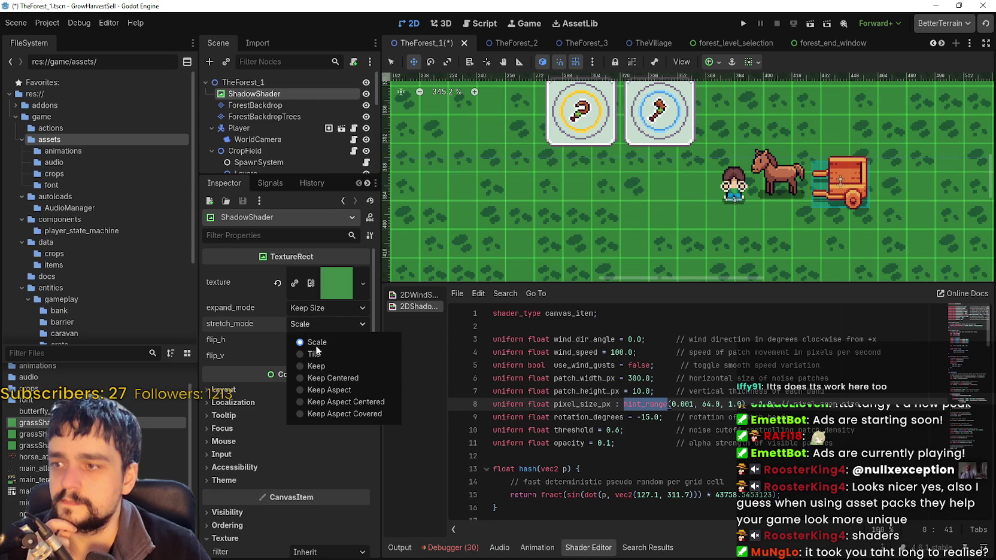
left_click(322, 365)
left_click(325, 323)
left_click(327, 377)
left_click(324, 323)
left_click(326, 390)
left_click(327, 325)
left_click(332, 402)
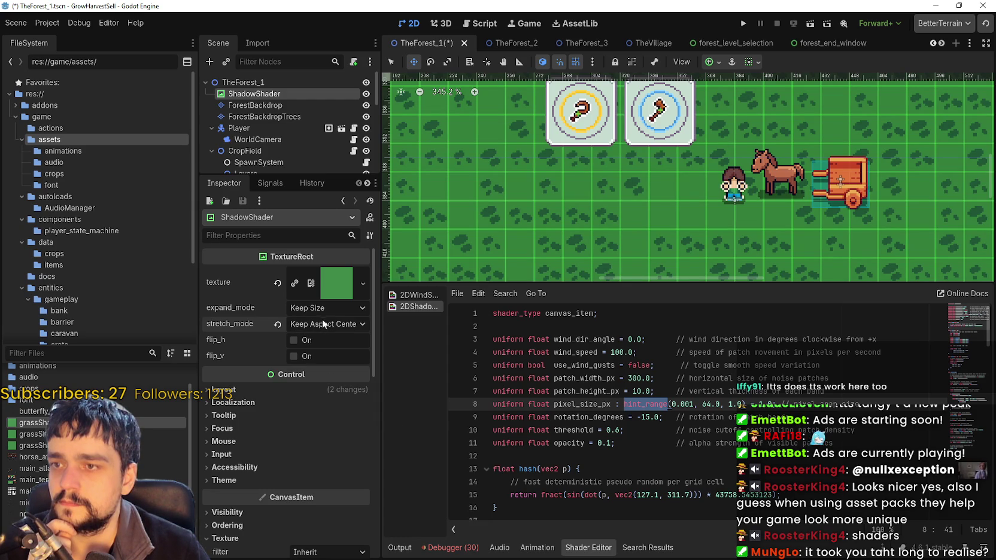
left_click(327, 324)
left_click(331, 414)
Set stretch mode back to Tile and inspect the grassShadow2.png texture resource.
left_click(299, 325)
left_click(322, 357)
scroll(681, 205, "down", 2)
scroll(681, 206, "up", 4)
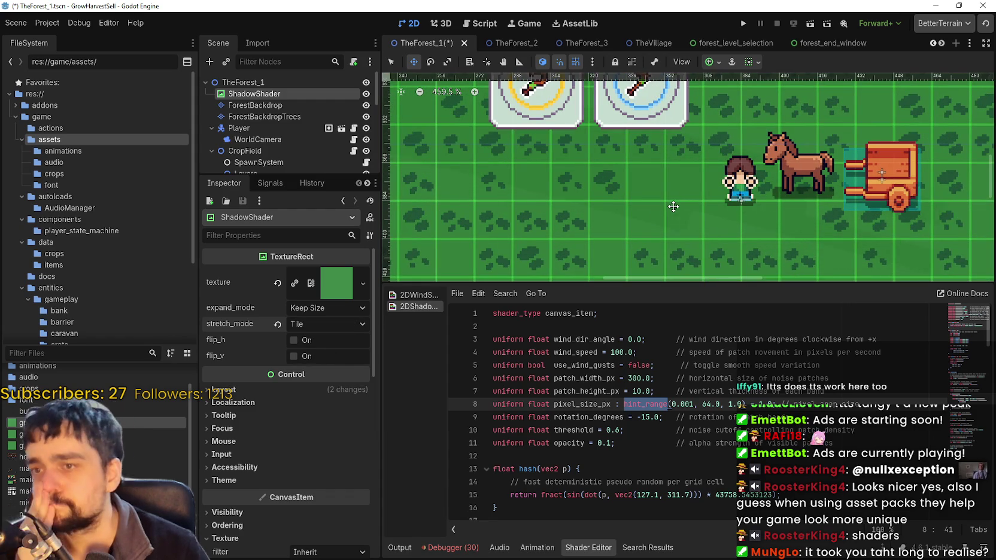
left_click(328, 282)
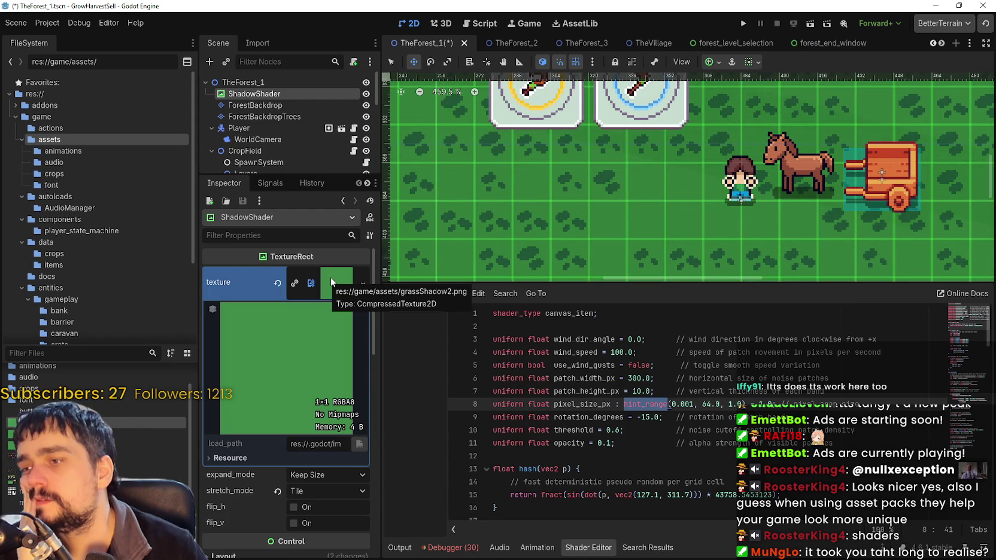
Drag the ShadowShader grass rectangle 48 px to the right with the Move tool.
scroll(595, 166, "down", 5)
scroll(595, 165, "down", 2)
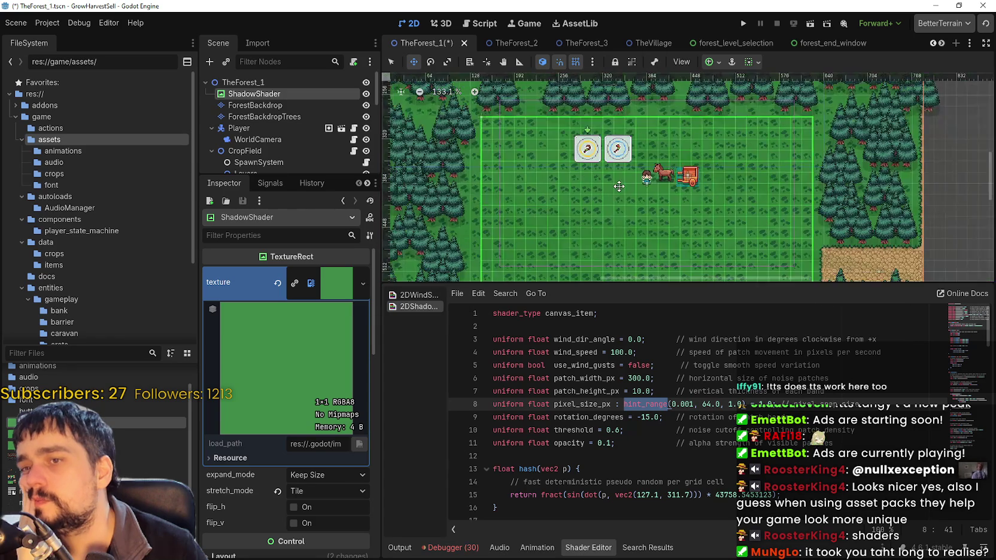
scroll(616, 186, "right", 5)
scroll(633, 207, "up", 1)
scroll(598, 197, "up", 4)
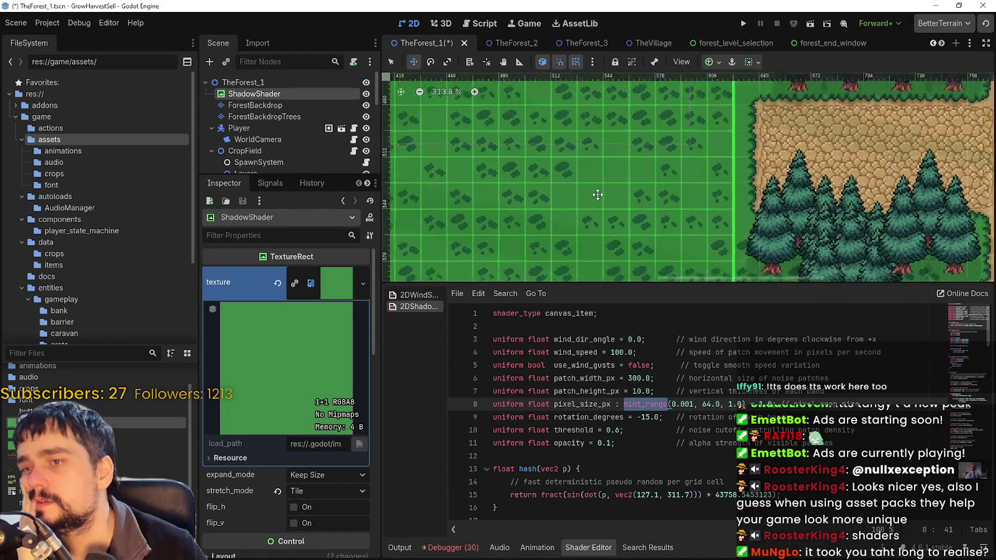
scroll(542, 199, "down", 3)
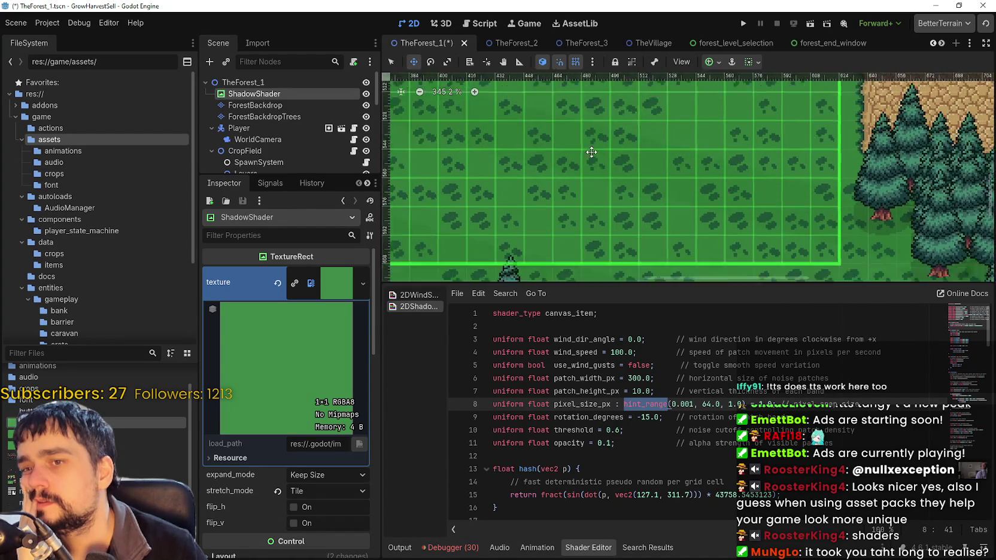
scroll(537, 144, "right", 3)
scroll(520, 210, "left", 10)
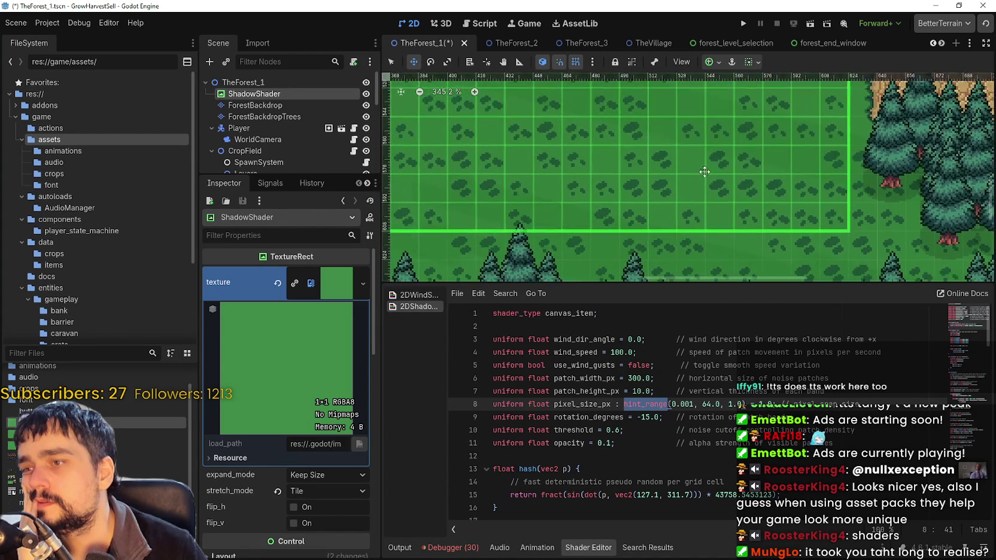
scroll(520, 210, "up", 1)
scroll(520, 211, "down", 10)
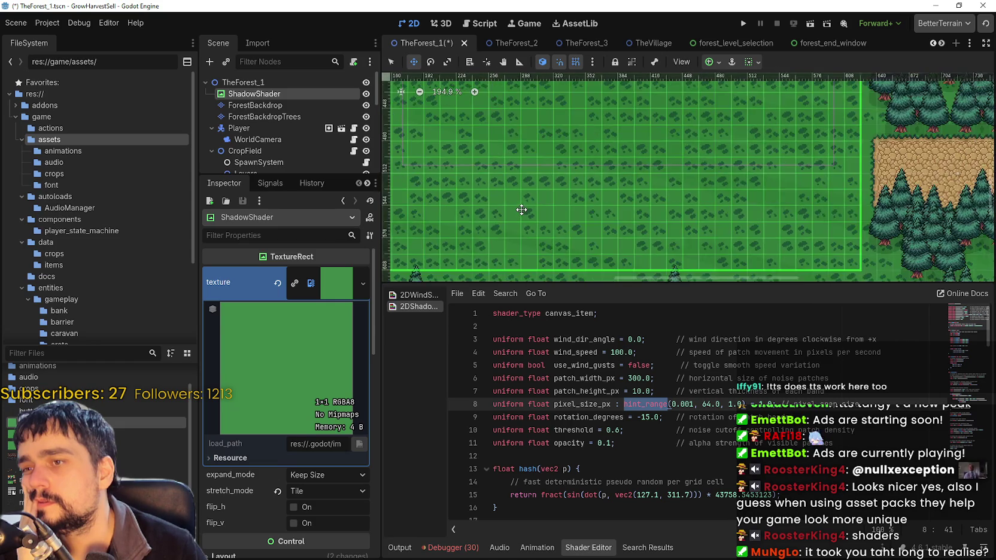
mouse_move(528, 199)
left_mouse_down()
mouse_move(780, 205)
mouse_move(617, 197)
mouse_move(713, 203)
left_mouse_up()
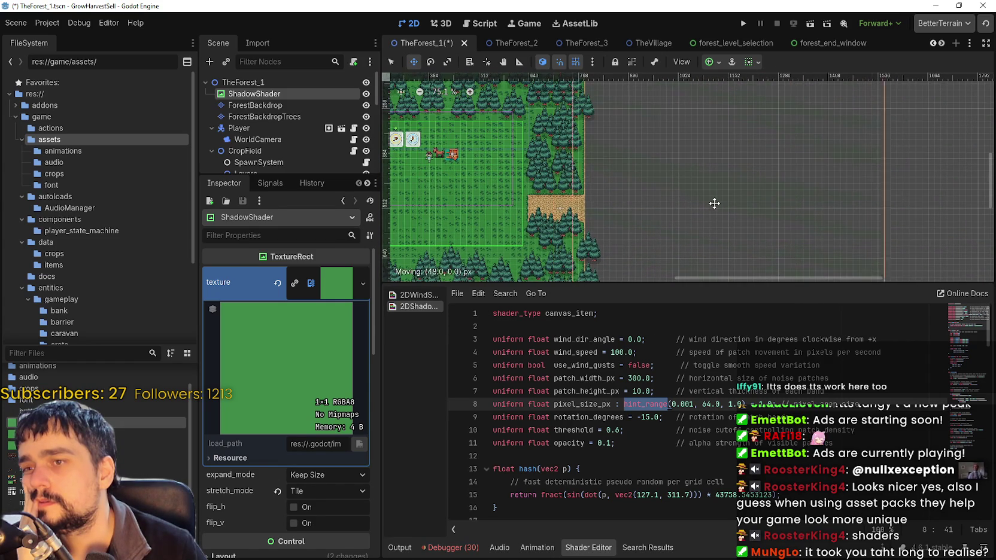
With the Select tool active, move the vertical orange guide line further left.
left_click(390, 61)
scroll(766, 189, "up", 1)
scroll(766, 189, "right", 3)
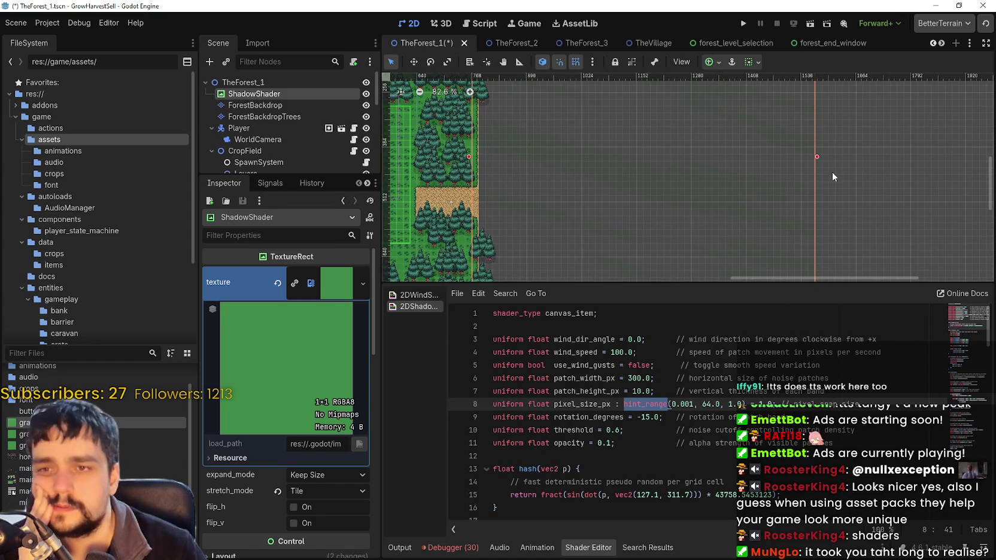
mouse_move(815, 155)
left_mouse_down()
mouse_move(526, 155)
mouse_move(493, 140)
left_mouse_up()
scroll(506, 165, "up", 3)
scroll(507, 166, "up", 12)
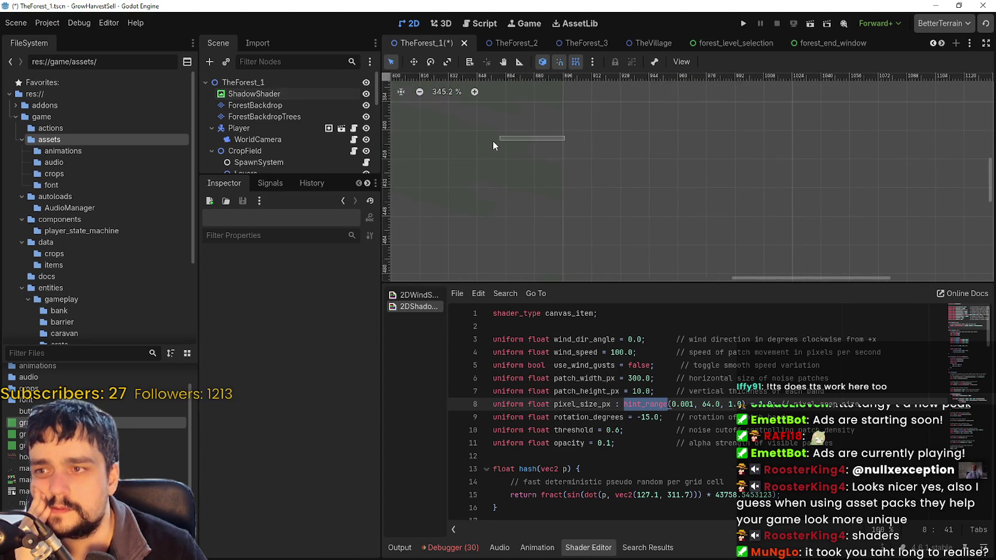
Reselect the ShadowShader rectangle and pull its left edge further left.
left_click(518, 155)
scroll(560, 150, "down", 1)
mouse_move(559, 150)
left_mouse_down()
mouse_move(433, 145)
mouse_move(789, 157)
mouse_move(818, 182)
mouse_move(715, 154)
mouse_move(633, 176)
mouse_move(688, 153)
left_mouse_up()
scroll(635, 168, "down", 5)
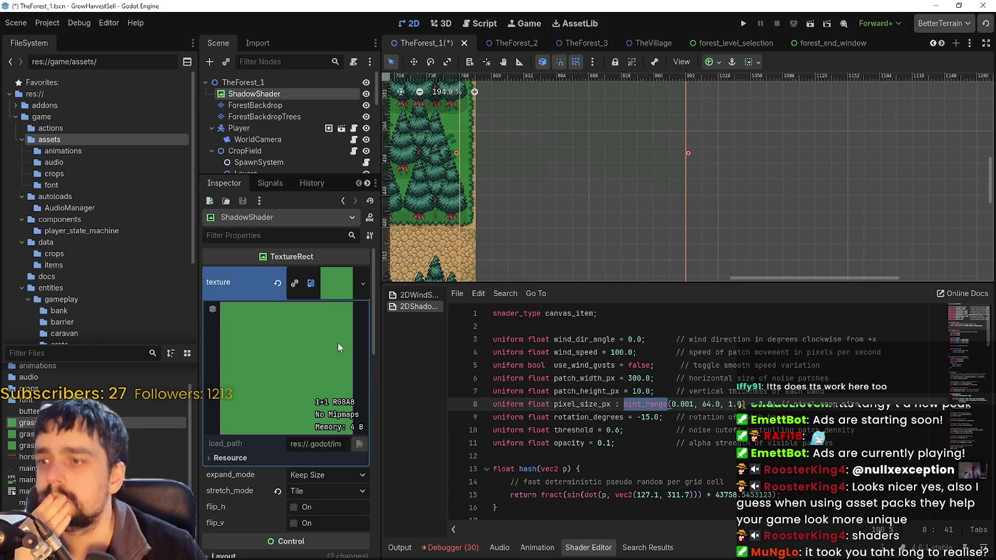
scroll(661, 447, "down", 5)
scroll(661, 423, "down", 15)
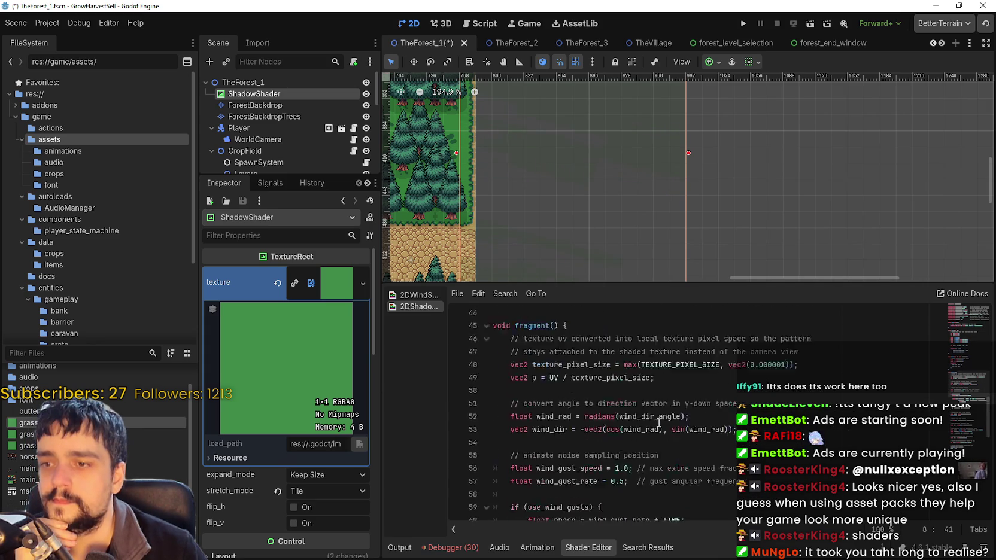
scroll(658, 420, "up", 2)
scroll(652, 423, "down", 2)
scroll(651, 425, "down", 6)
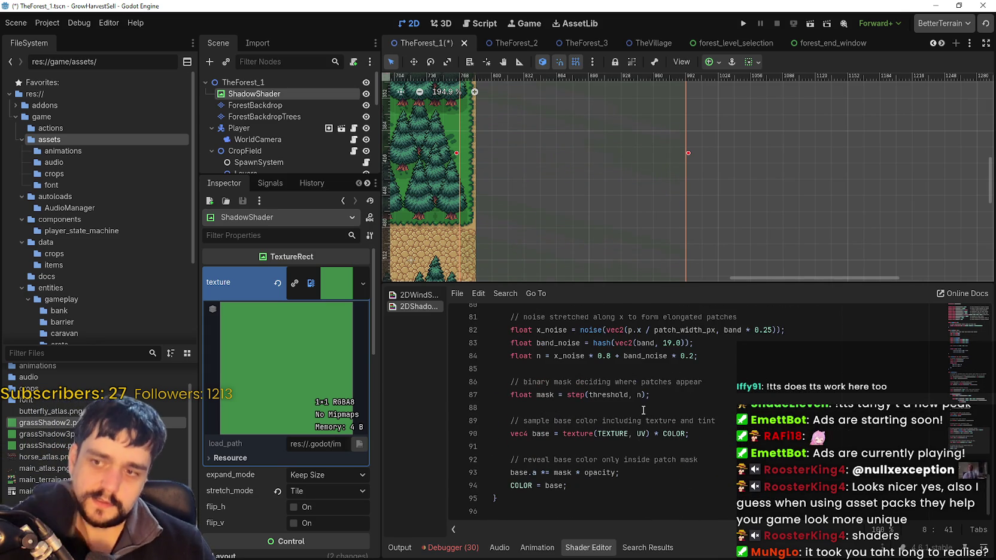
scroll(688, 446, "up", 4)
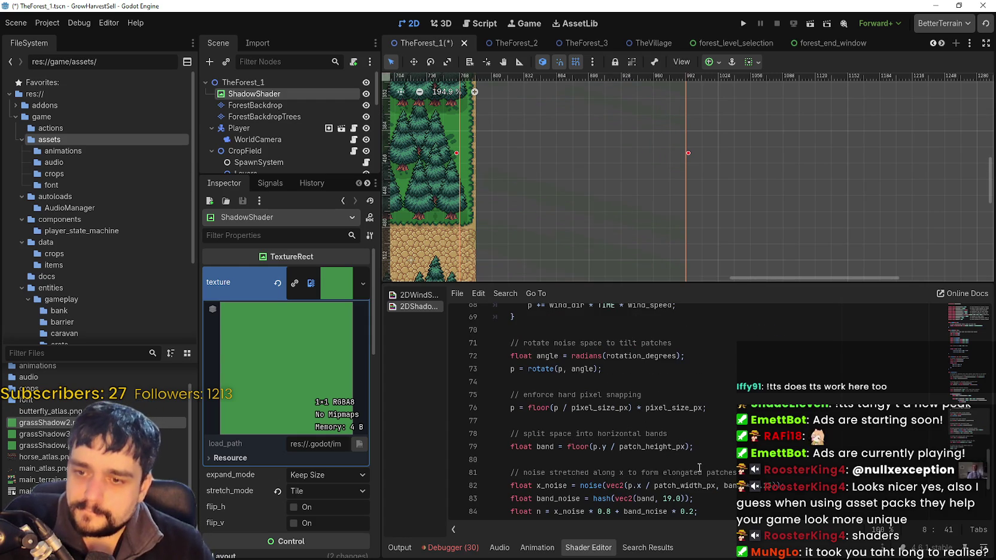
scroll(699, 467, "up", 2)
scroll(699, 467, "up", 2)
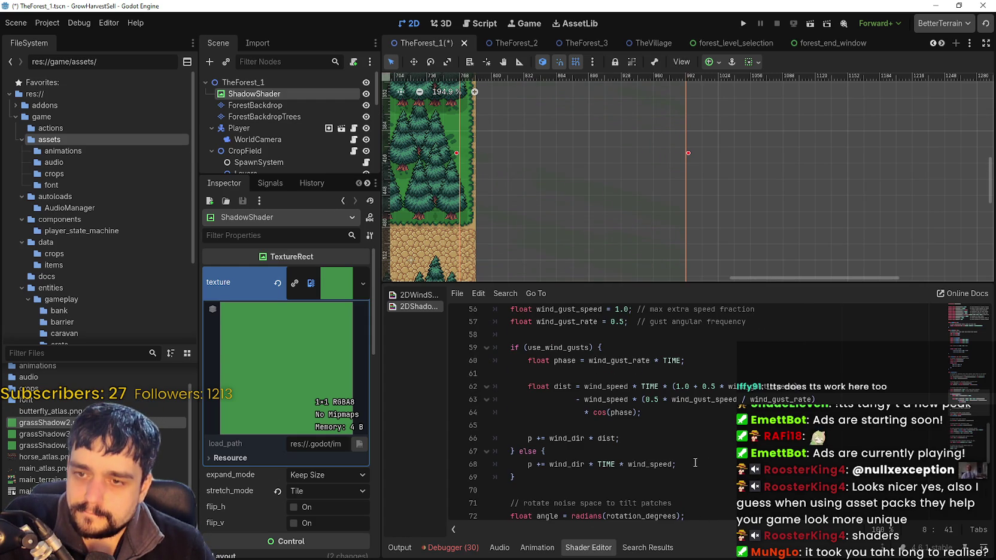
scroll(695, 463, "up", 15)
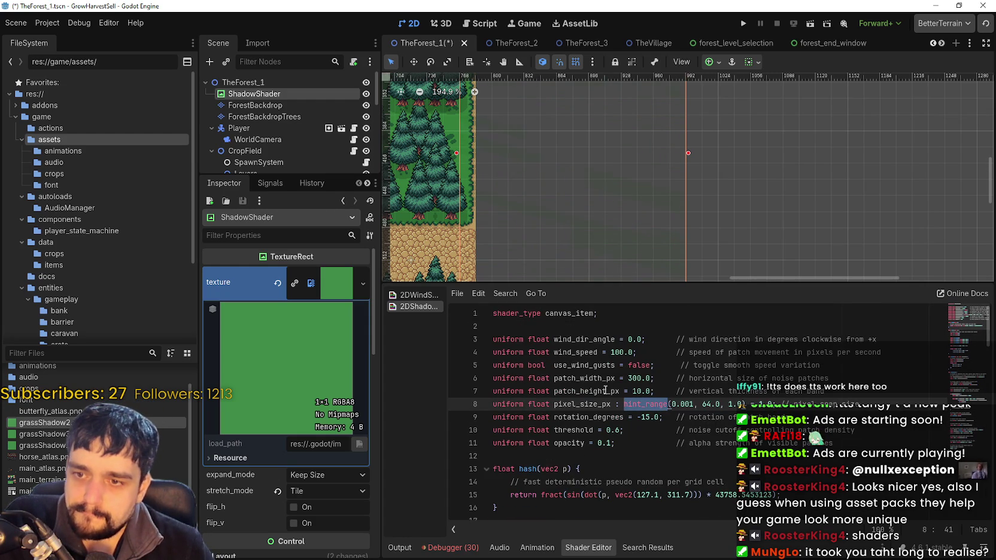
double_click(582, 404)
Copy the selected pixel_size_px name from the shader code to the clipboard.
right_click(579, 403)
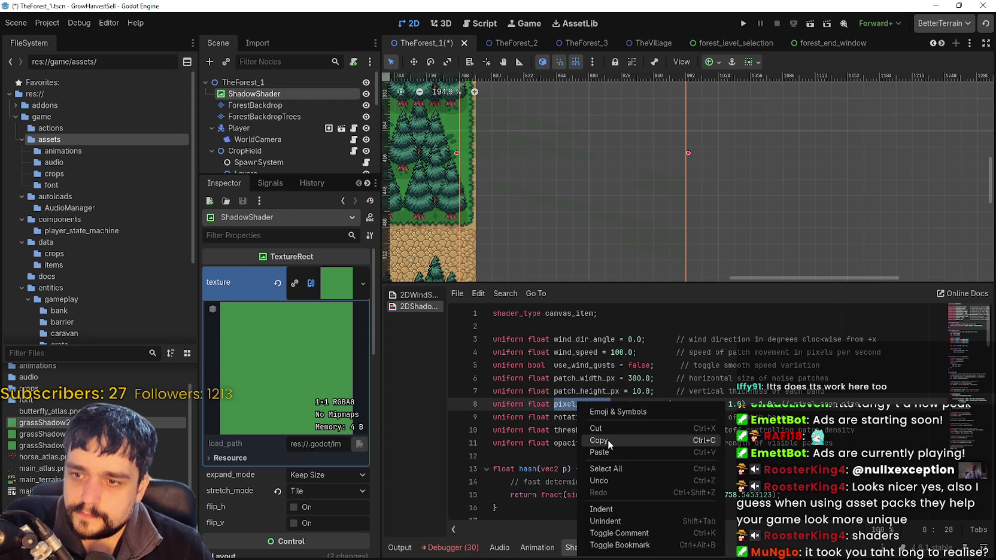
left_click(598, 441)
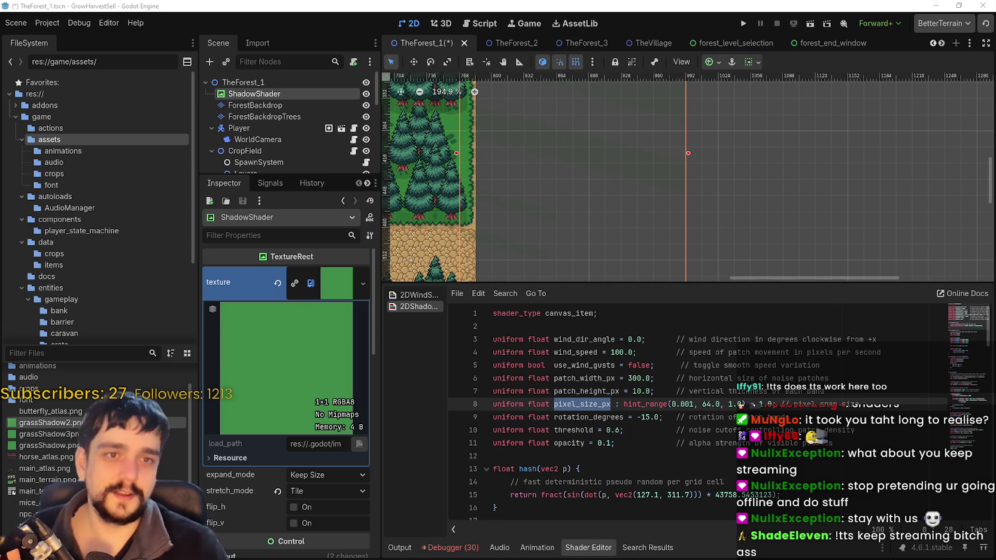
scroll(603, 193, "down", 5)
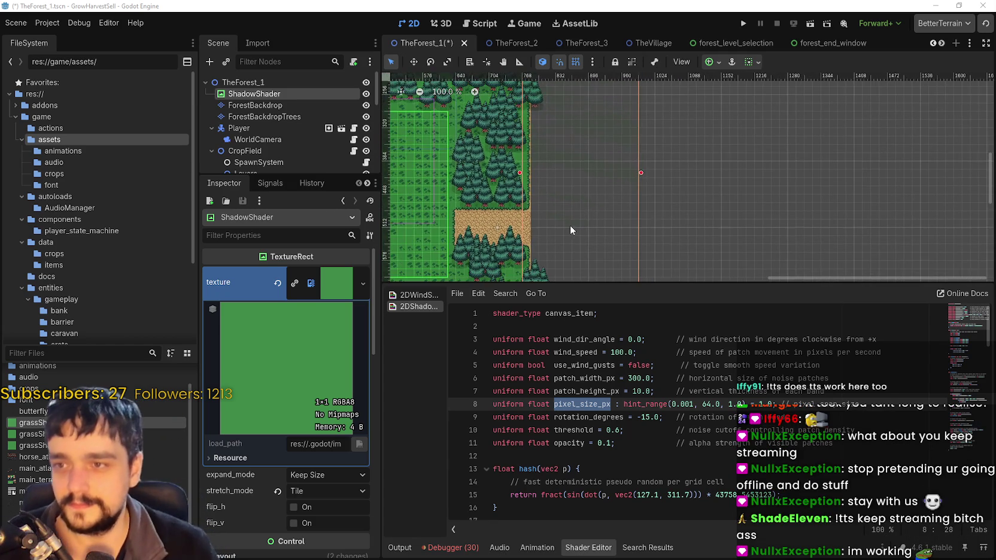
scroll(541, 178, "down", 2)
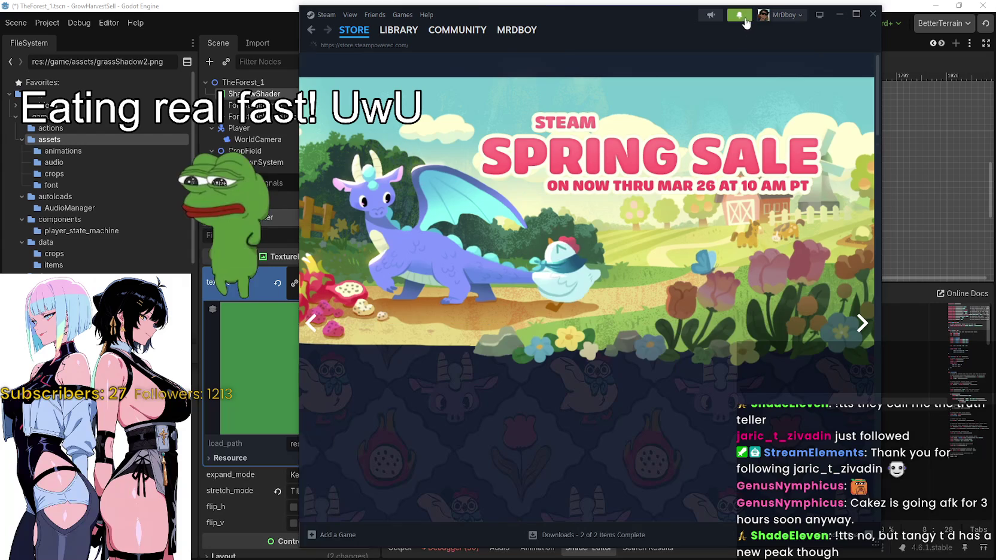
Check the Steam notifications, switch to Godot, then later return to the Steam store page.
left_click(741, 17)
key("alt+Tab")
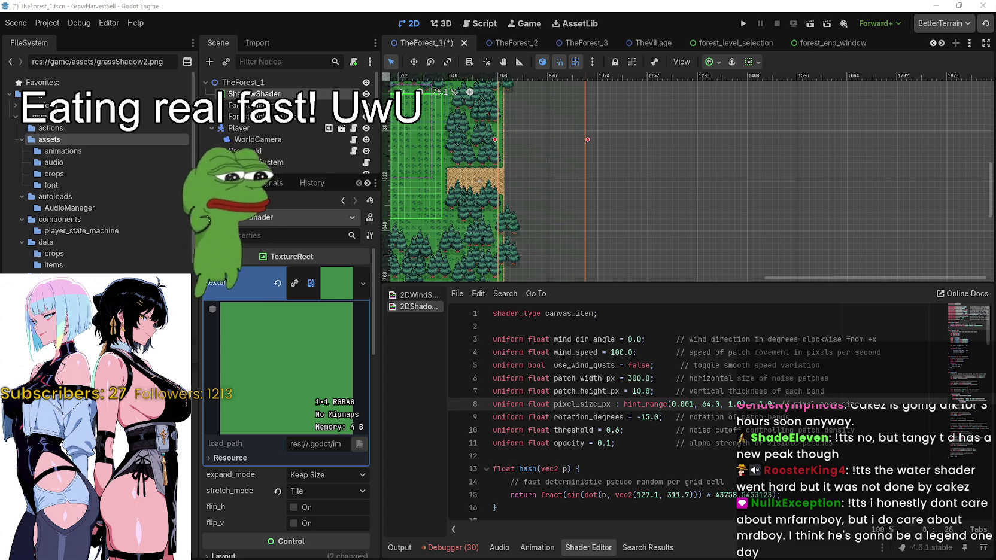
key("alt+Tab")
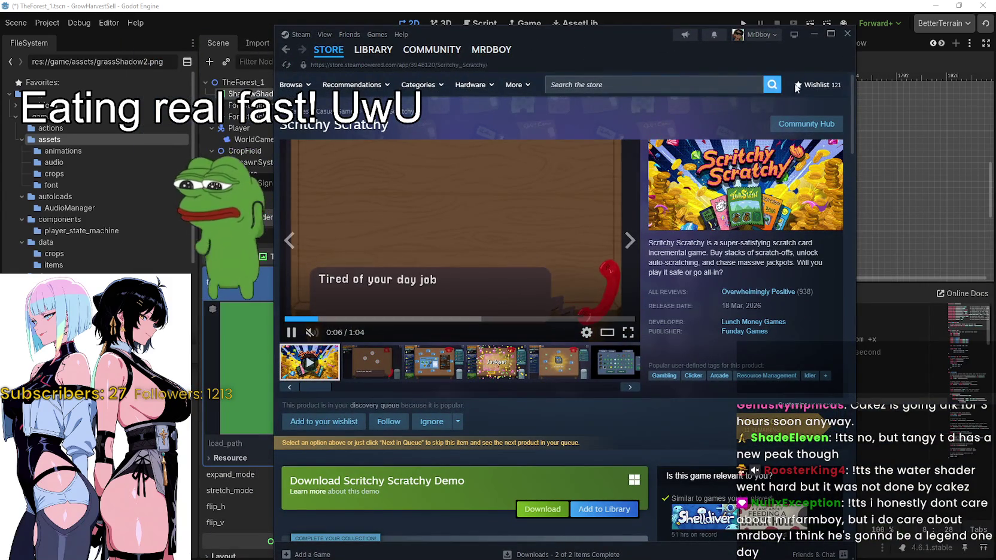
Maximize Steam, scroll through the Scritchy Scratchy store page, and open its Community Hub.
left_click(831, 34)
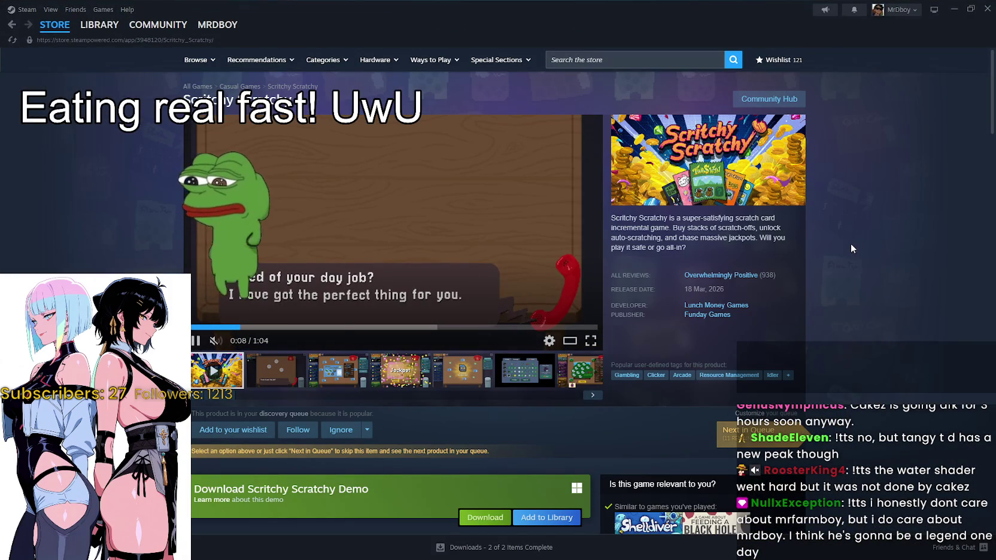
scroll(407, 414, "down", 8)
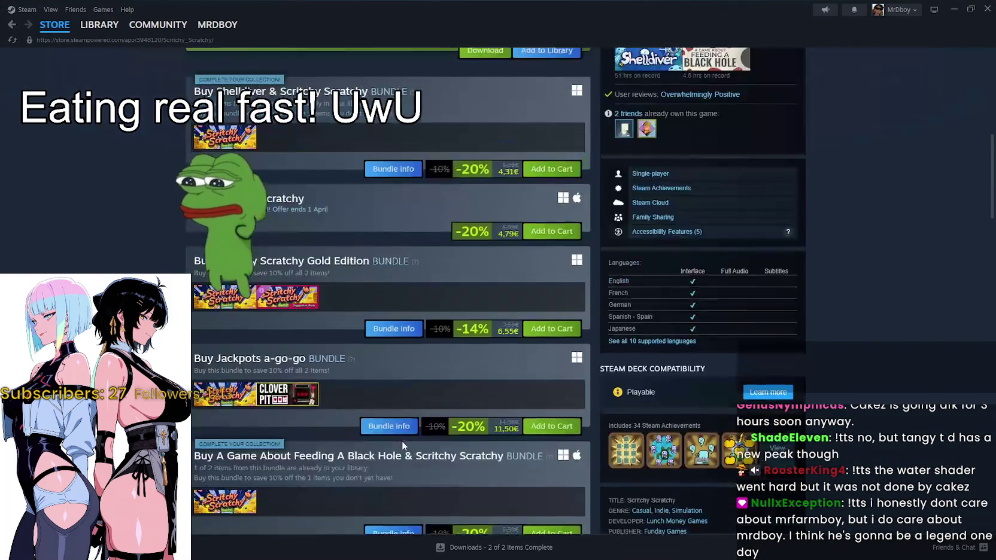
scroll(401, 440, "down", 4)
scroll(403, 435, "up", 12)
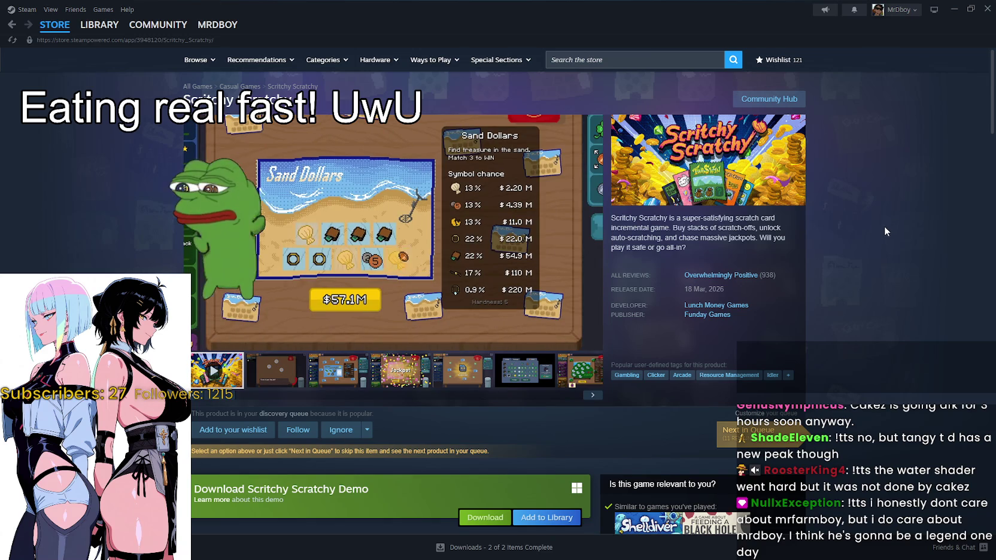
scroll(881, 222, "down", 3)
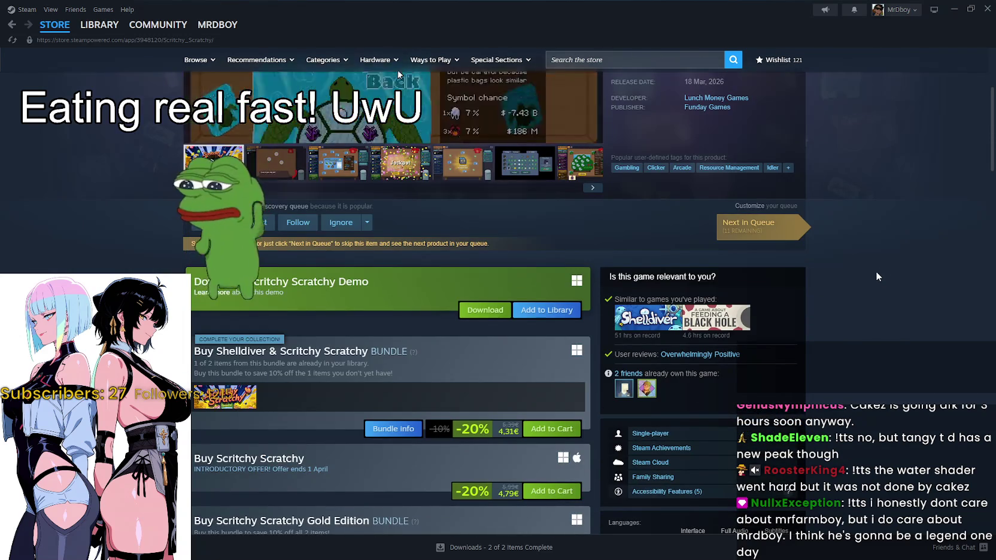
scroll(874, 270, "up", 3)
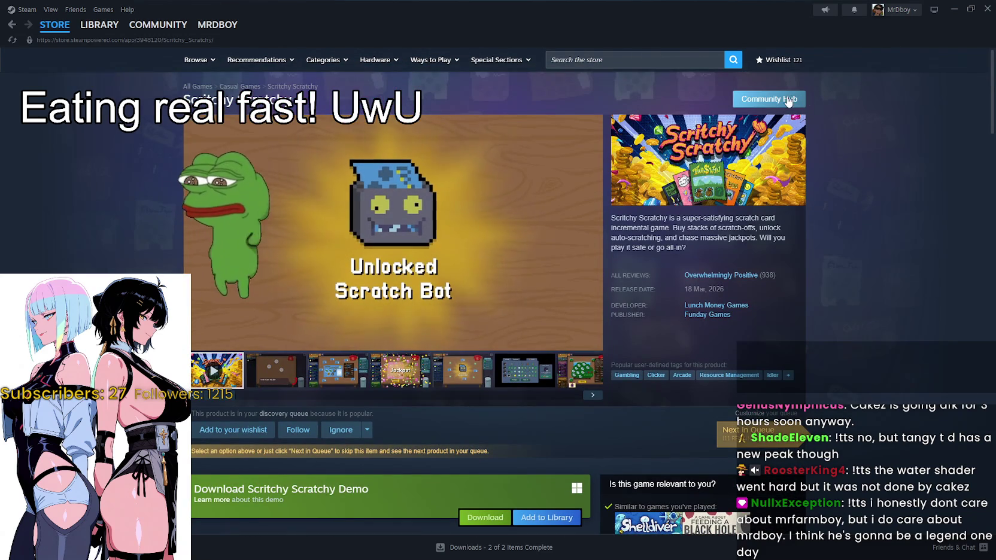
left_click(788, 100)
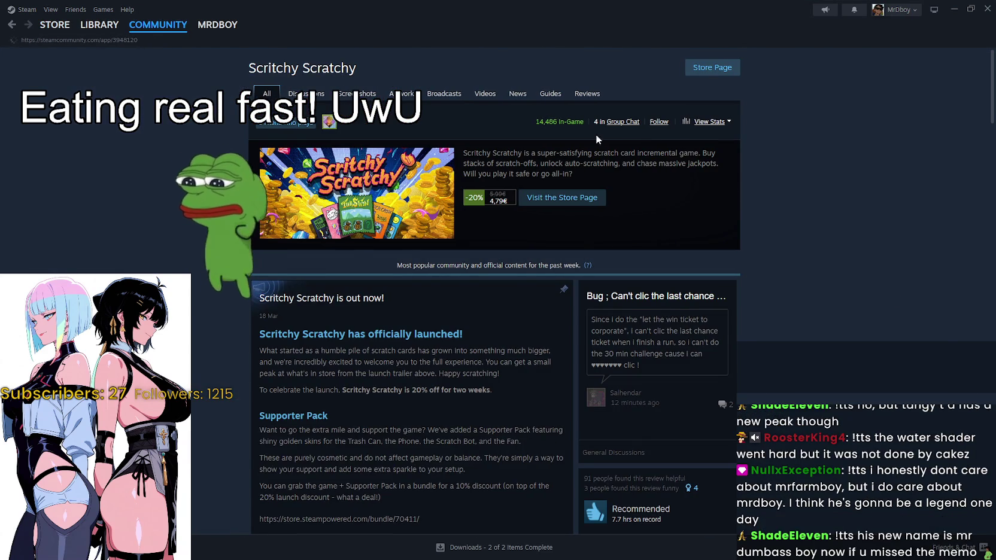
Highlight and clear the community hub stats row, then head back to the store page.
mouse_move(595, 134)
left_mouse_down()
mouse_move(532, 121)
mouse_move(555, 118)
left_mouse_up()
left_click(555, 118)
left_click_drag(671, 122, 529, 120)
left_click(576, 123)
left_click(576, 123)
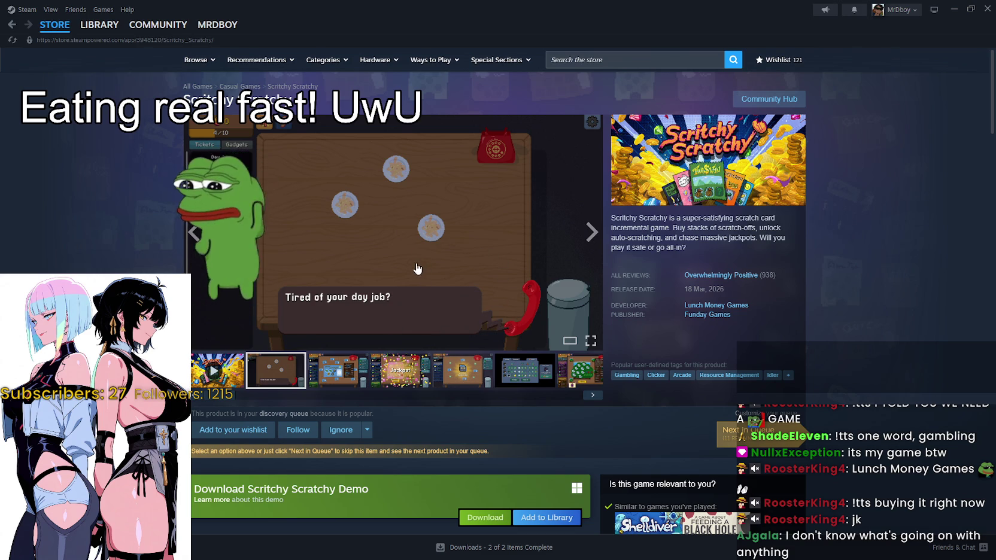
Revisit the community hub, highlight the 14,530 in-game player count, then return to the store page.
left_click(769, 99)
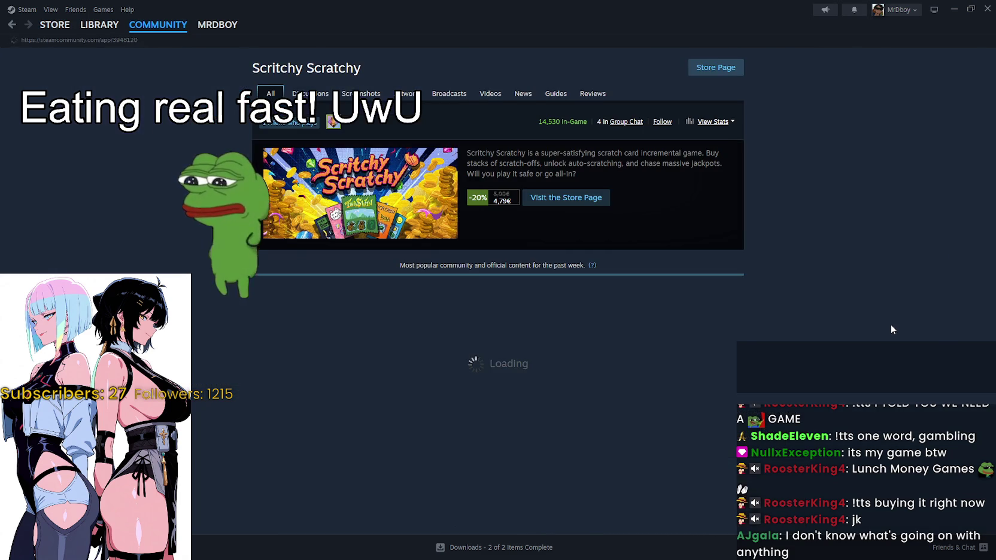
scroll(875, 320, "down", 5)
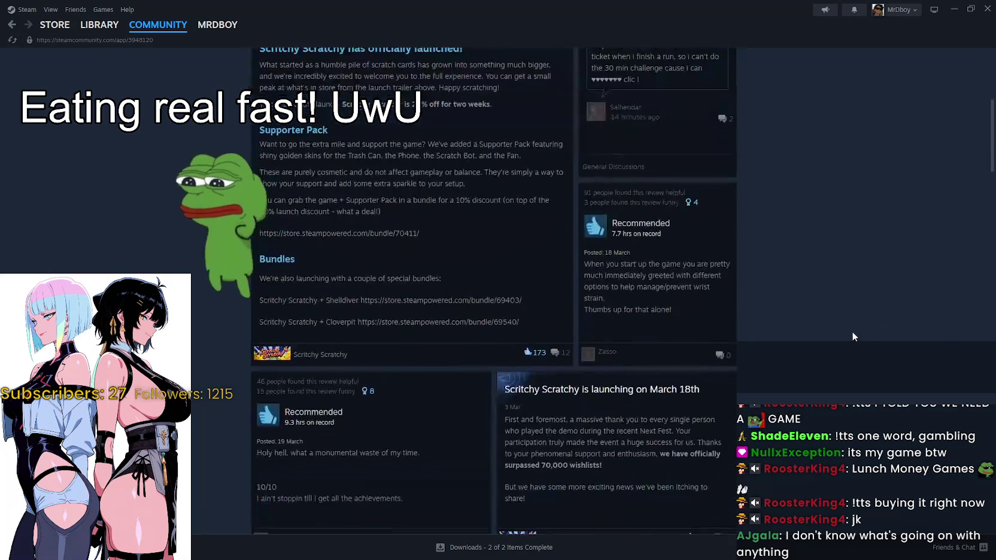
scroll(852, 331, "up", 5)
left_click_drag(543, 121, 576, 121)
left_click(803, 226)
left_click(712, 67)
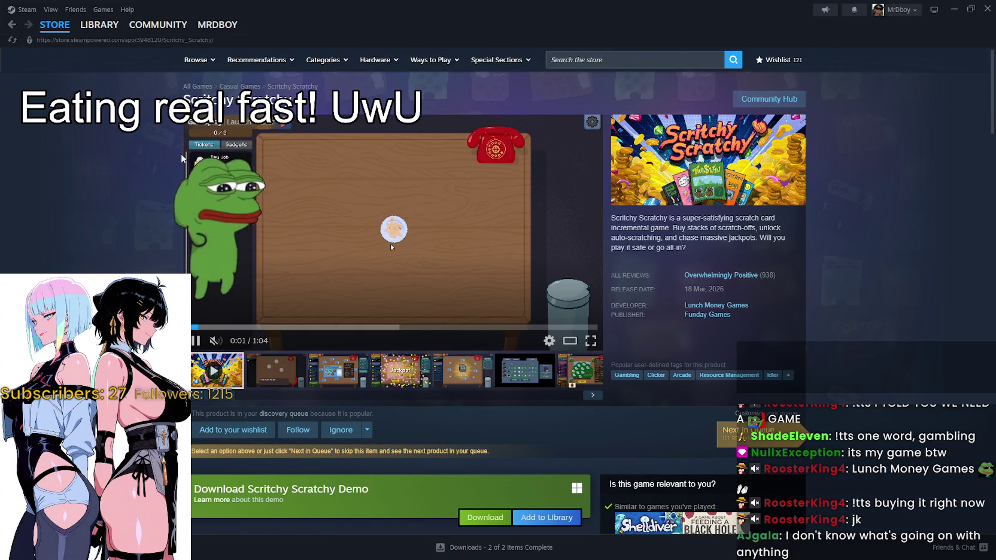
Expand the full Scritchy Scratchy game description and highlight its text, then clear the highlight.
scroll(137, 255, "down", 8)
scroll(137, 247, "down", 10)
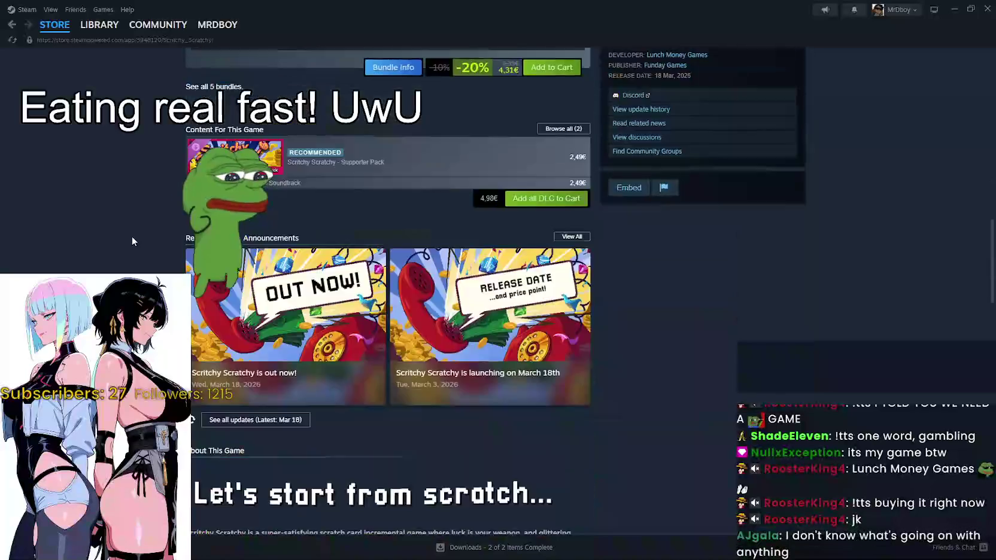
scroll(166, 257, "up", 3)
scroll(166, 257, "down", 6)
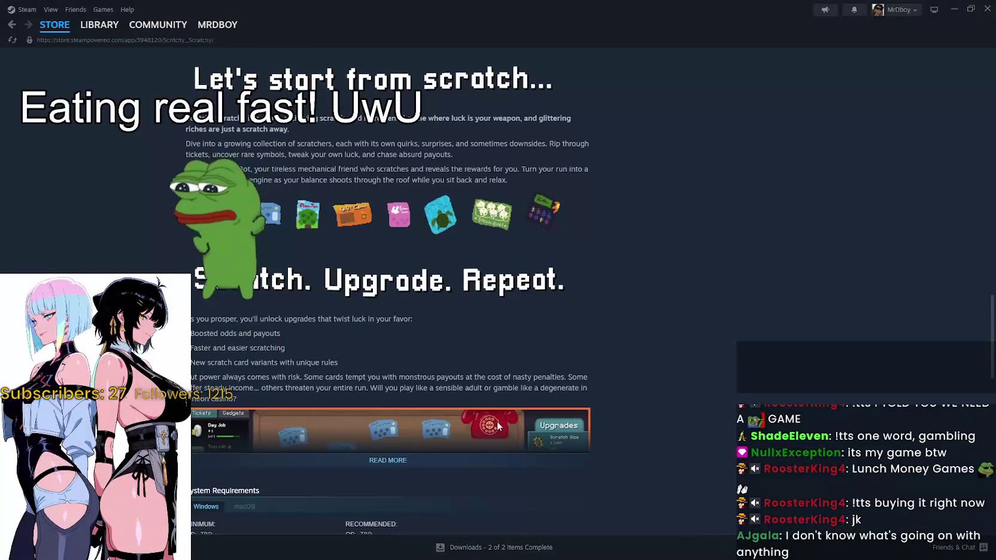
left_click(458, 466)
scroll(470, 448, "down", 4)
mouse_move(472, 448)
left_mouse_down()
mouse_move(479, 530)
mouse_move(389, 69)
left_mouse_up()
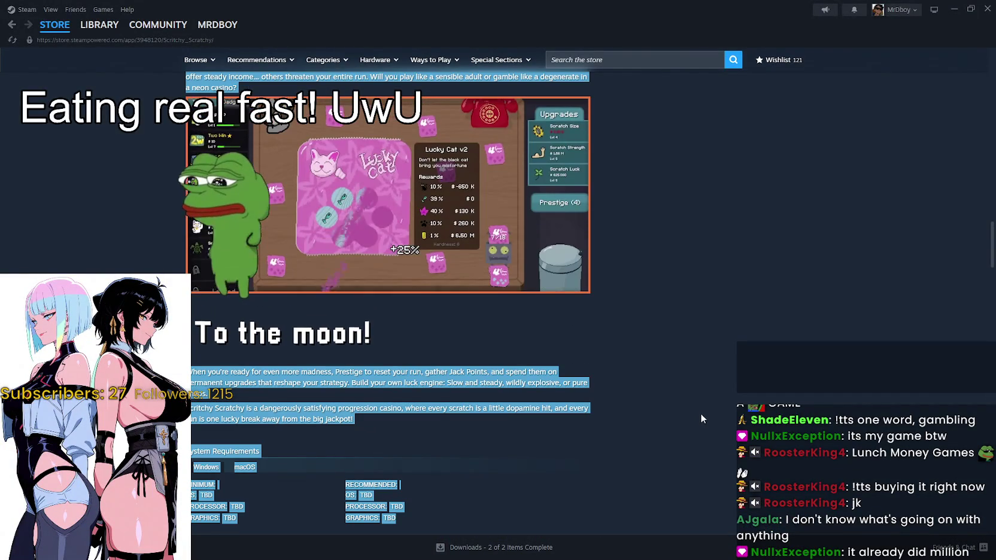
left_click(700, 413)
scroll(640, 428, "up", 8)
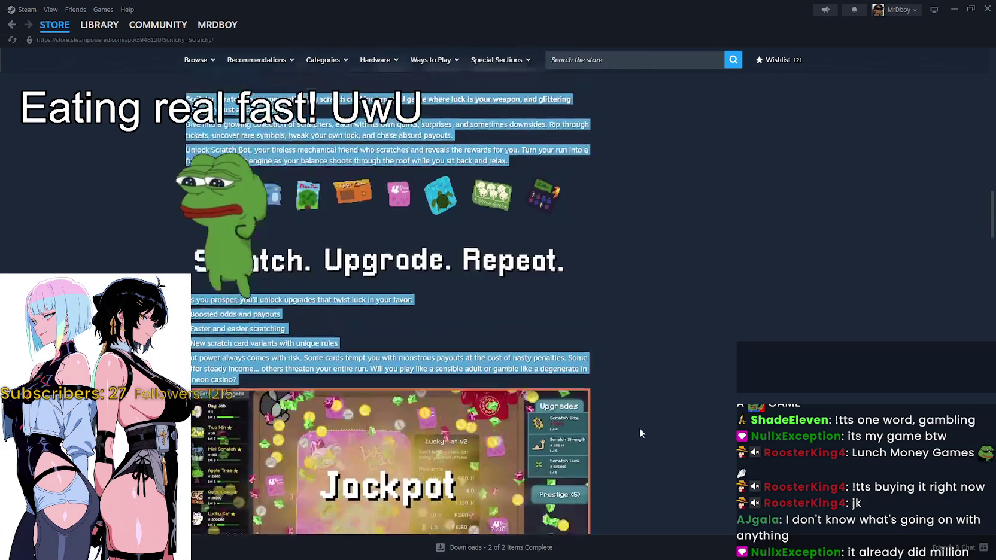
left_click(652, 417)
Go to the Lunch Money Games developer page from the store page.
scroll(652, 417, "up", 5)
scroll(645, 425, "up", 10)
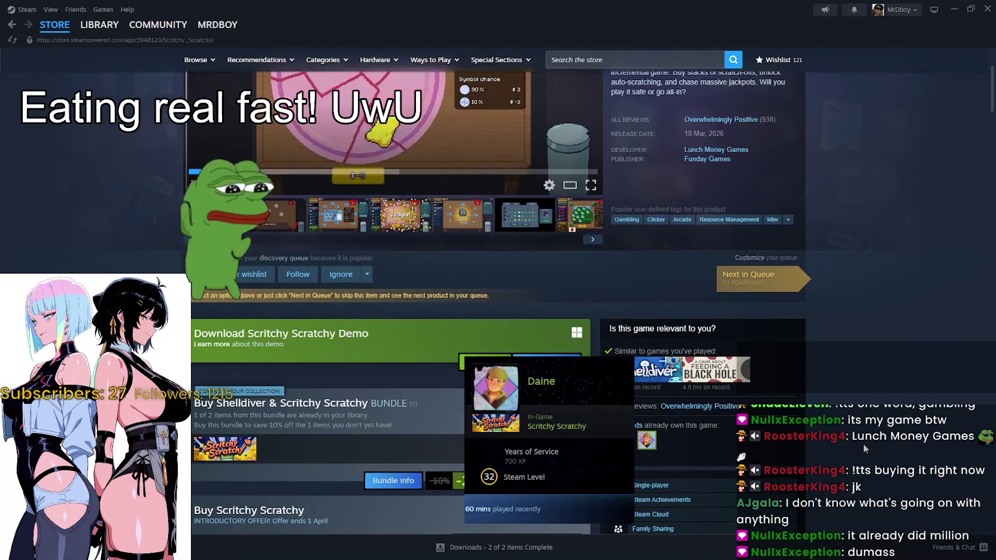
scroll(777, 371, "up", 3)
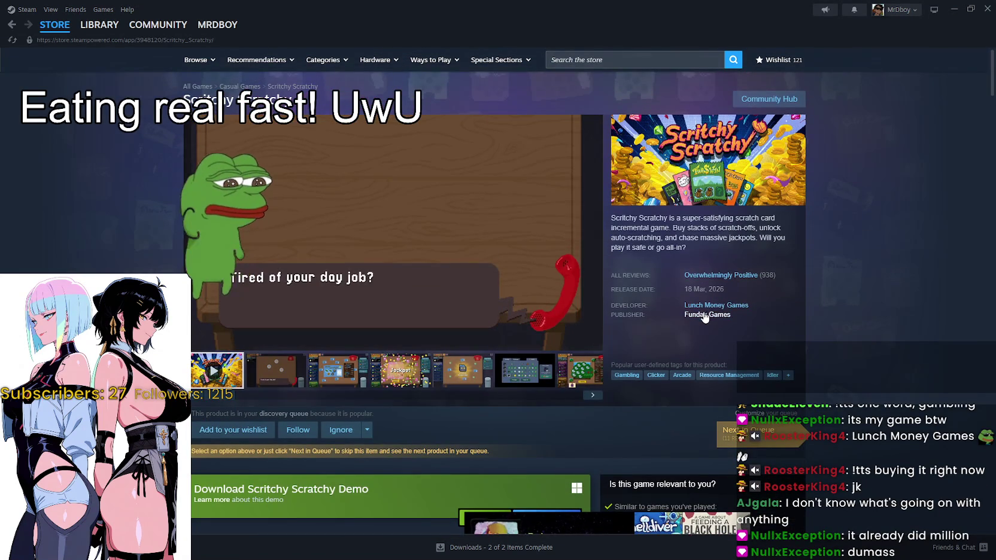
left_click(709, 306)
scroll(844, 360, "down", 8)
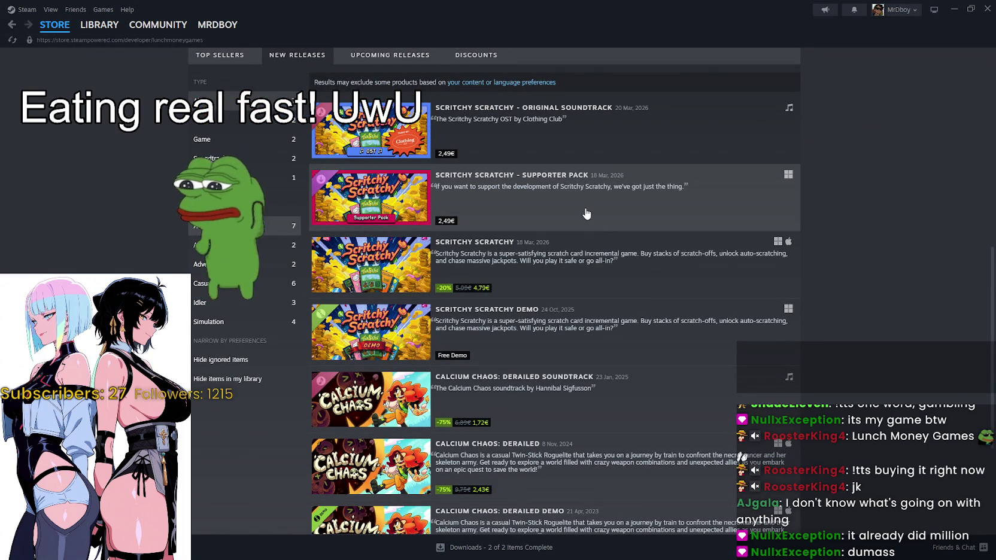
mouse_move(350, 201)
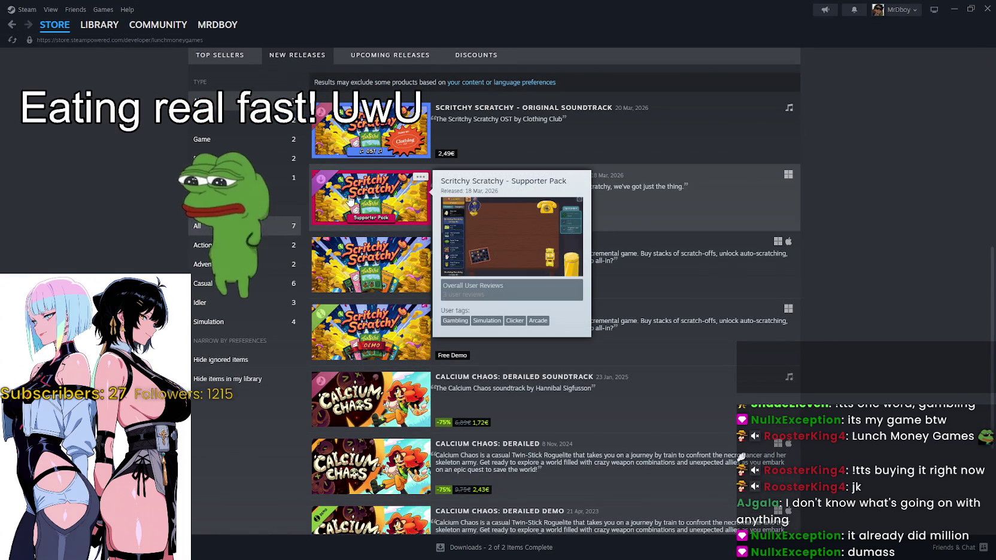
scroll(455, 226, "down", 1)
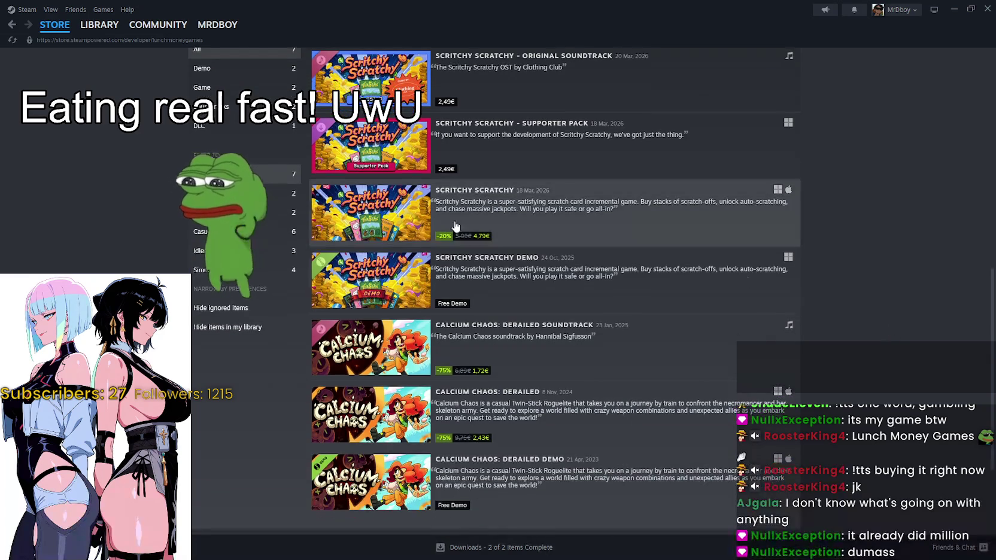
scroll(401, 218, "up", 2)
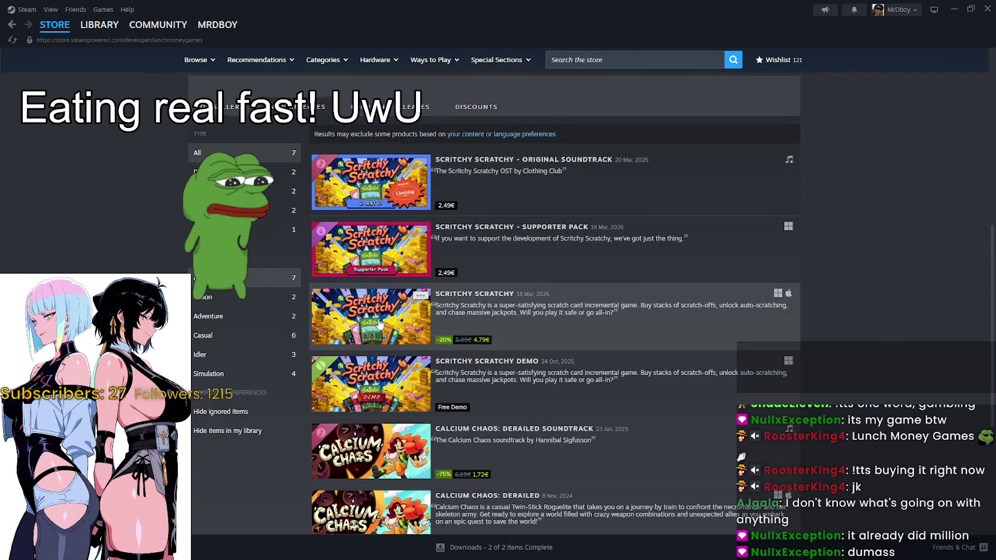
scroll(373, 254, "down", 3)
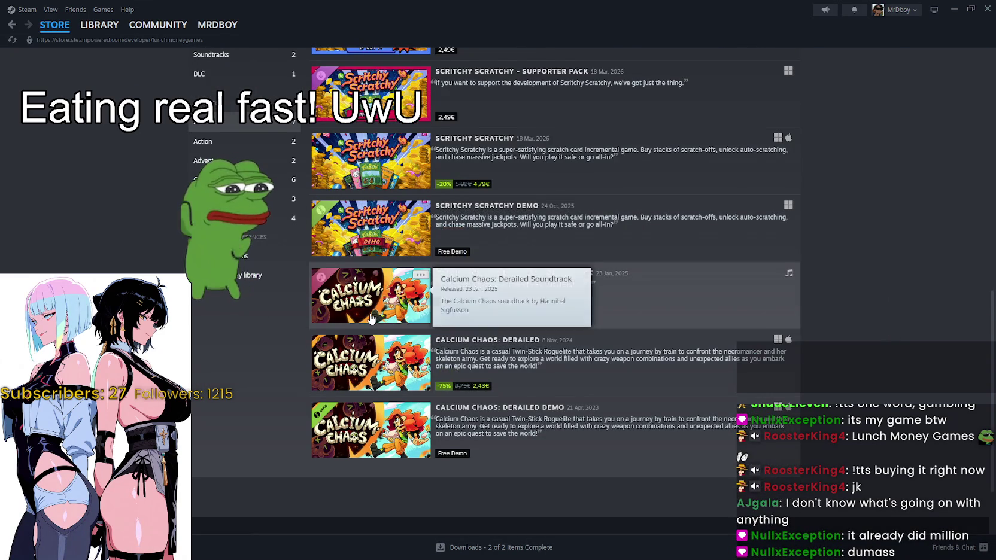
scroll(377, 299, "down", 1)
mouse_move(377, 310)
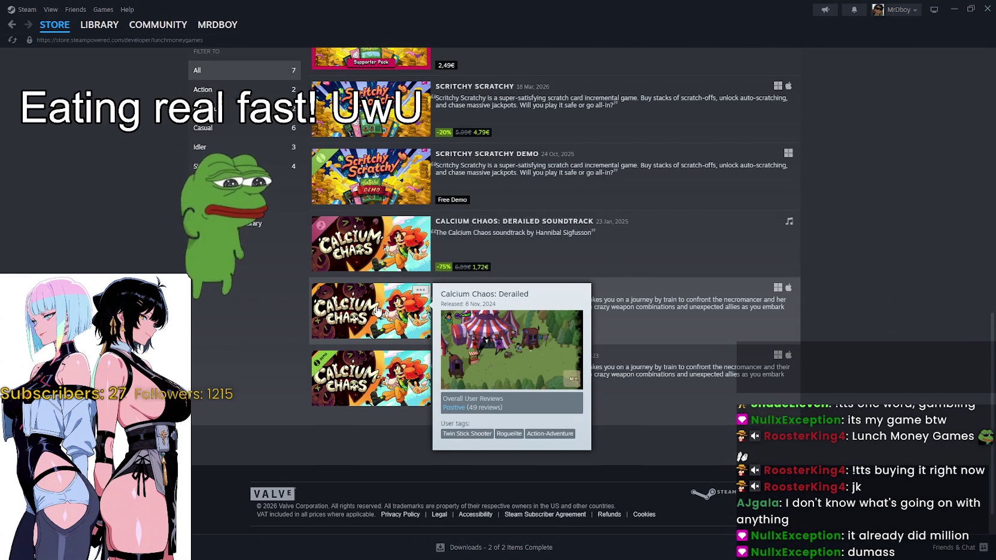
scroll(378, 311, "down", 1)
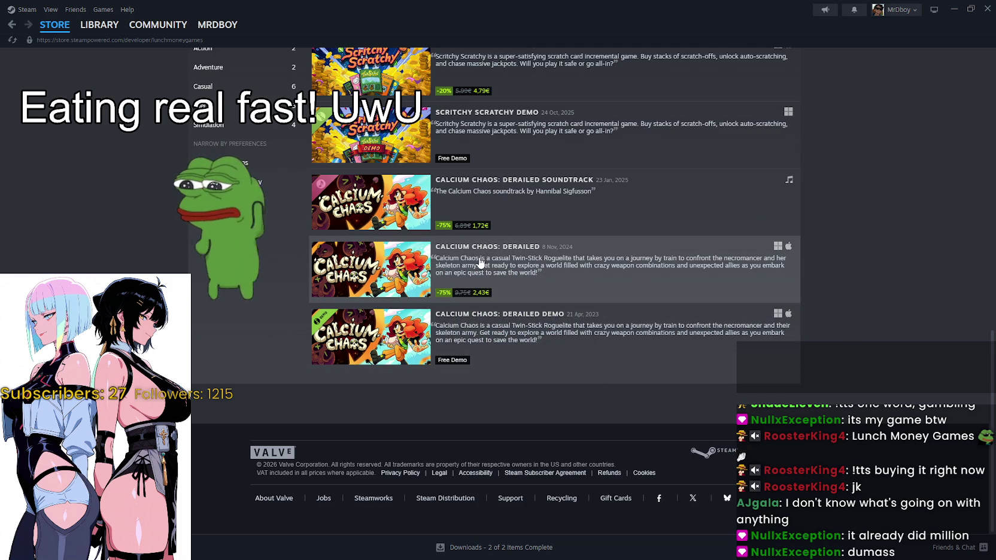
left_click(579, 267)
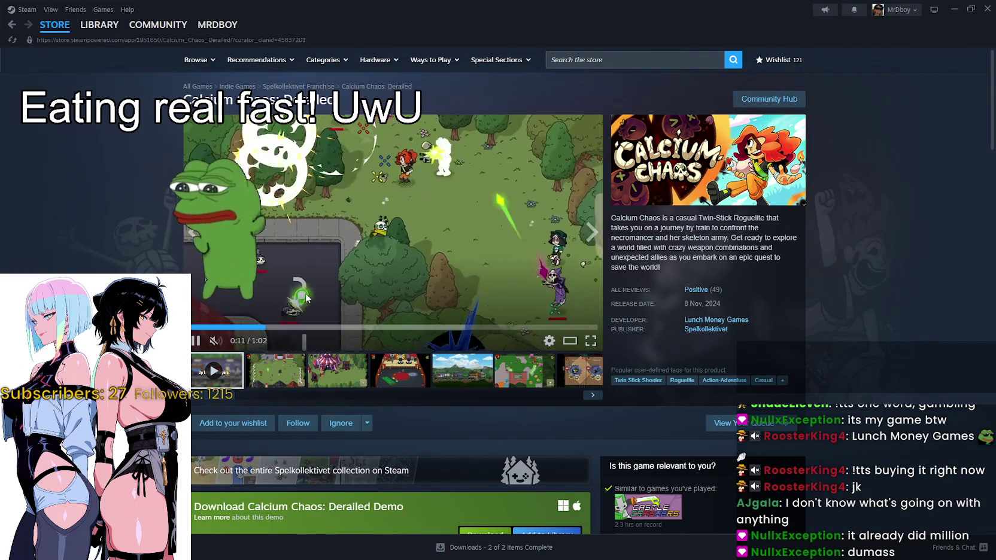
Scroll down through the Calcium Chaos: Derailed store page.
scroll(305, 297, "down", 5)
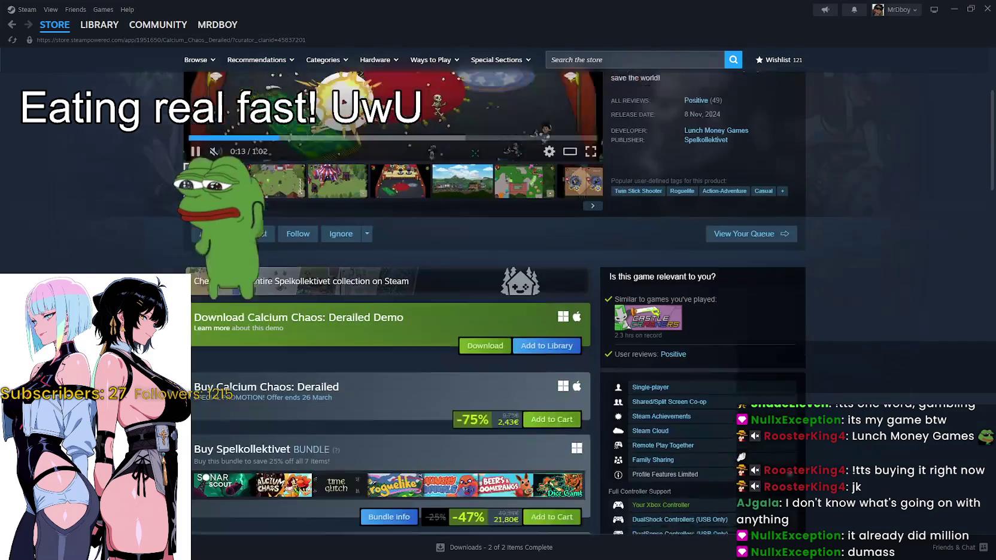
scroll(305, 298, "down", 1)
scroll(389, 335, "down", 3)
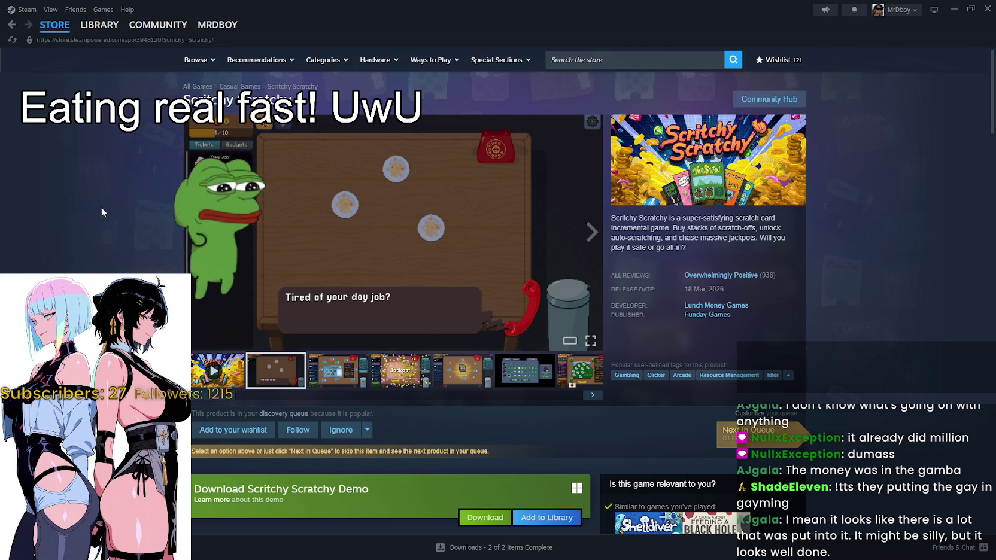
View the Scritchy Scratchy screenshots full-size, stepping through six including Berry Picking, then close the viewer.
mouse_move(51, 29)
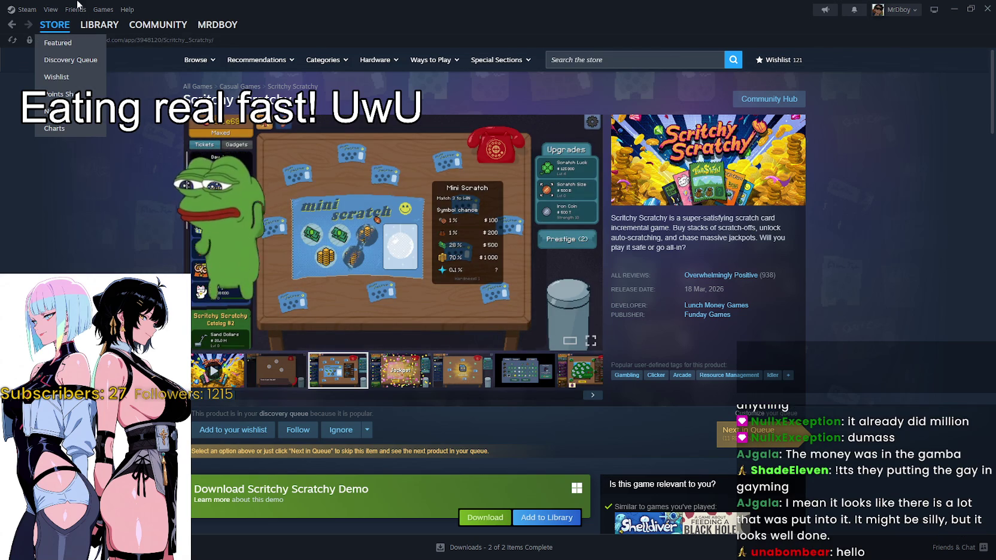
left_click(342, 187)
left_click(862, 291)
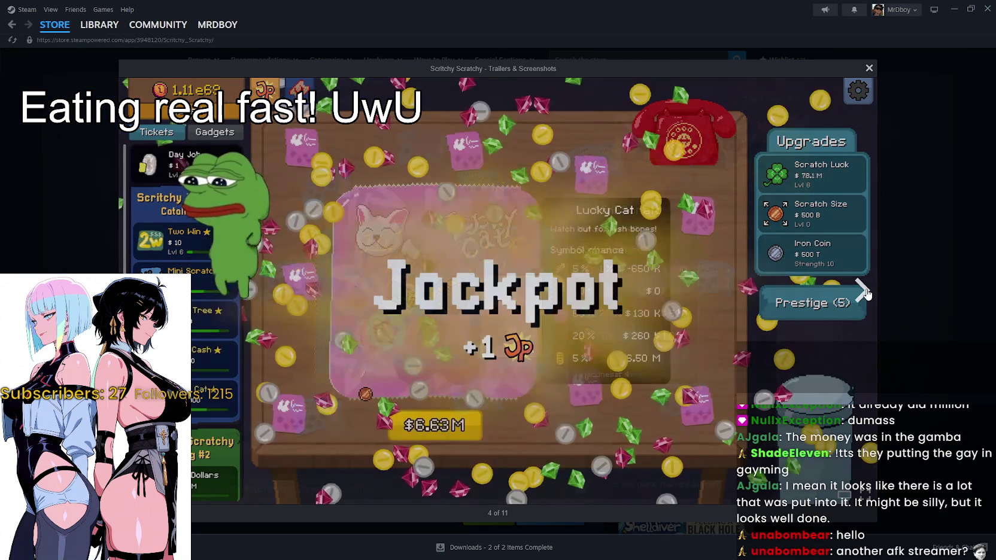
left_click(862, 291)
left_click(862, 291)
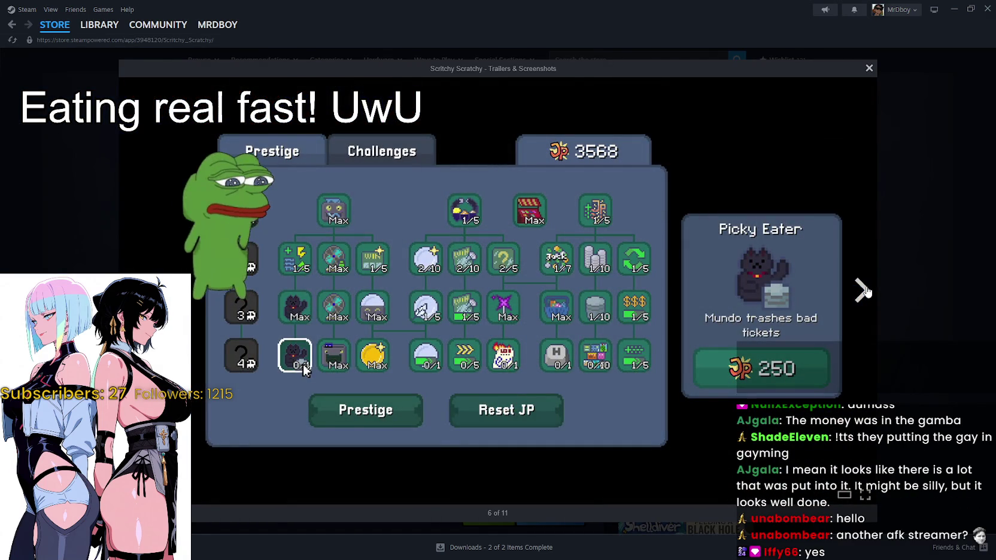
left_click(862, 291)
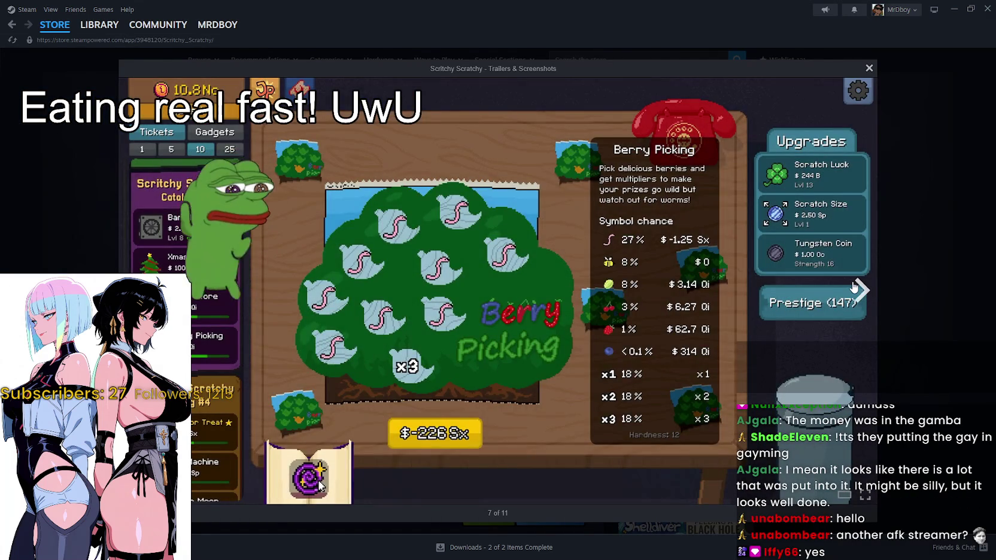
left_click(857, 289)
left_click(857, 290)
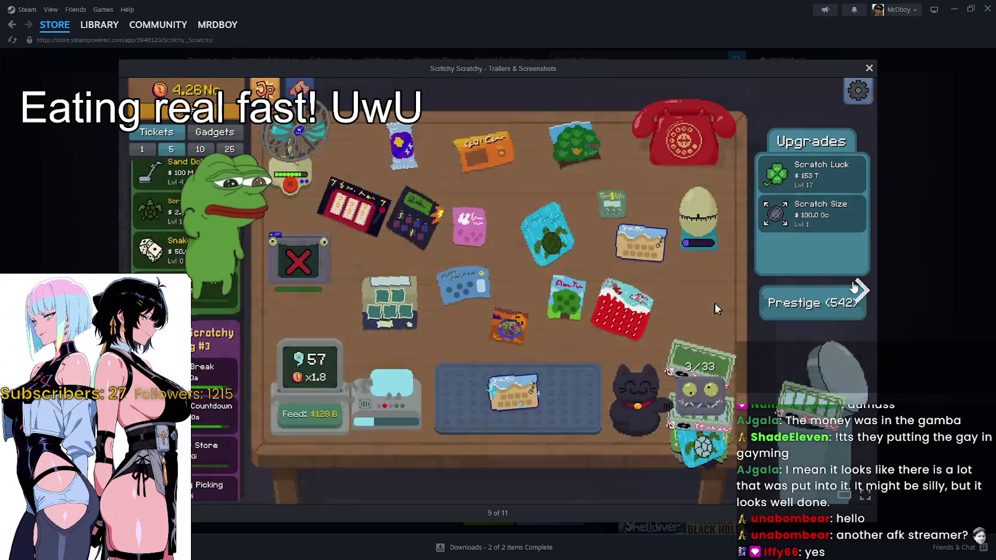
left_click(897, 250)
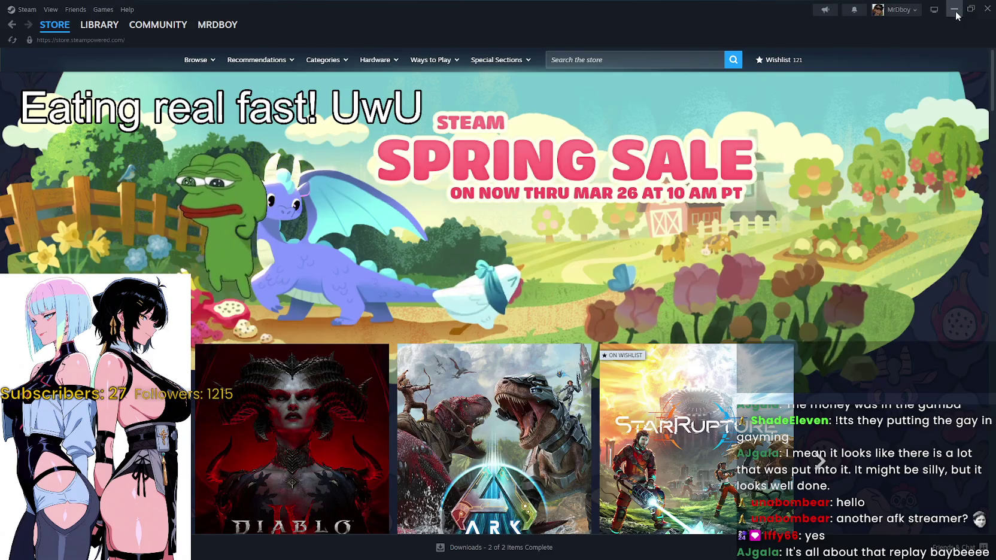
Return to the Godot editor and zoom the TheForest_1 2D viewport in and out.
key("alt+Tab")
scroll(742, 216, "down", 3)
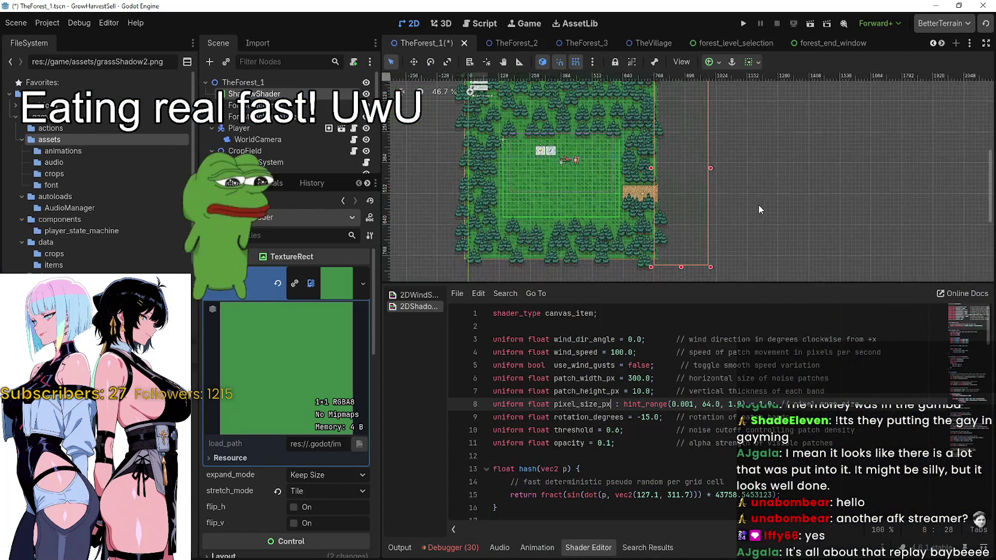
scroll(760, 171, "up", 3)
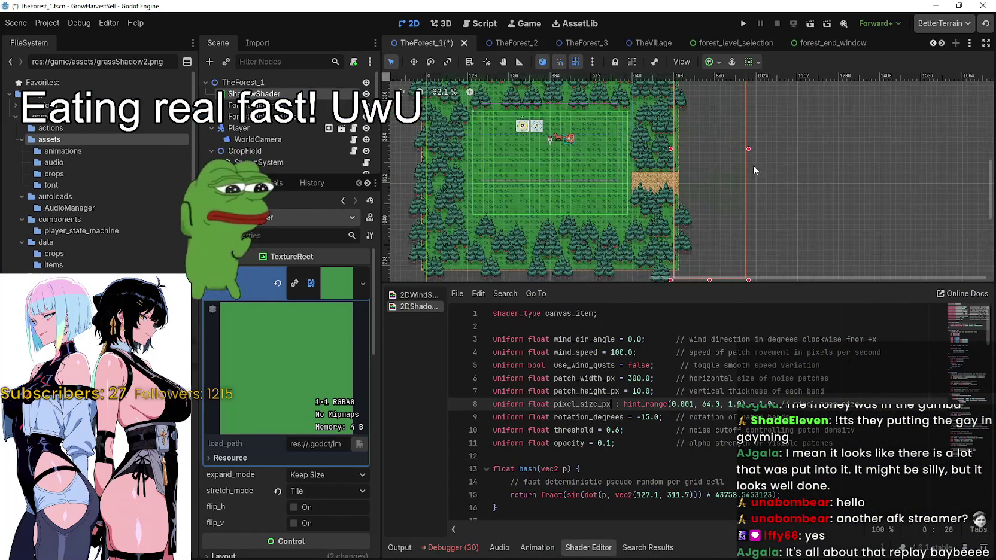
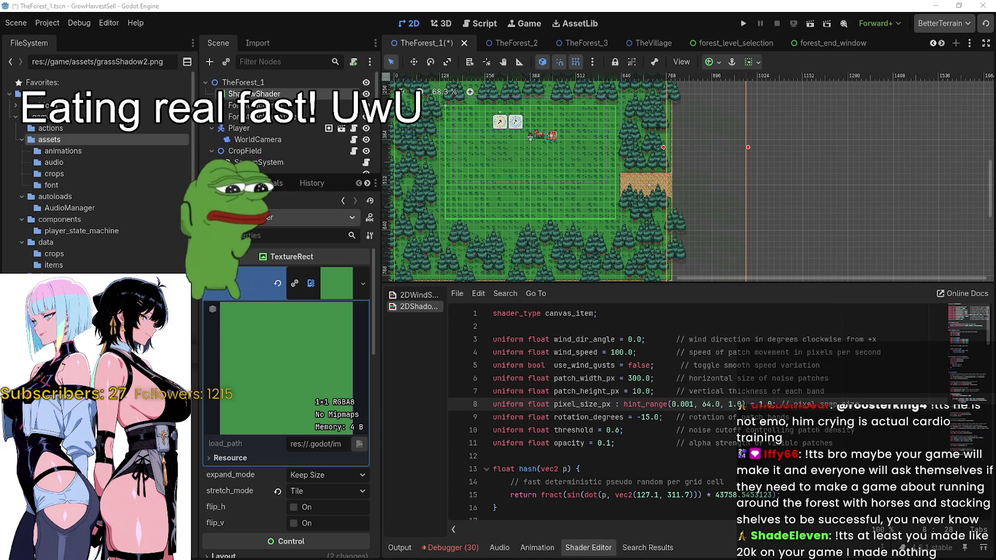
Switch the MR FARMBOY video's audio track to Japanese original and enlarge the window to show its details.
key("alt+Tab")
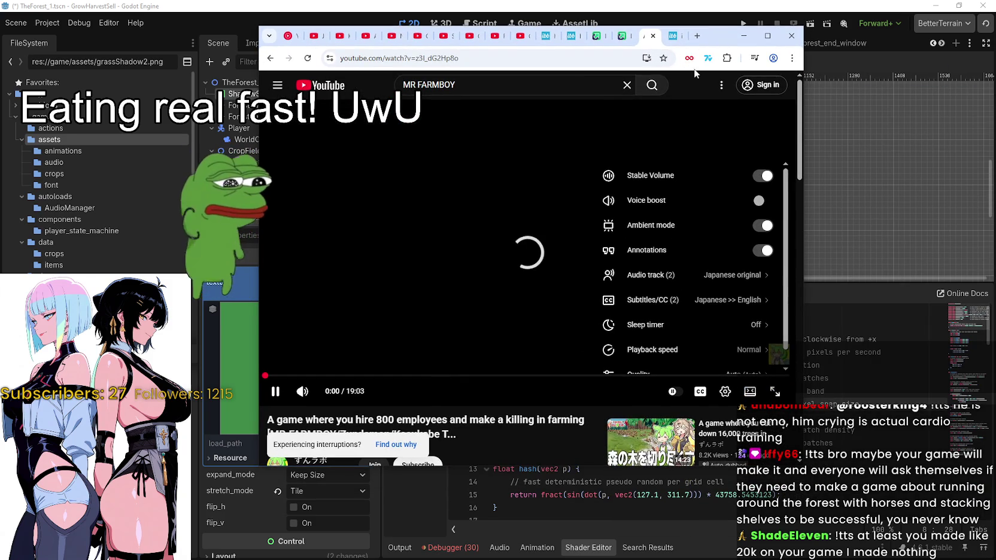
left_click_drag(742, 29, 721, 19)
left_click(703, 382)
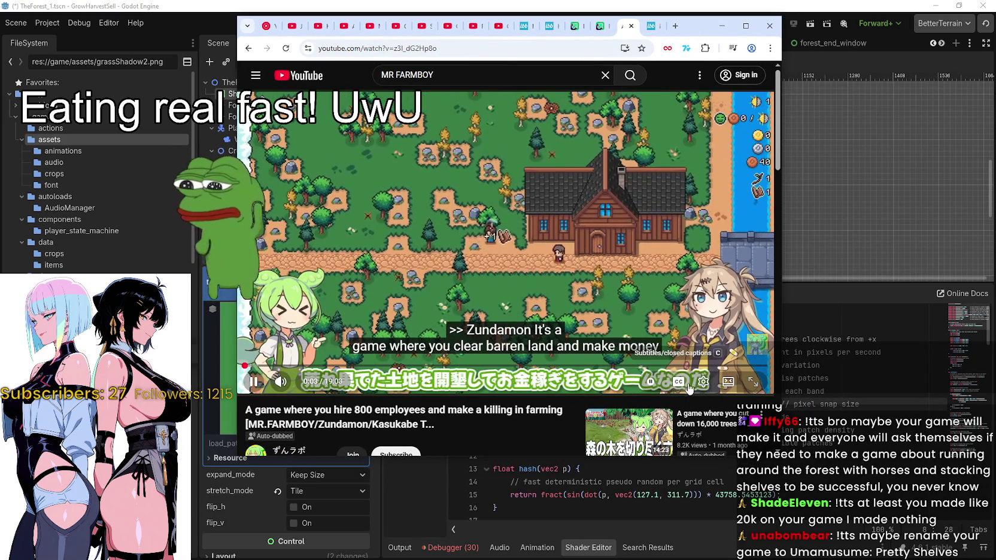
left_click(702, 383)
left_click(700, 265)
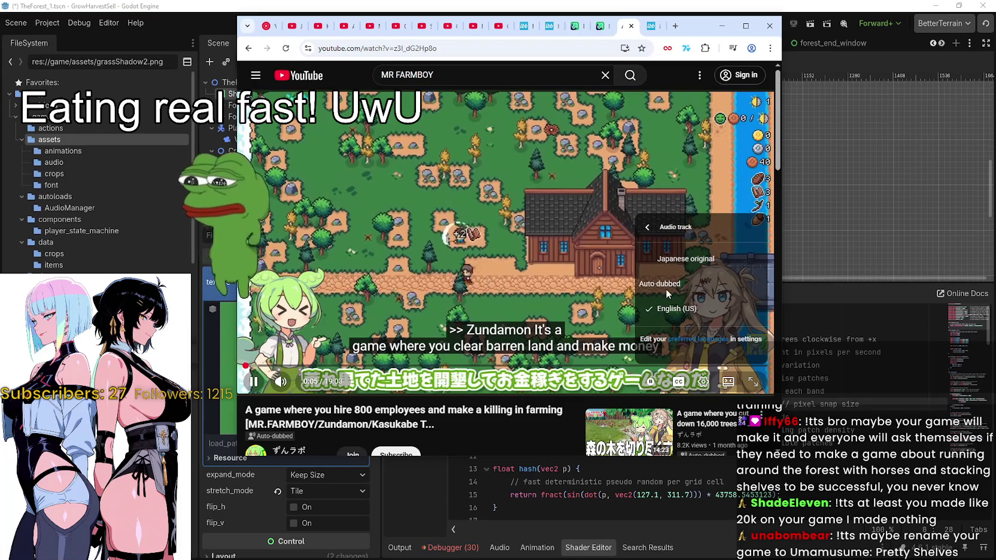
left_click(679, 266)
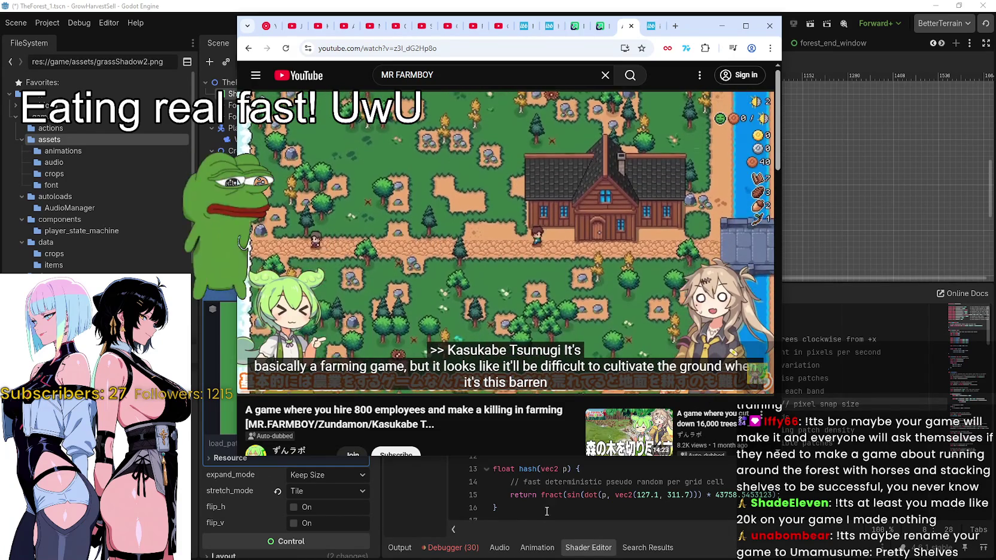
left_click_drag(524, 455, 538, 527)
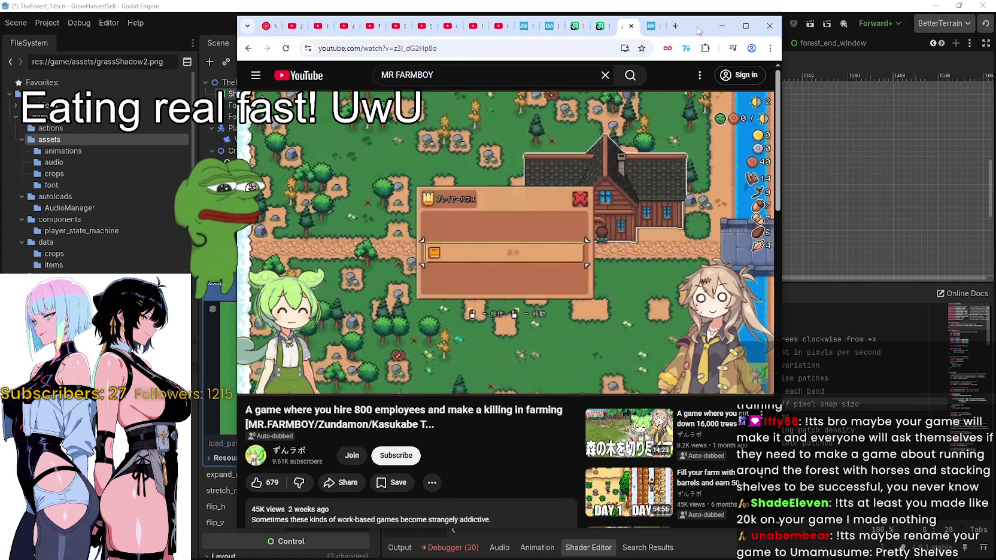
left_click_drag(694, 35, 731, 23)
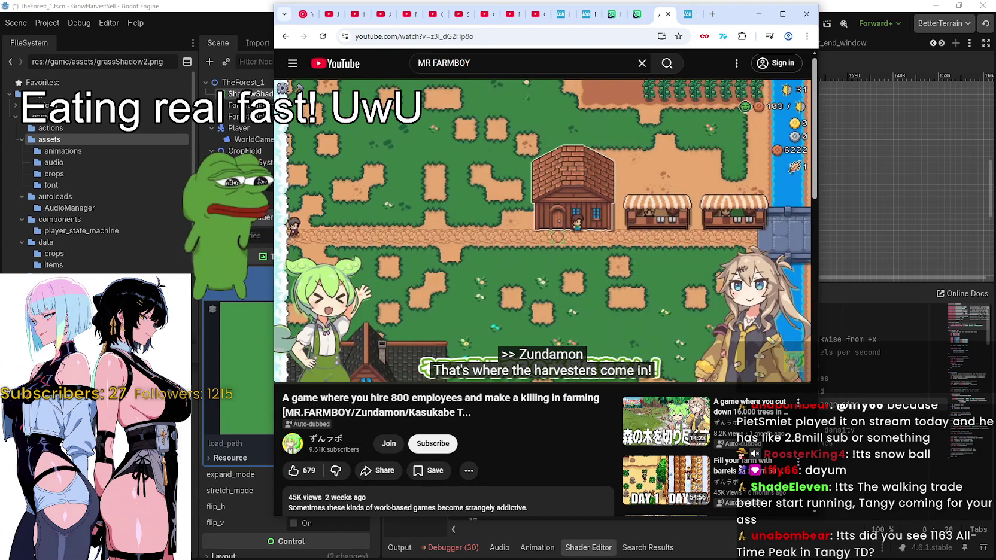
Leave the playing video for the browser showing the Godot Shaders grassy wind shader page.
key("alt+Tab")
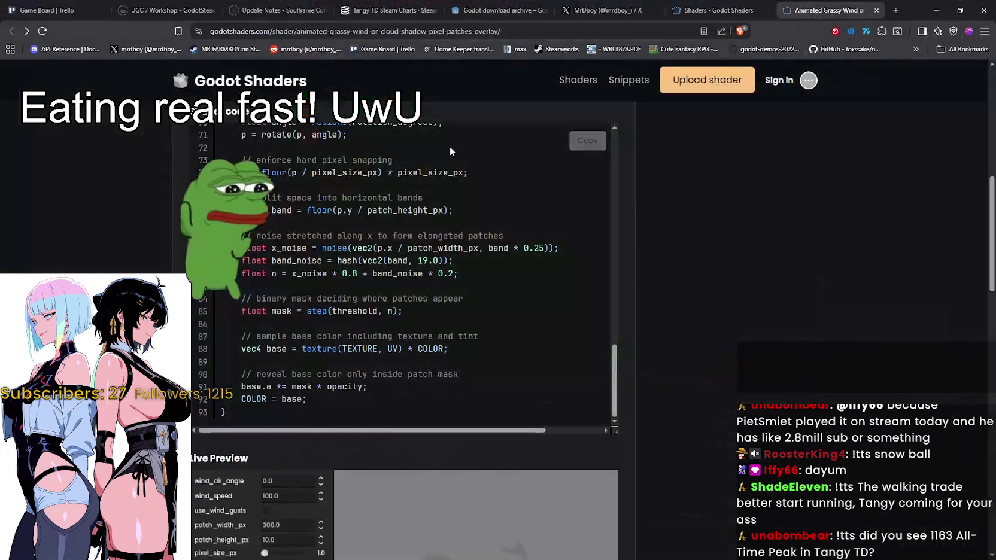
Reload the Tangy TD player charts page on SteamDB.
left_click(389, 10)
right_click(832, 280)
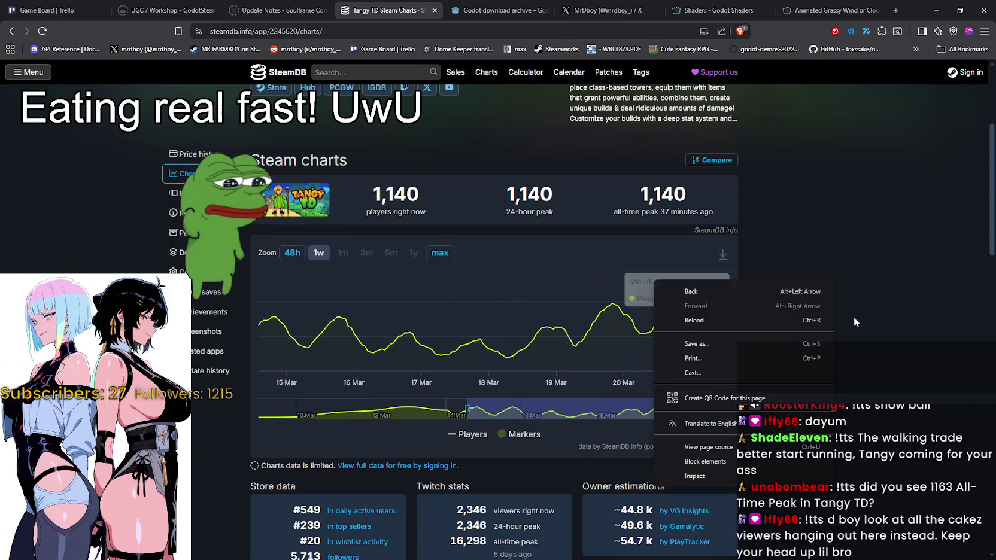
left_click(809, 321)
scroll(819, 331, "up", 5)
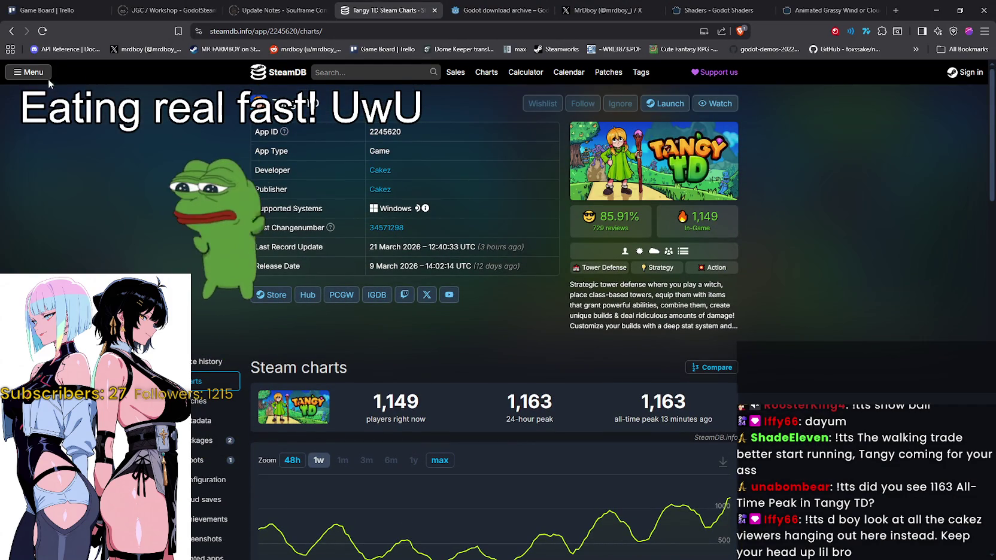
Compare MR FARMBOY's charts with Tangy TD's, then bring up the Steam client.
left_click(9, 31)
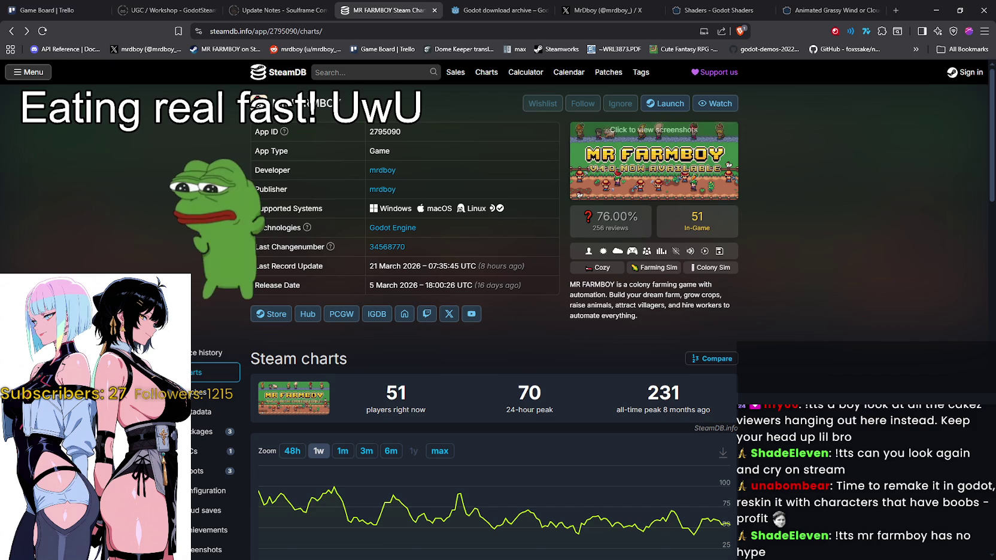
left_click(26, 31)
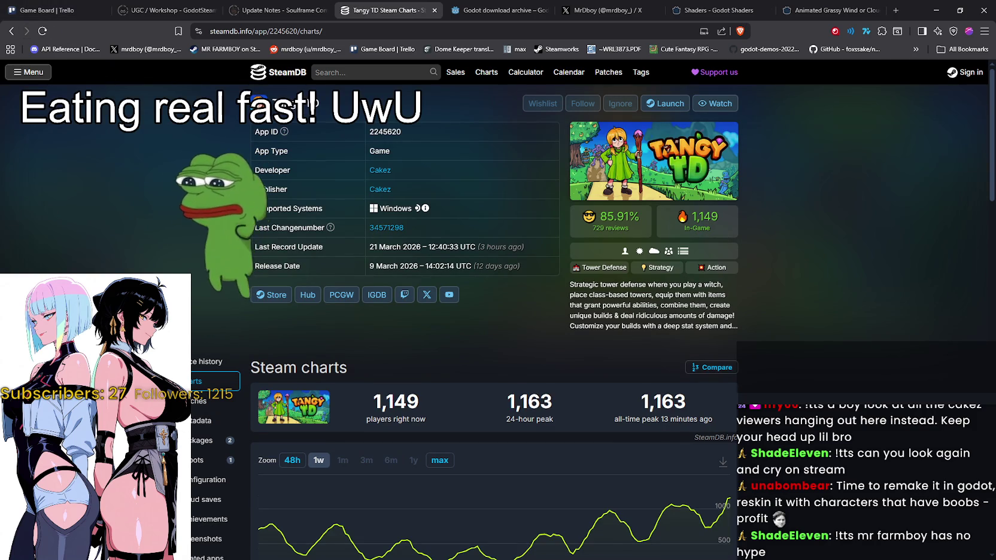
key("alt+Tab")
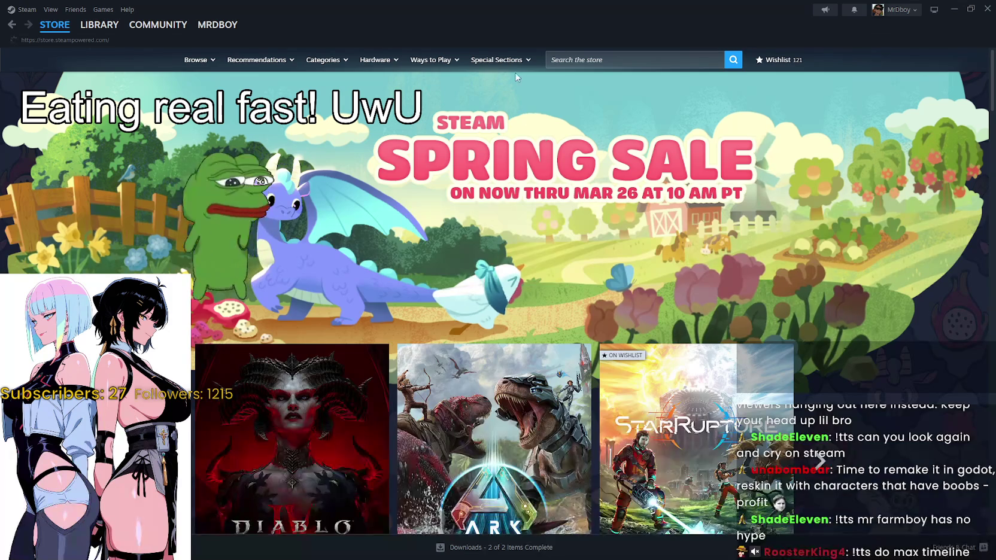
Search the Steam store for 'MR FARM' and open MR FARMBOY's community hub Reviews.
left_click(89, 24)
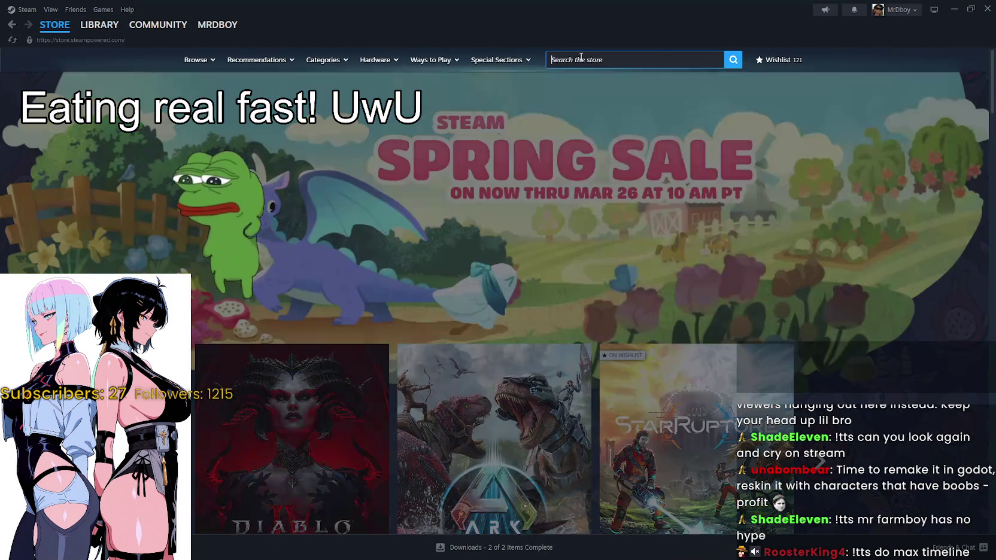
left_click(590, 59)
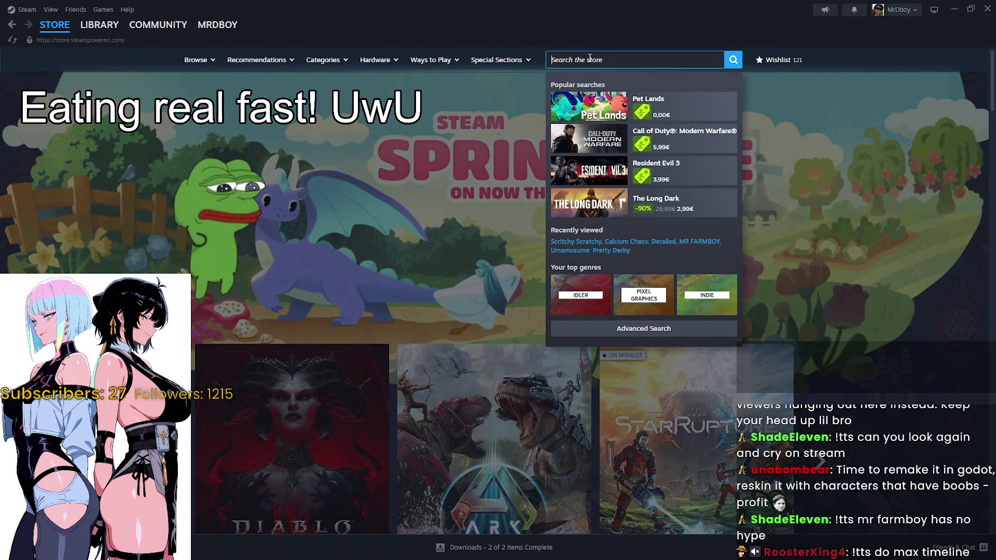
type("MR FARM")
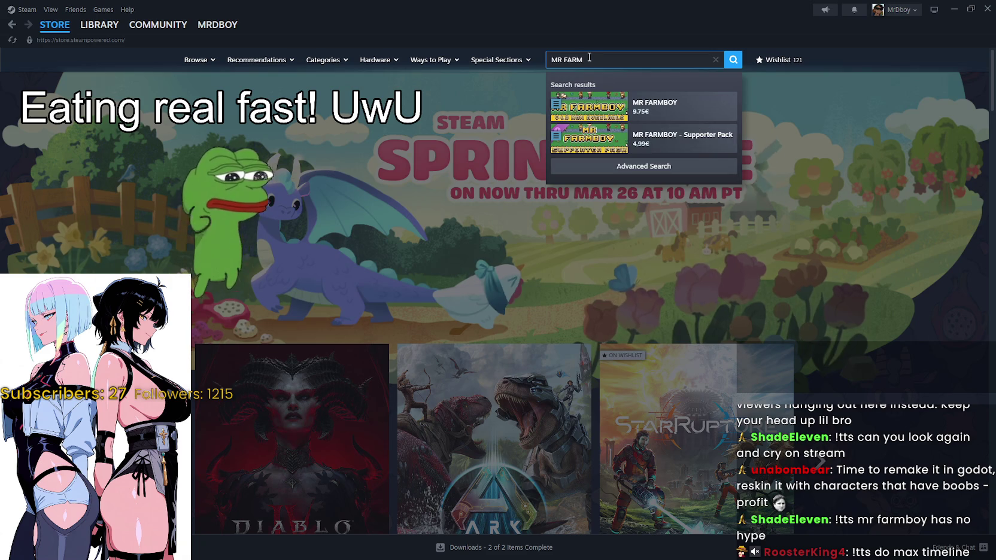
left_click(645, 103)
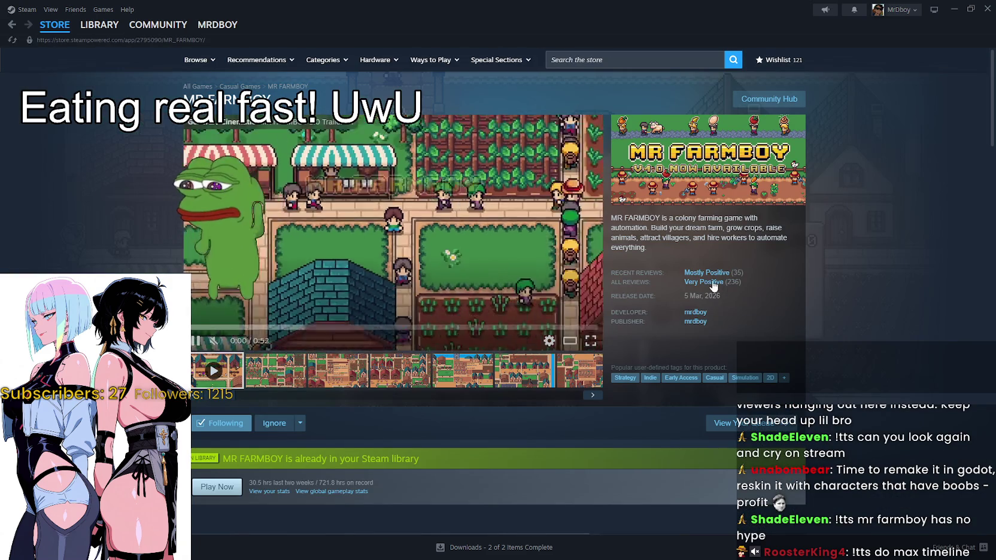
left_click(791, 106)
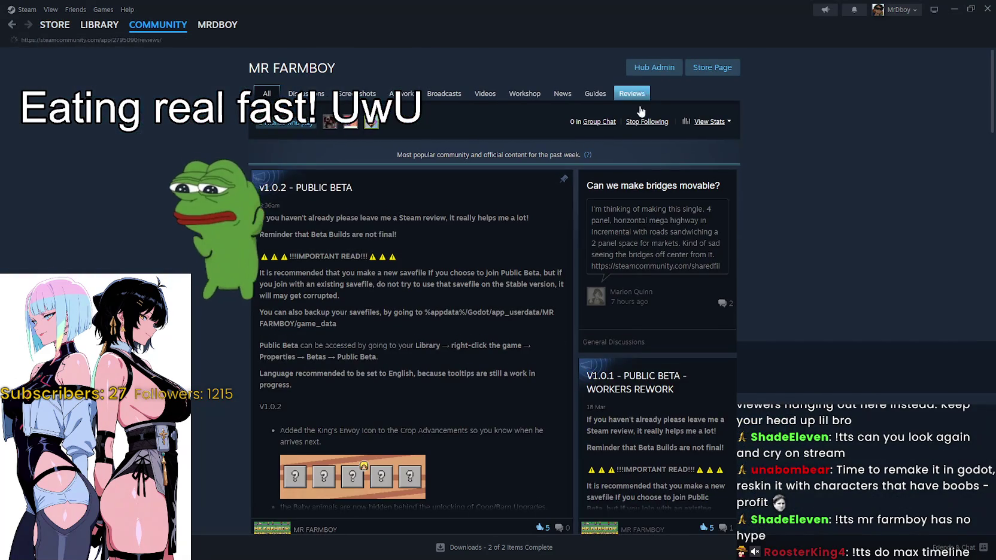
left_click(643, 94)
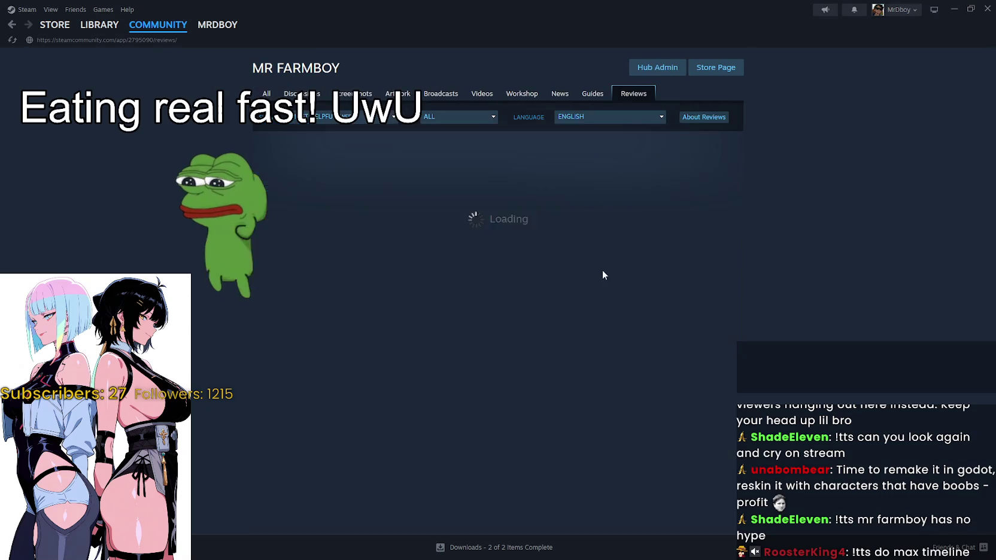
Sort MR FARMBOY's reviews by Most Recent and include All Languages.
left_click(347, 117)
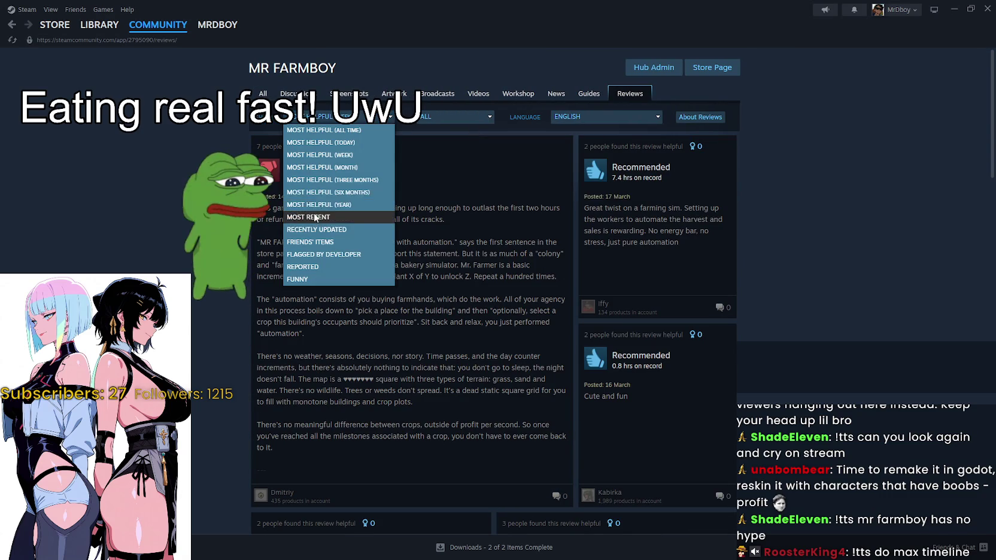
left_click(319, 217)
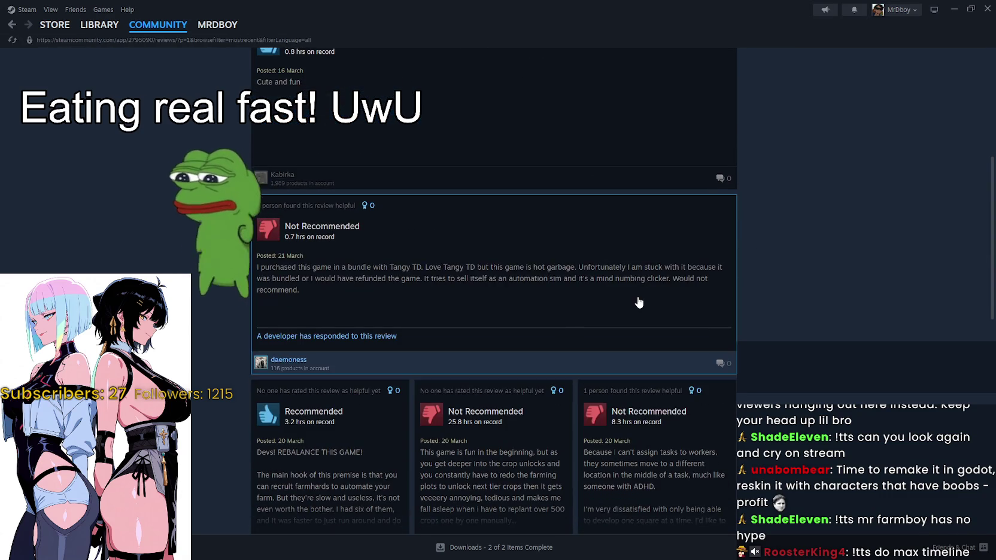
left_click(635, 299)
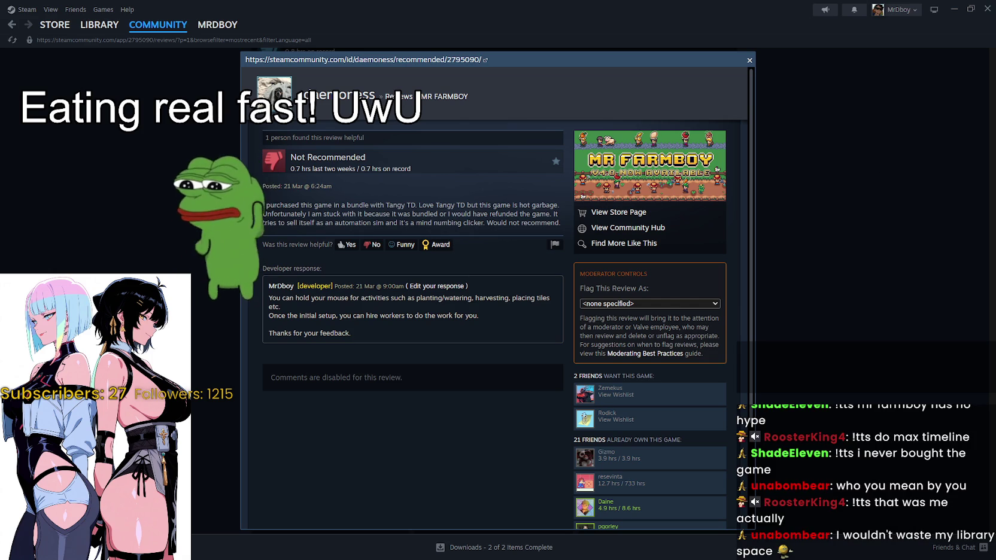
Close the opened review and bring the SteamDB Tangy TD player charts forward.
left_click(879, 171)
scroll(713, 160, "up", 10)
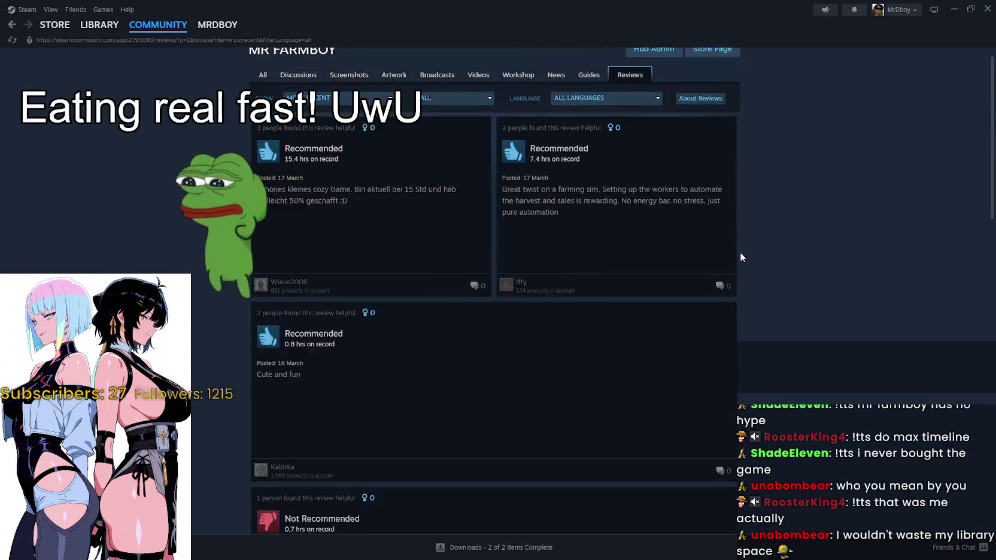
left_click(953, 9)
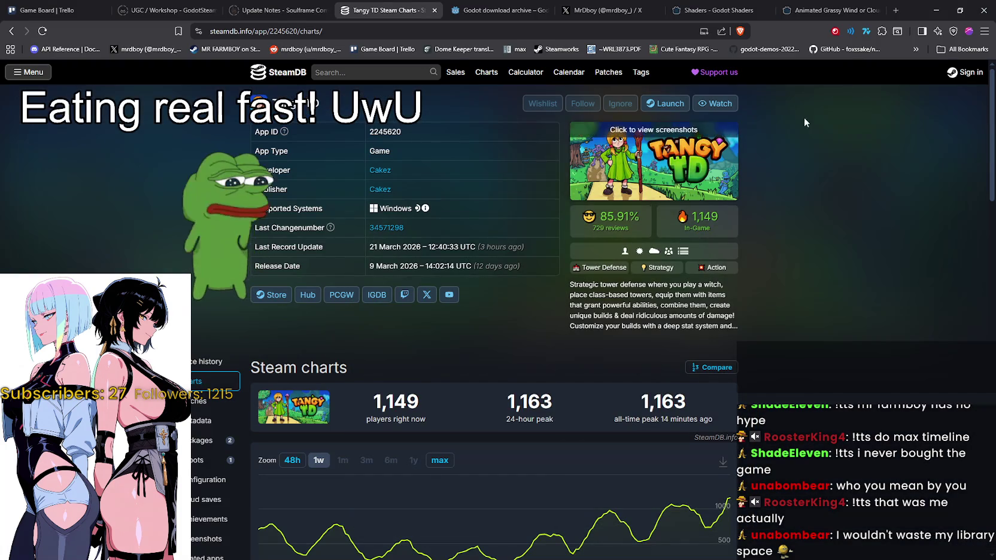
Return briefly to the YouTube playthrough, then switch back to MR FARMBOY's Steam reviews.
left_click(938, 9)
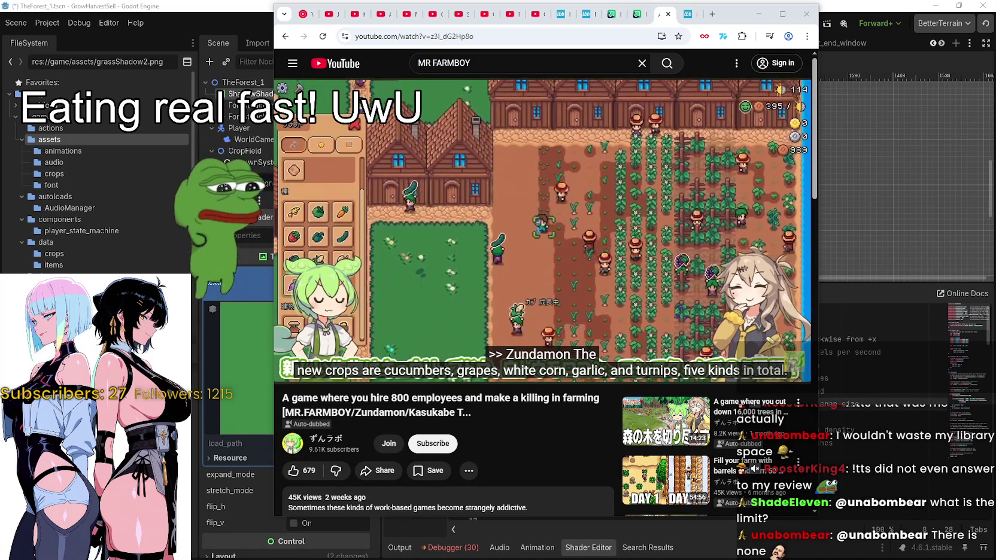
key("alt+Tab")
Scroll down through MR FARMBOY's most recent reviews.
scroll(650, 294, "down", 7)
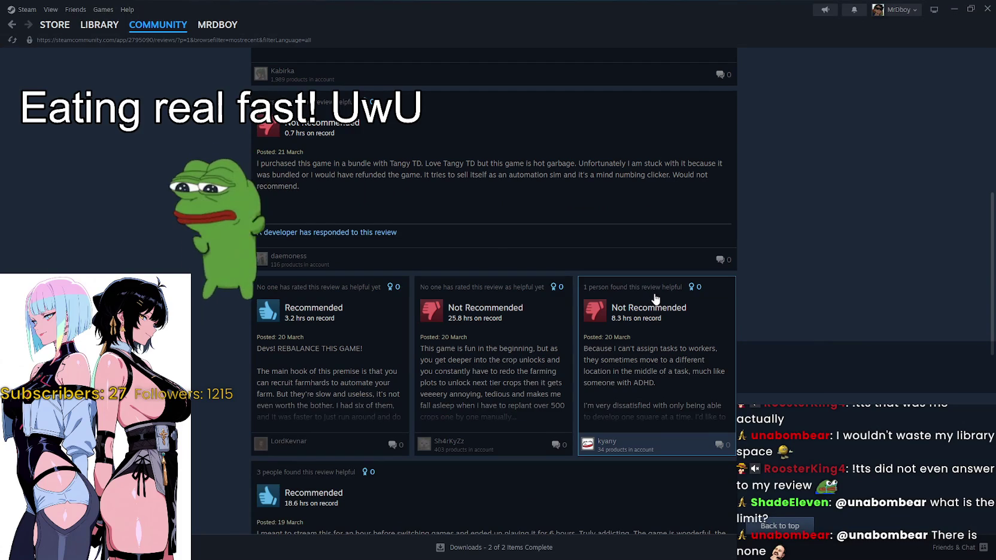
scroll(652, 297, "up", 7)
scroll(598, 283, "down", 3)
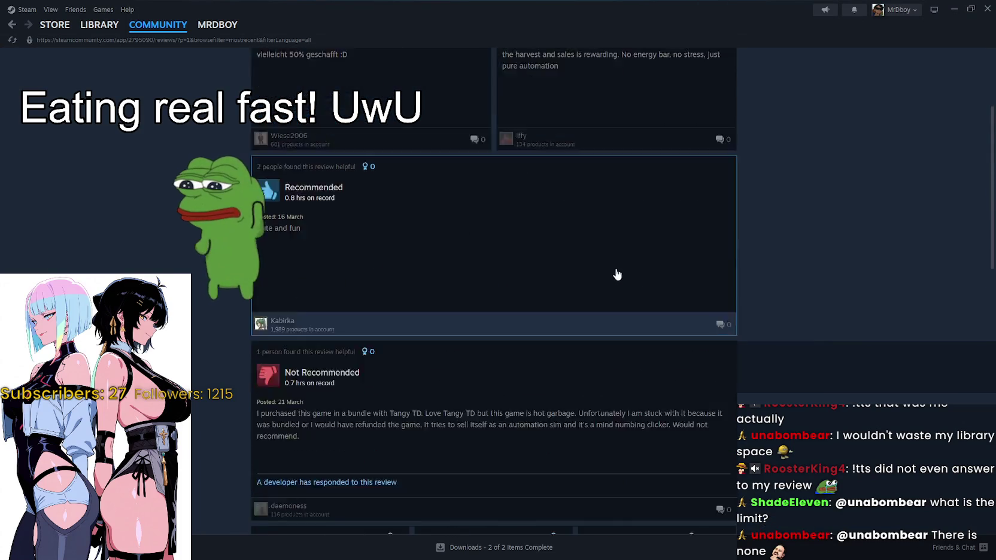
scroll(617, 274, "down", 5)
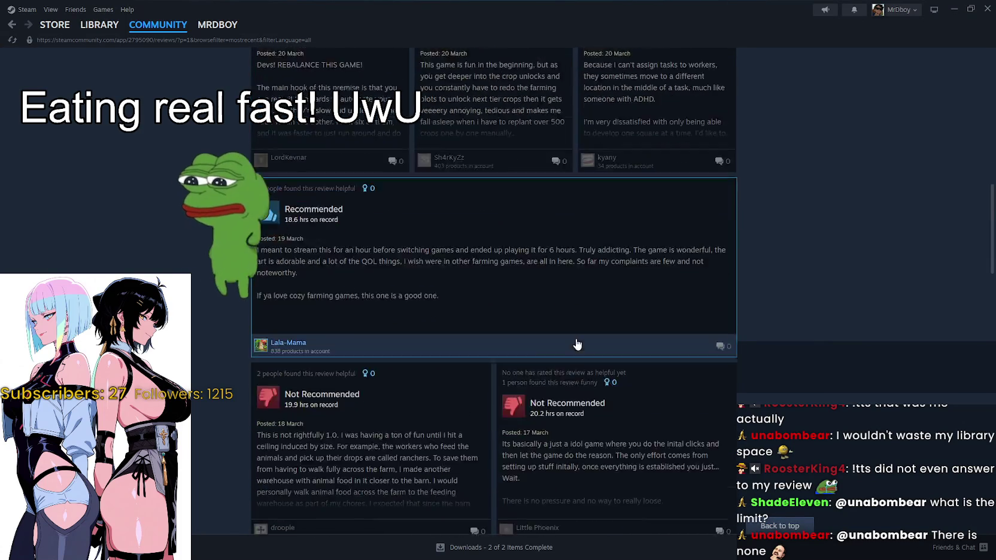
scroll(576, 344, "down", 2)
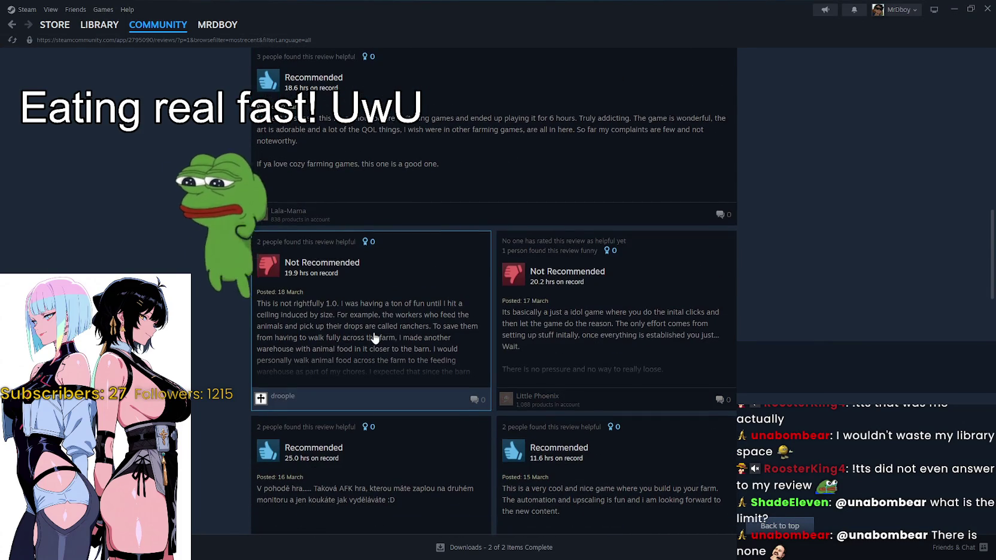
scroll(373, 338, "down", 4)
scroll(373, 286, "down", 2)
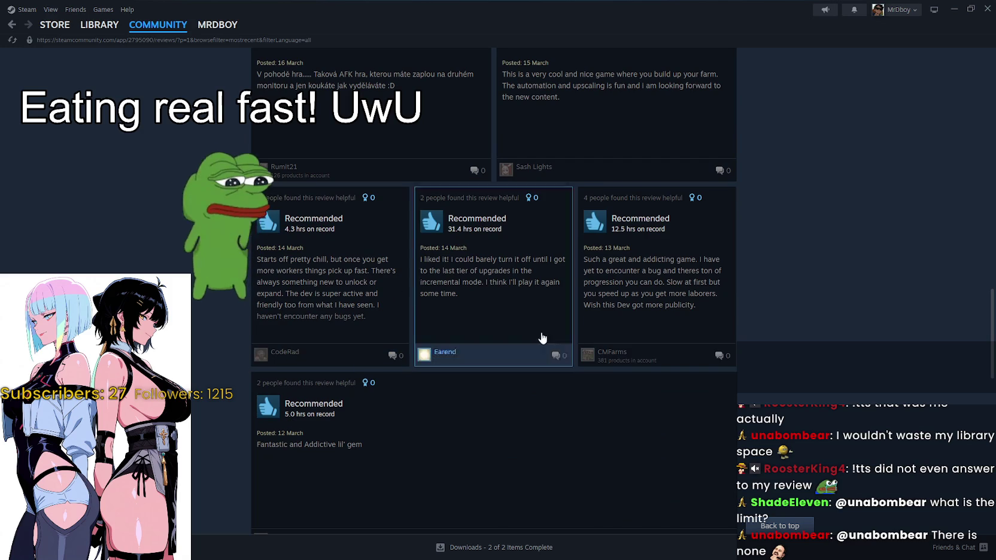
scroll(752, 333, "down", 6)
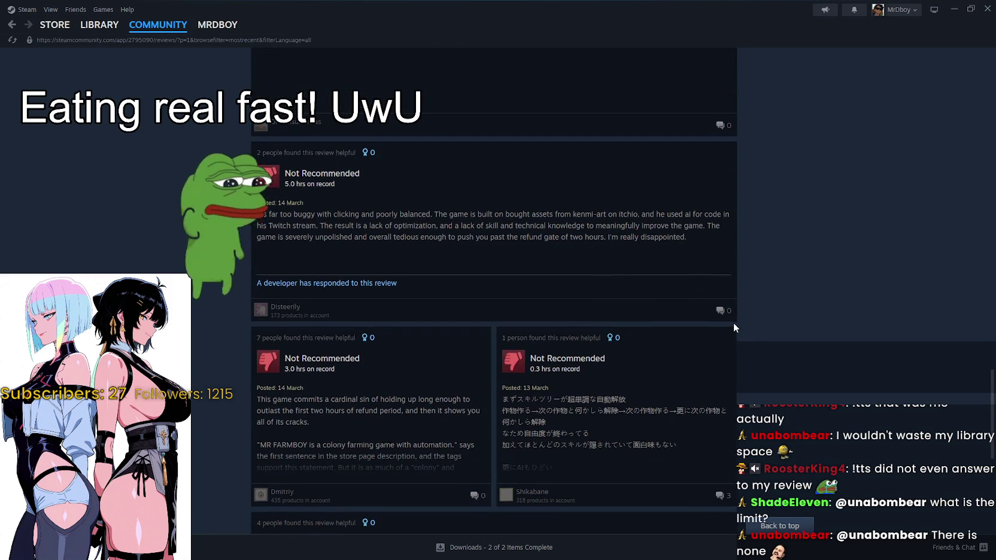
scroll(733, 323, "down", 6)
scroll(730, 324, "down", 6)
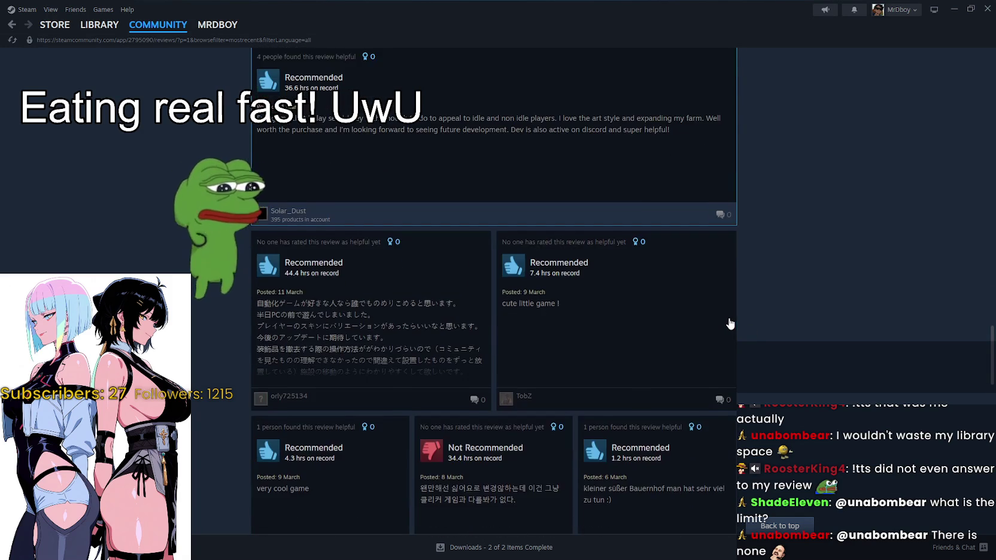
scroll(727, 316, "down", 4)
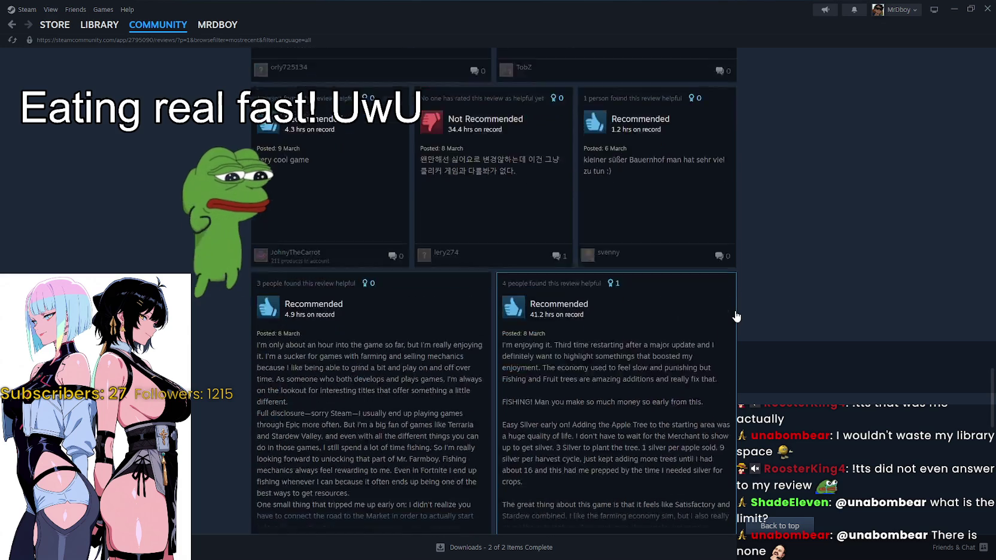
scroll(735, 313, "down", 4)
scroll(735, 312, "down", 5)
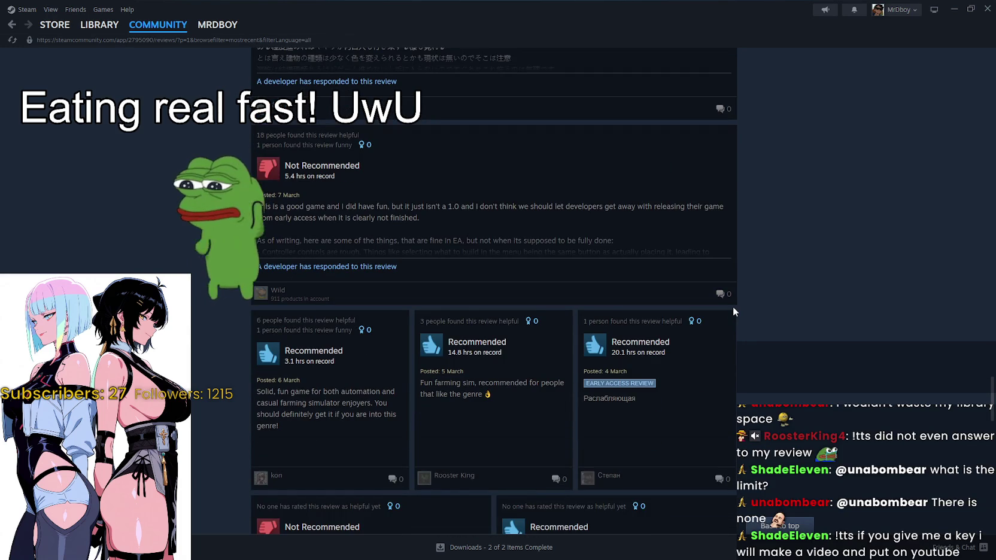
scroll(734, 311, "down", 2)
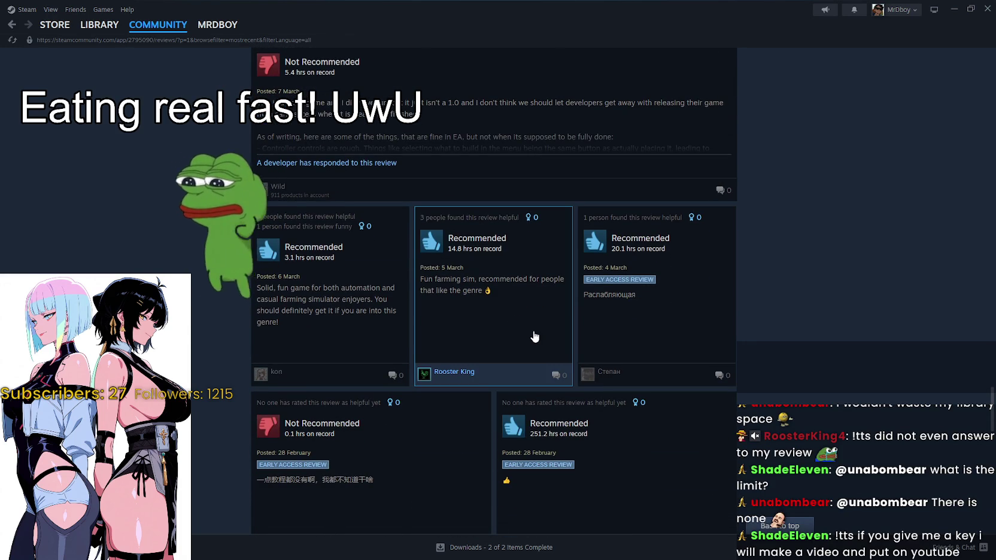
Read the 14.8 hrs recommended review in full, then return to the YouTube playthrough.
left_click(534, 337)
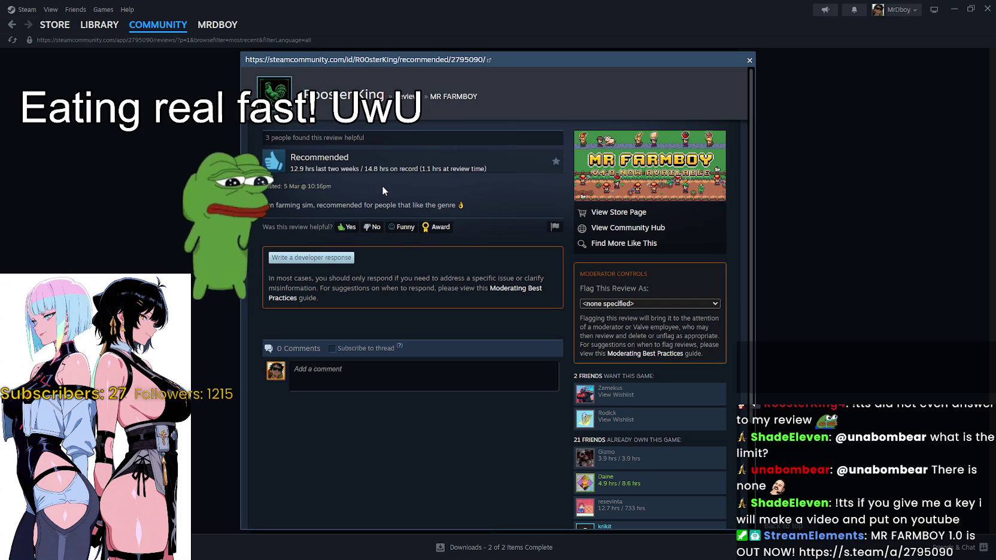
left_click(831, 260)
key("alt+Tab")
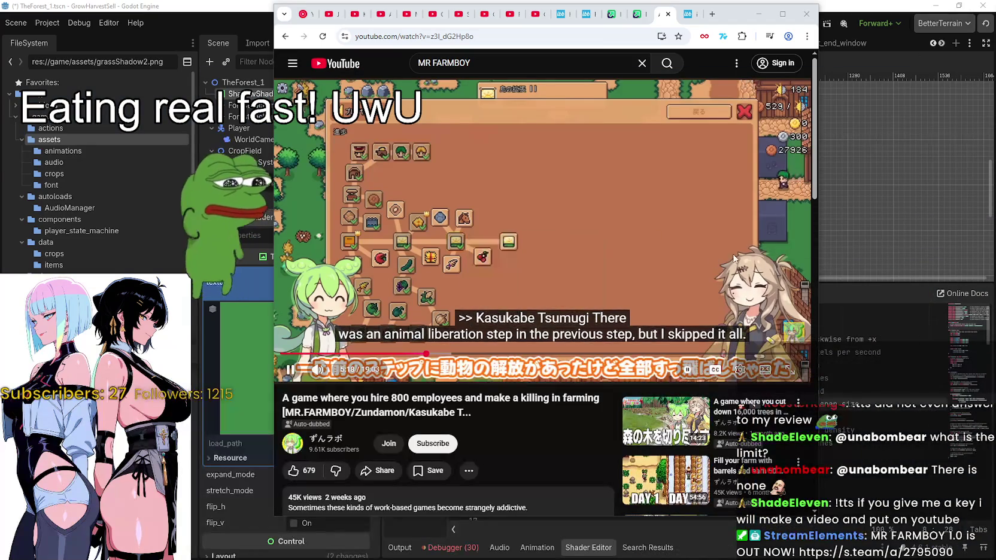